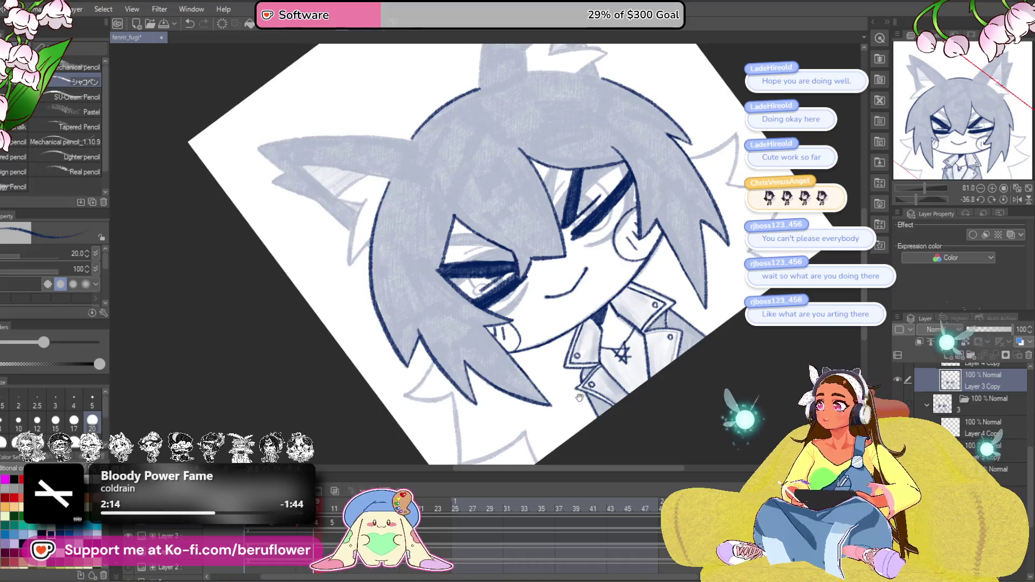
Ink the right ear's upper outer edge in dark navy, redrawing the first stroke.
drag(737, 321, 708, 324)
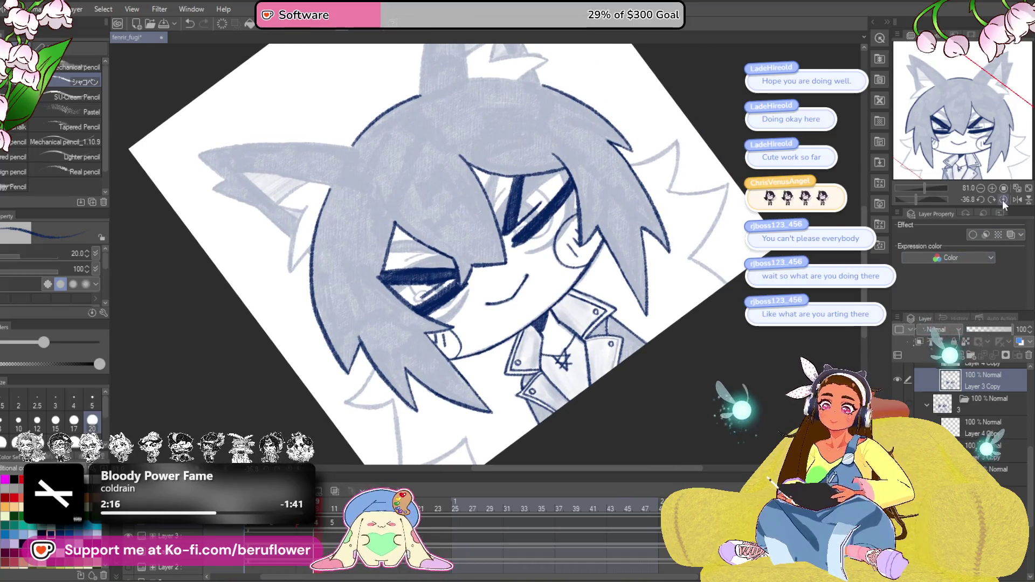
click(1002, 199)
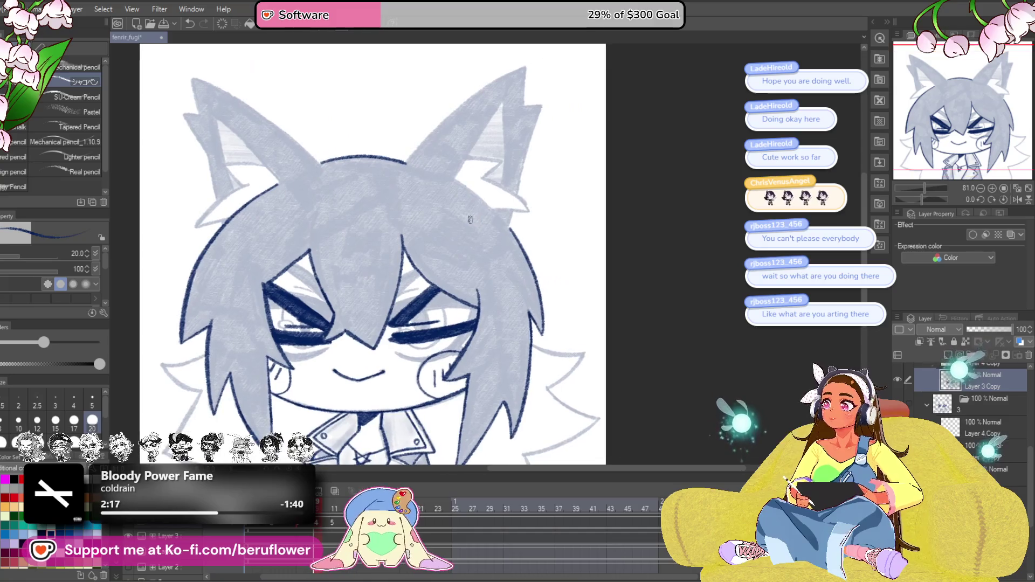
scroll(471, 220, up, 5)
mouse_move(327, 359)
mouse_down()
mouse_move(464, 224)
mouse_move(567, 165)
mouse_up()
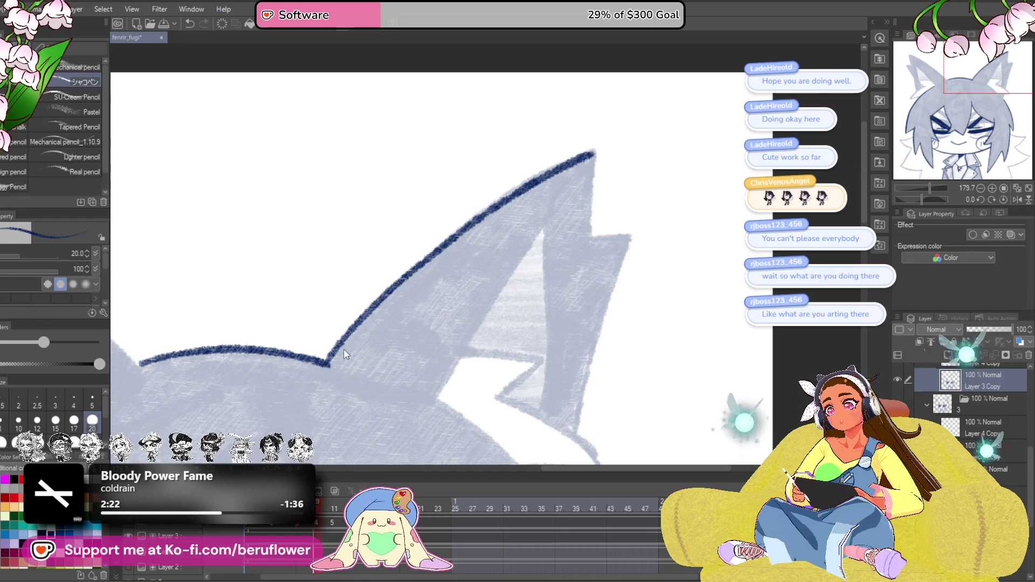
key(ctrl+z)
mouse_move(326, 364)
mouse_down()
mouse_move(493, 205)
mouse_move(573, 159)
mouse_up()
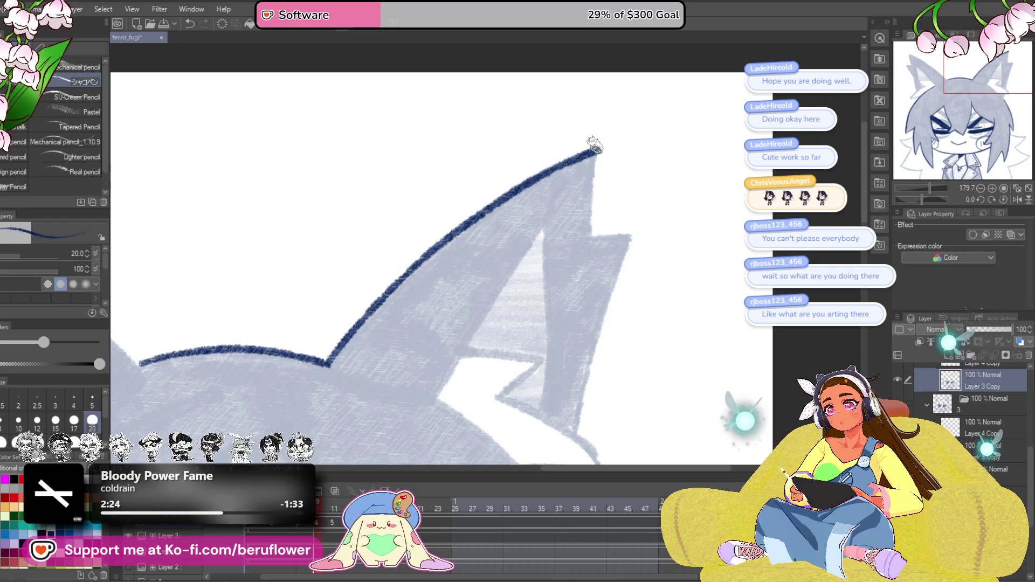
Ink the ear's inner edge down from the tip, the notch, and its right edge.
scroll(595, 145, up, 4)
mouse_move(574, 111)
mouse_down()
mouse_move(555, 277)
mouse_move(525, 260)
mouse_up()
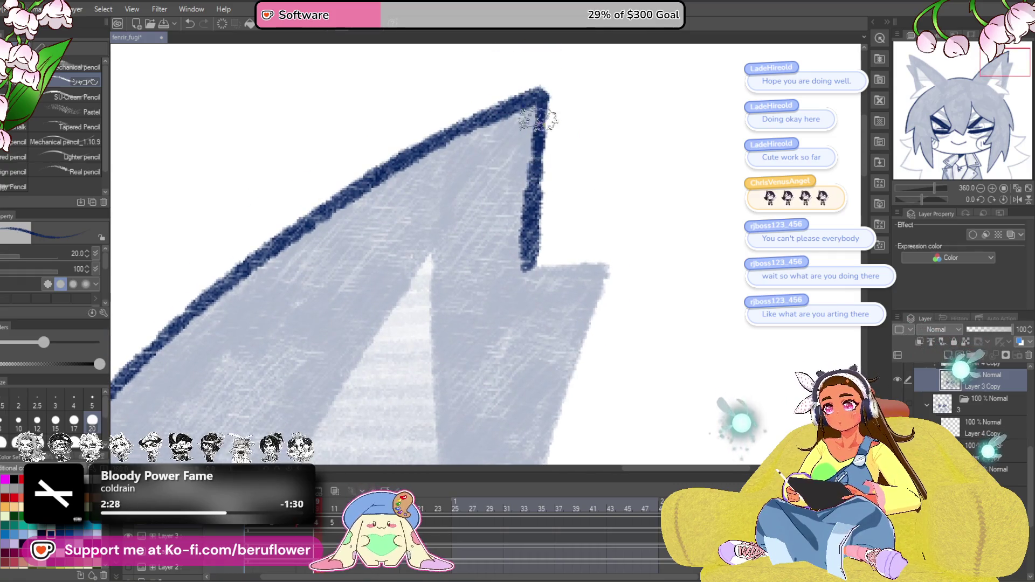
drag(539, 121, 534, 105)
drag(518, 250, 604, 249)
mouse_move(612, 355)
mouse_down()
mouse_move(526, 139)
mouse_move(471, 311)
mouse_up()
mouse_move(471, 312)
mouse_down()
mouse_move(502, 187)
mouse_move(458, 302)
mouse_move(451, 378)
mouse_up()
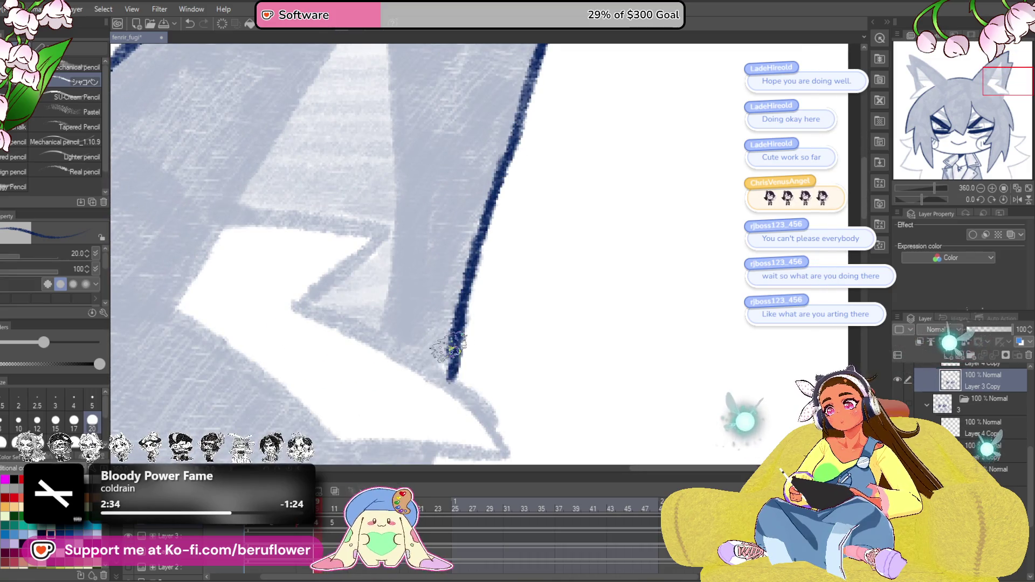
Ink the edge of the white inner ear with the canvas tilted about 87 degrees.
scroll(450, 345, down, 5)
scroll(496, 313, up, 2)
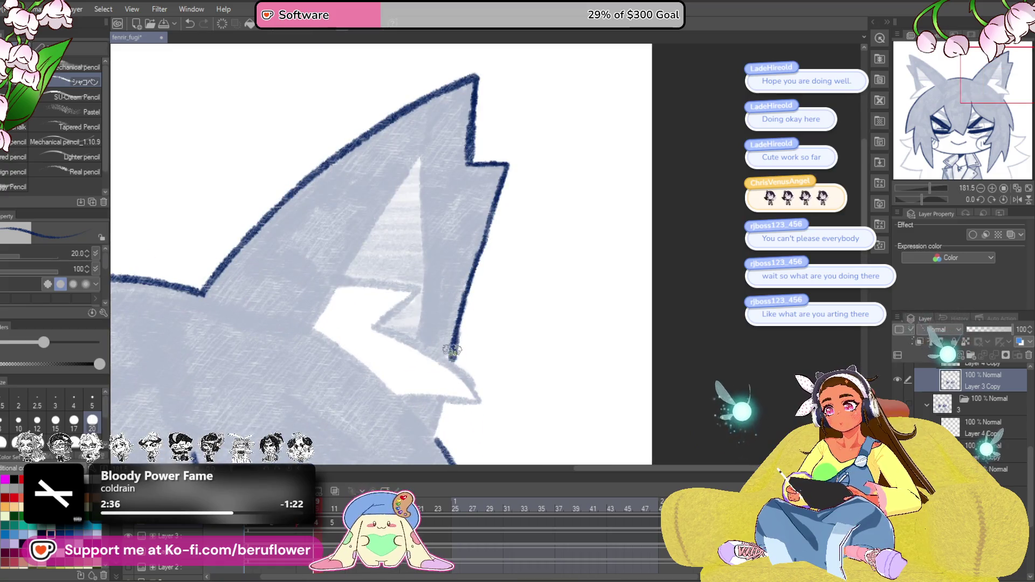
drag(458, 348, 583, 275)
drag(919, 200, 909, 200)
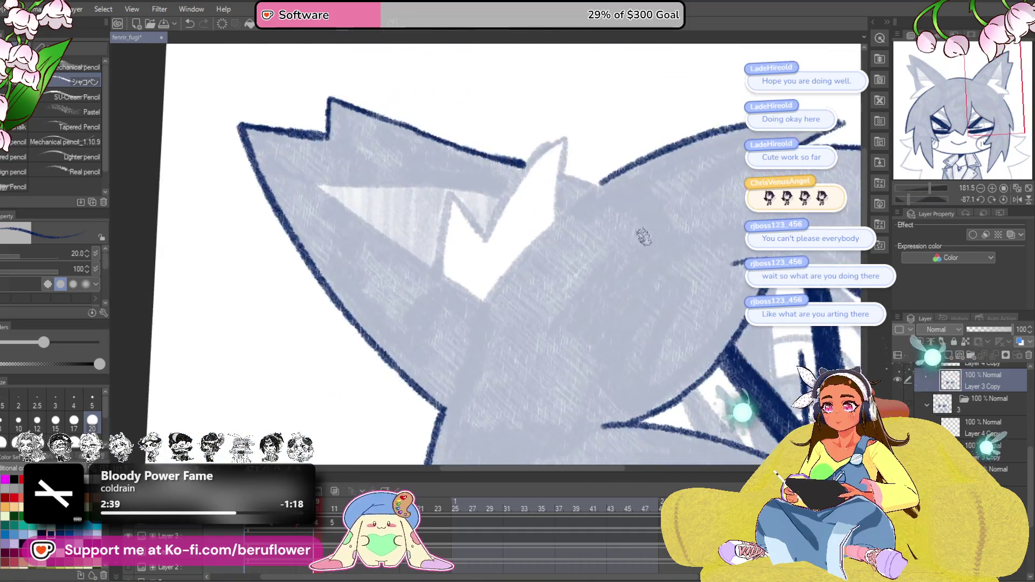
scroll(644, 237, up, 4)
mouse_move(465, 335)
mouse_down()
mouse_move(545, 233)
mouse_move(607, 193)
mouse_up()
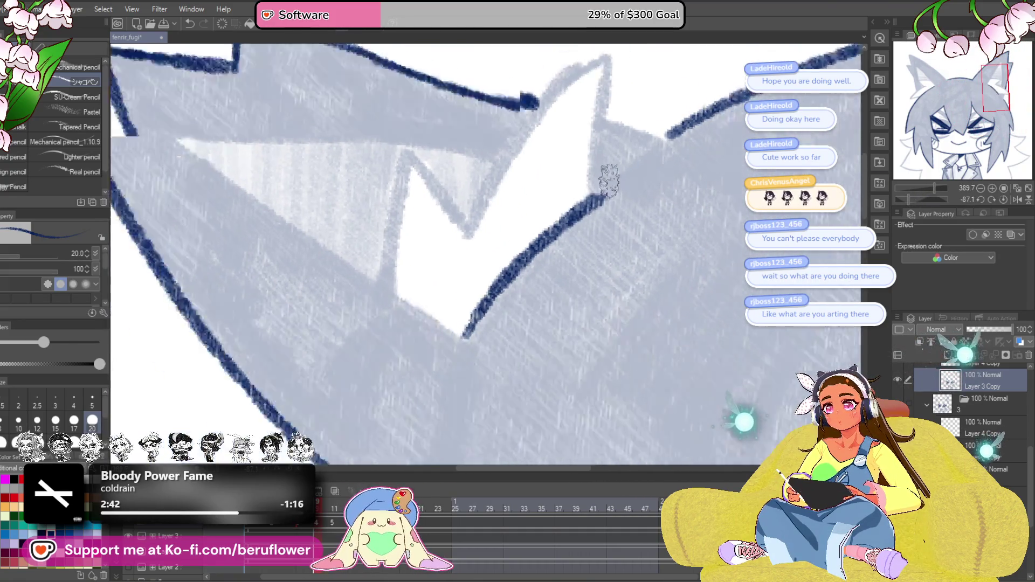
scroll(609, 181, down, 5)
Redraw the thin diagonal line thicker, up to the ear's peak.
click(1001, 199)
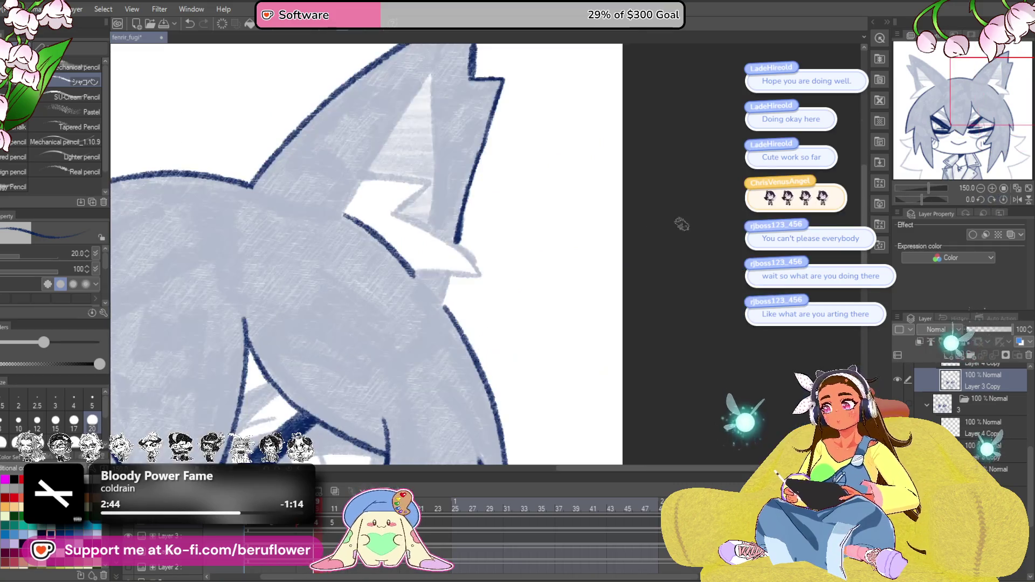
drag(463, 260, 543, 298)
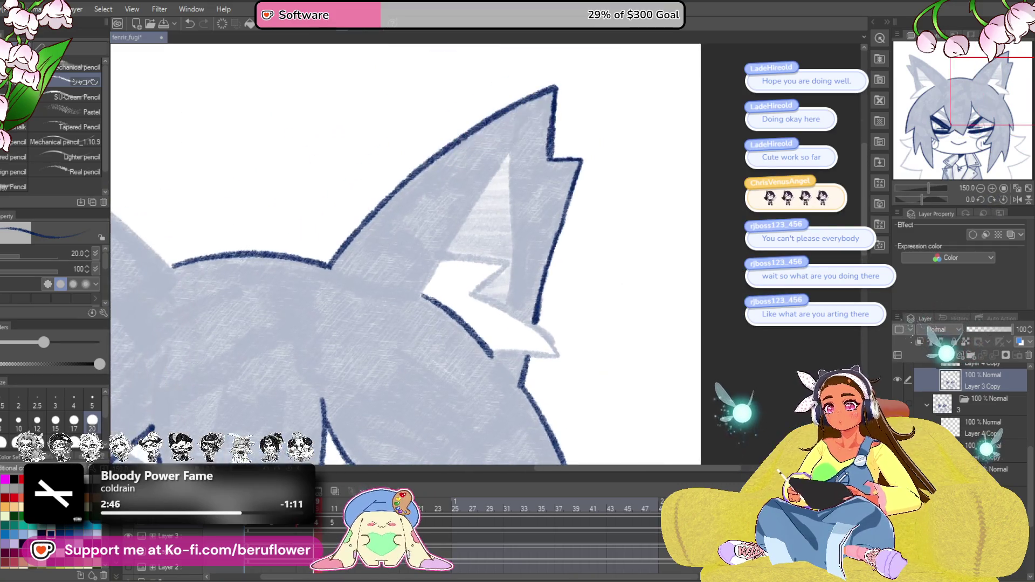
scroll(444, 272, up, 4)
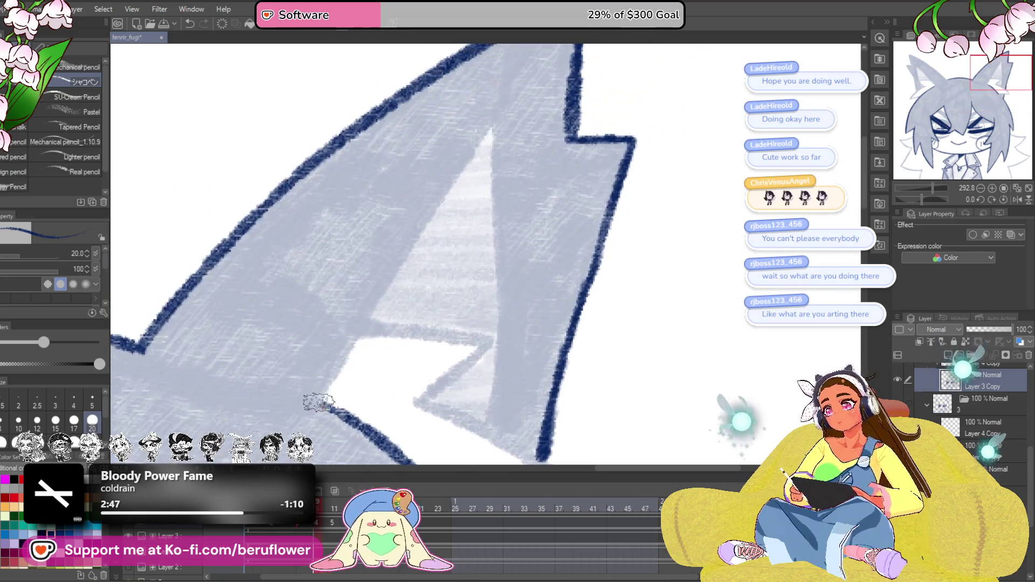
drag(544, 294, 447, 293)
scroll(448, 293, up, 3)
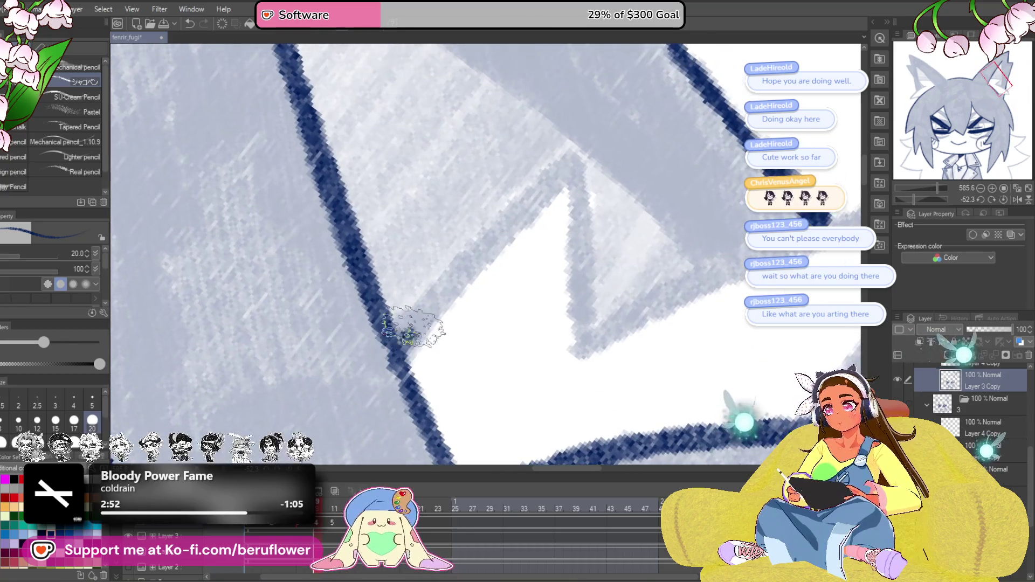
key(ctrl+z)
mouse_move(386, 374)
mouse_down()
mouse_move(574, 158)
mouse_move(566, 245)
mouse_move(580, 324)
mouse_move(915, 198)
mouse_move(855, 214)
mouse_up()
Redo the line to the ear's peak as a curve.
scroll(579, 324, down, 3)
scroll(483, 330, up, 3)
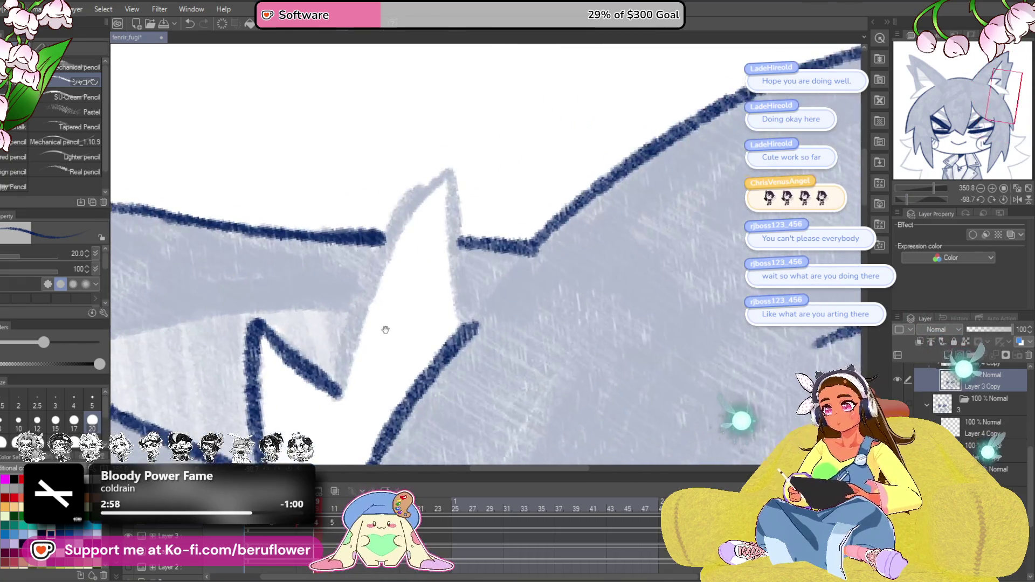
key(ctrl+z)
mouse_move(348, 421)
mouse_down()
mouse_move(412, 231)
mouse_move(461, 202)
mouse_move(474, 372)
mouse_up()
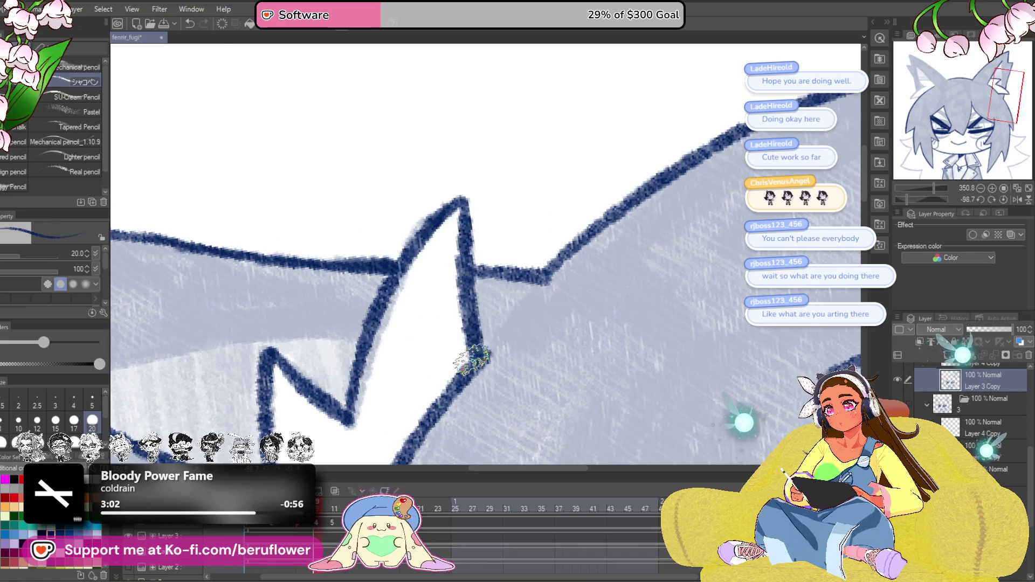
scroll(475, 372, down, 3)
Ink from the ear peak downward and along the inner ear line.
mouse_move(663, 425)
mouse_down()
mouse_move(658, 324)
mouse_move(620, 237)
mouse_up()
scroll(453, 389, up, 3)
mouse_move(695, 172)
mouse_down()
mouse_move(659, 180)
mouse_move(439, 369)
mouse_move(584, 377)
mouse_up()
scroll(438, 370, down, 5)
click(1004, 199)
scroll(583, 377, up, 4)
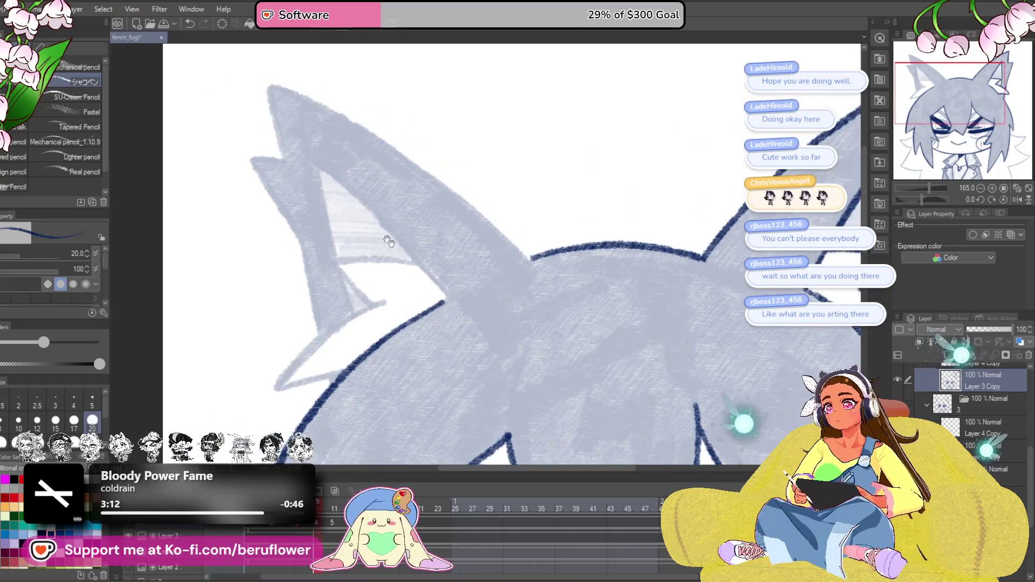
Draw a dark navy stroke along the left ear's inner edge.
drag(315, 164, 388, 228)
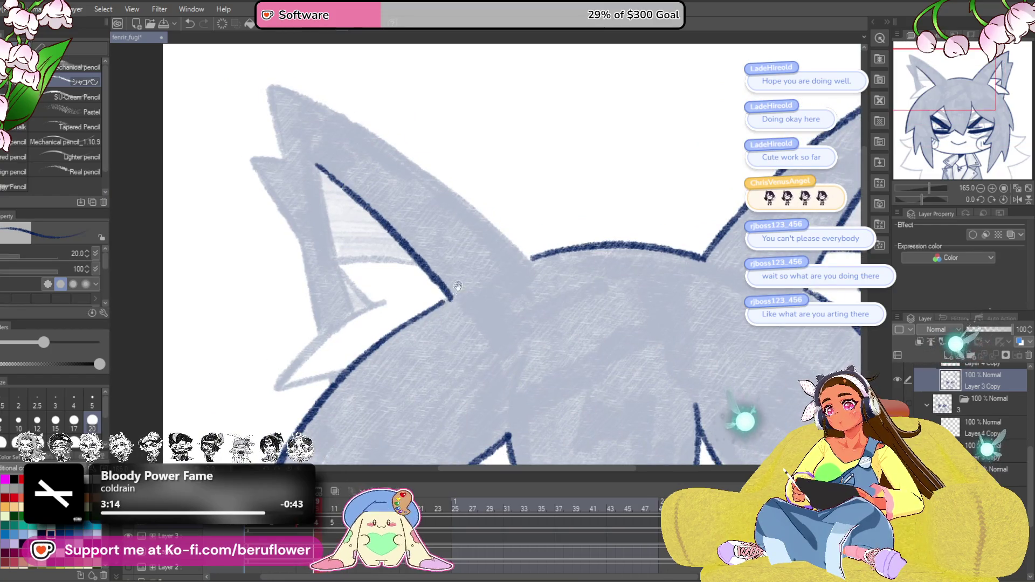
scroll(458, 287, up, 3)
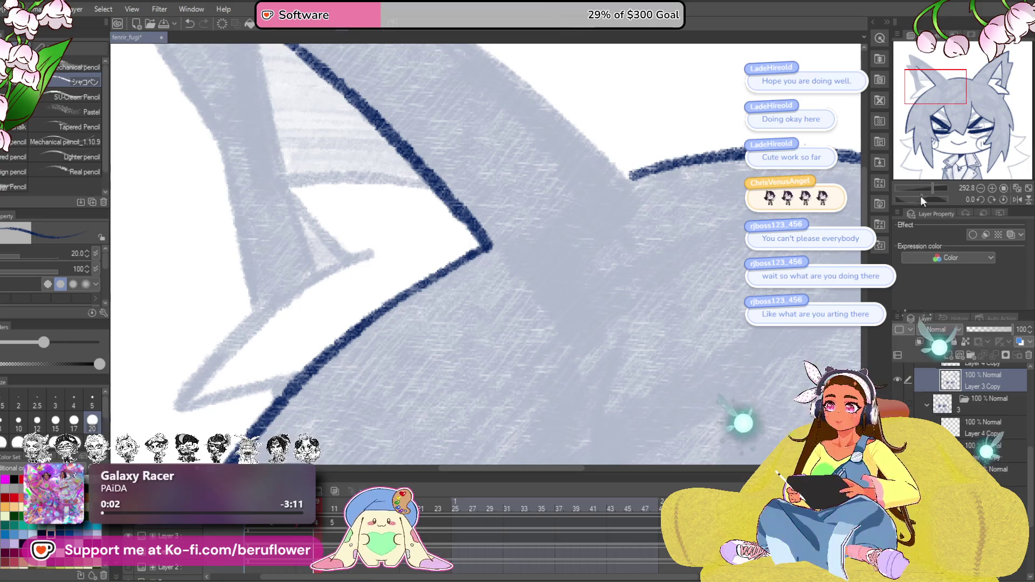
Ink the left ear's upper outer edge in dark navy.
drag(920, 200, 911, 200)
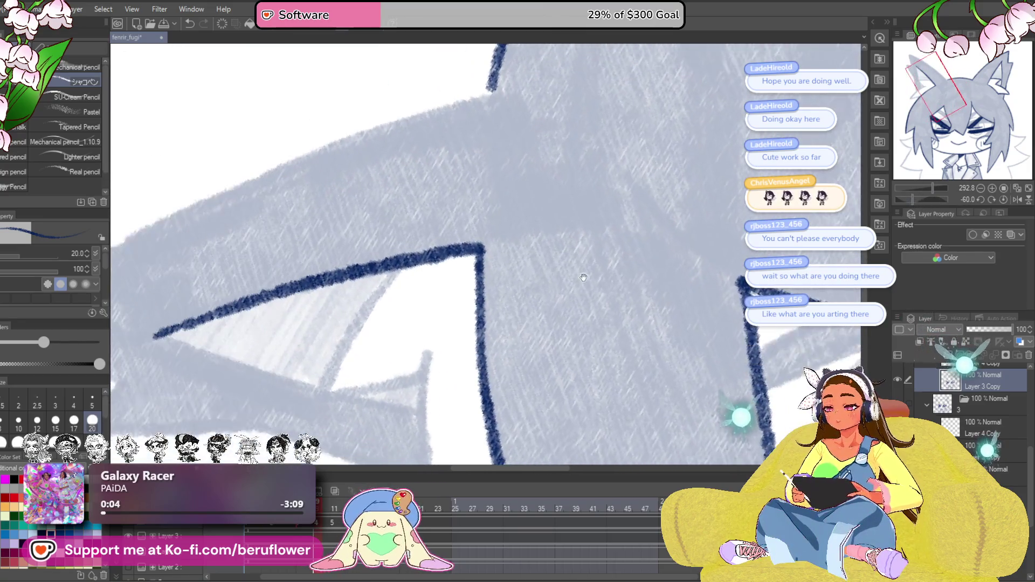
drag(632, 313, 607, 364)
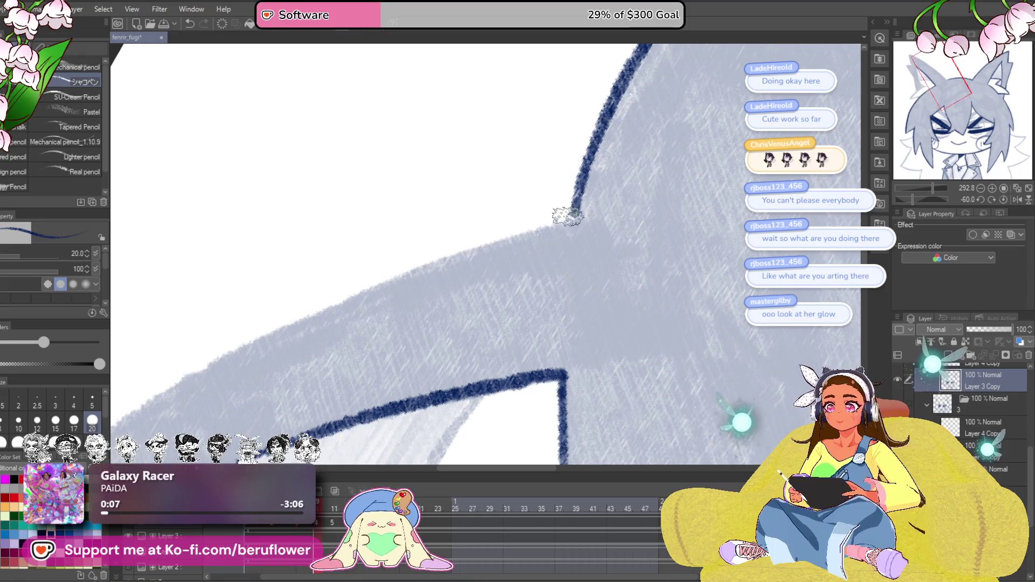
drag(571, 219, 783, 148)
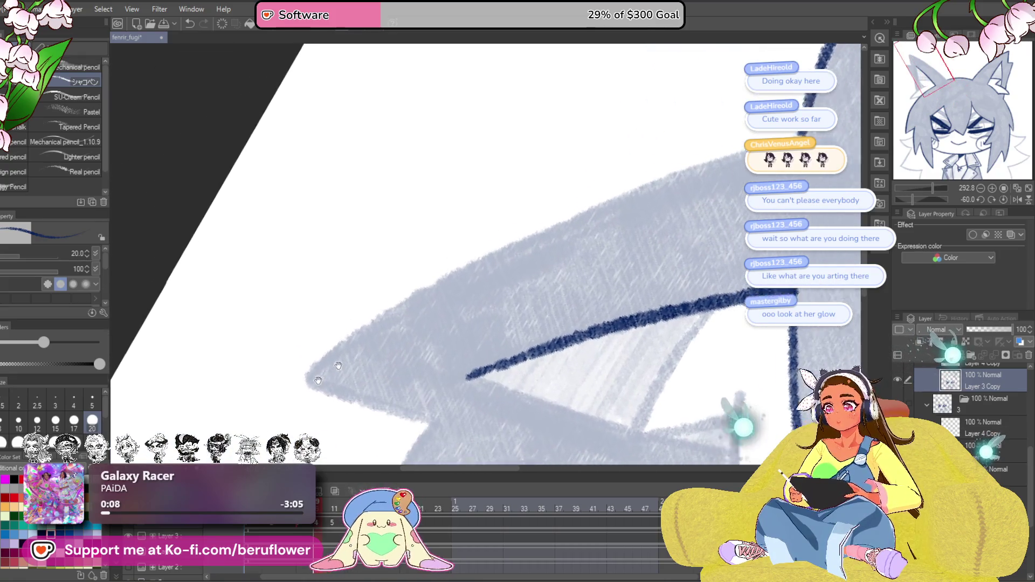
mouse_move(294, 387)
mouse_down()
mouse_move(397, 303)
mouse_move(548, 227)
mouse_move(782, 136)
mouse_up()
Ink down the ear's left edge and continue the outline into the inner ear.
drag(723, 240, 666, 105)
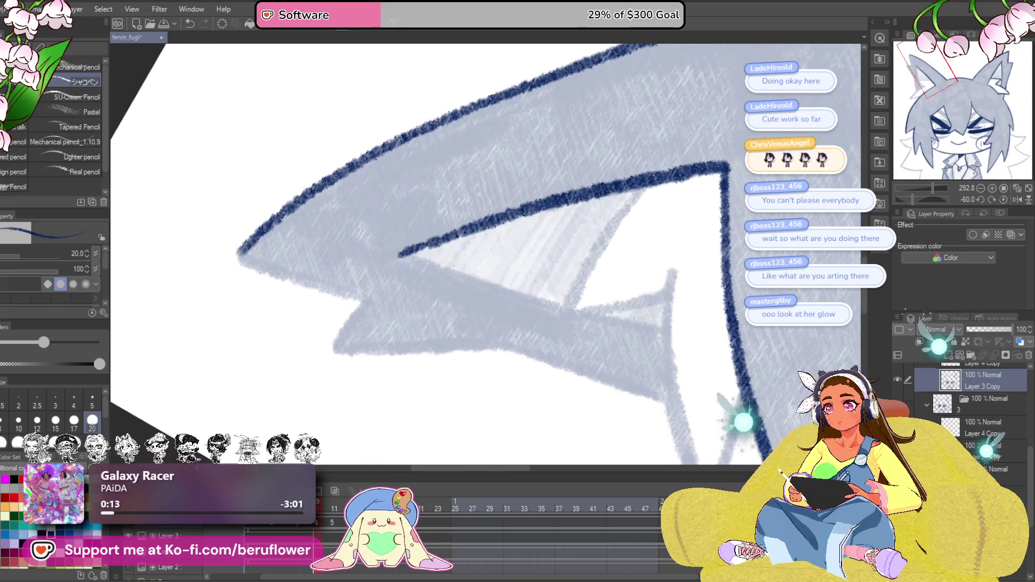
click(1004, 201)
mouse_move(410, 226)
mouse_down()
mouse_move(377, 178)
mouse_move(349, 92)
mouse_move(356, 237)
mouse_move(372, 270)
mouse_up()
drag(515, 308, 451, 179)
drag(360, 127, 400, 294)
Ink over the grey line from the zigzag corner and add a short line inside the ear.
drag(507, 241, 496, 168)
drag(922, 199, 917, 199)
scroll(492, 222, up, 5)
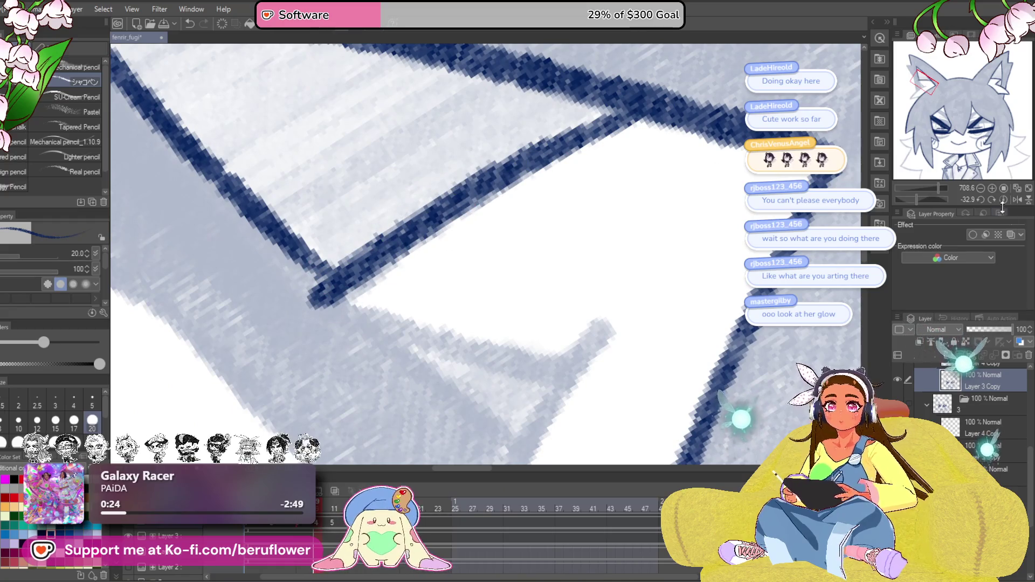
key(ctrl+at)
drag(473, 342, 693, 135)
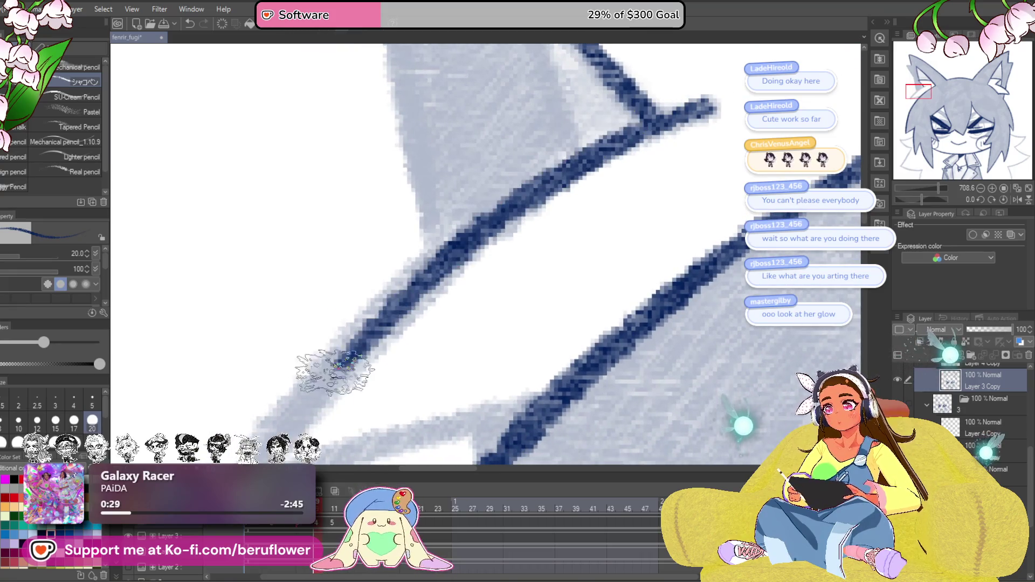
drag(331, 363, 485, 180)
mouse_move(621, 273)
mouse_down()
mouse_move(497, 296)
mouse_move(366, 347)
mouse_up()
scroll(366, 348, down, 4)
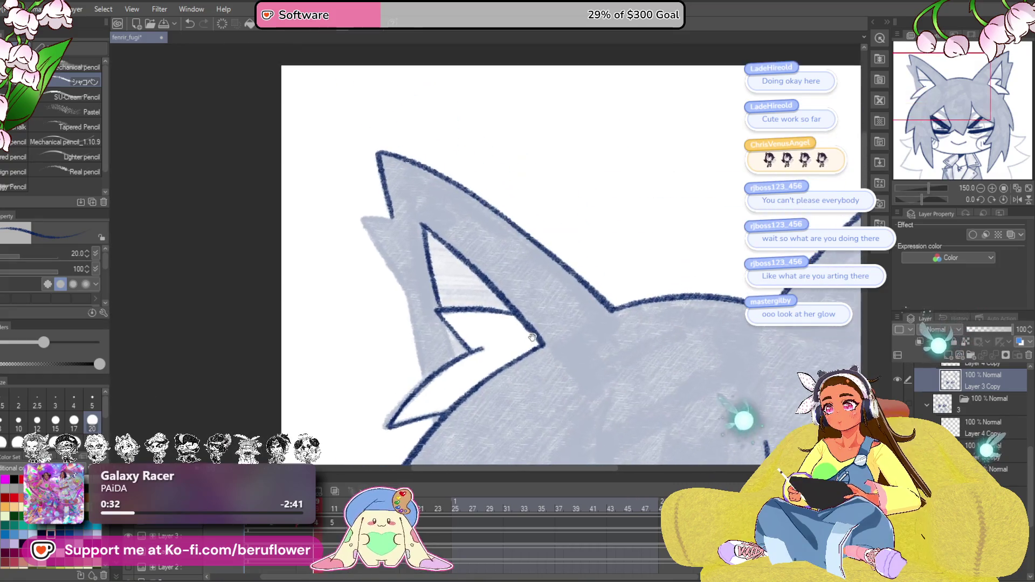
scroll(446, 273, up, 2)
drag(446, 273, 485, 370)
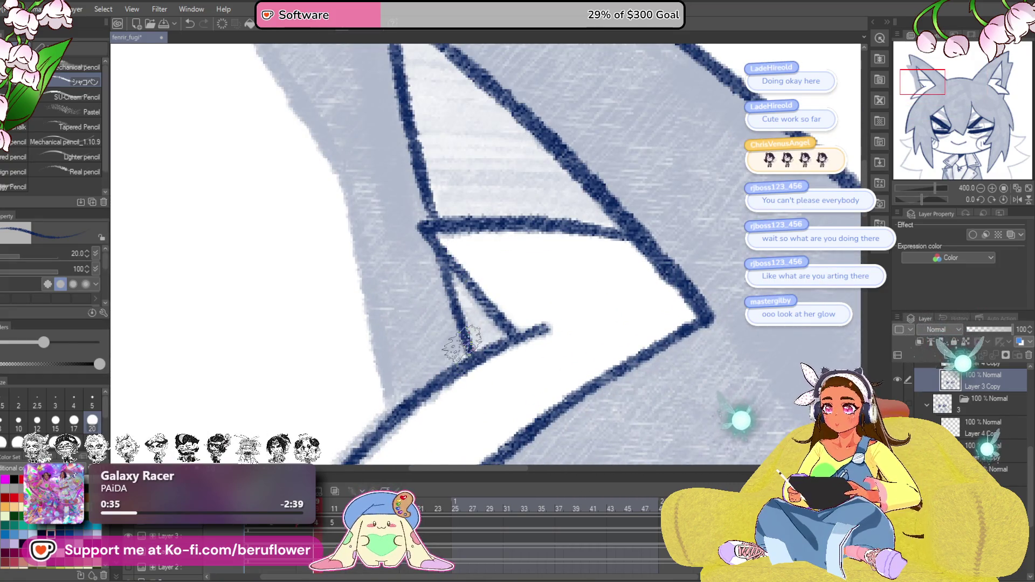
Trace the ear's corner edge and ink the line down along its underside.
scroll(617, 277, down, 5)
scroll(427, 246, up, 6)
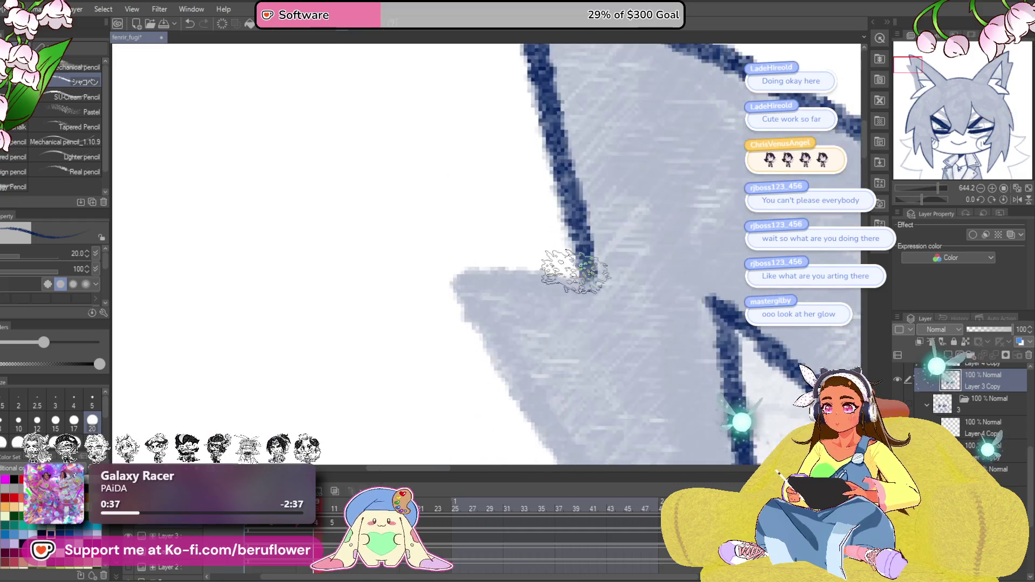
drag(585, 282, 463, 268)
scroll(463, 268, down, 5)
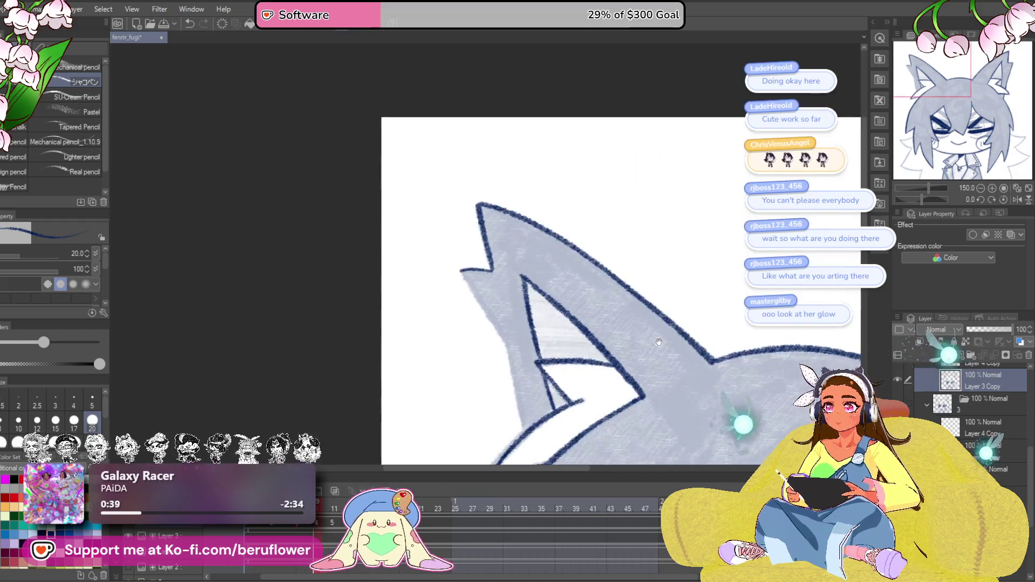
drag(924, 200, 899, 200)
scroll(518, 266, up, 3)
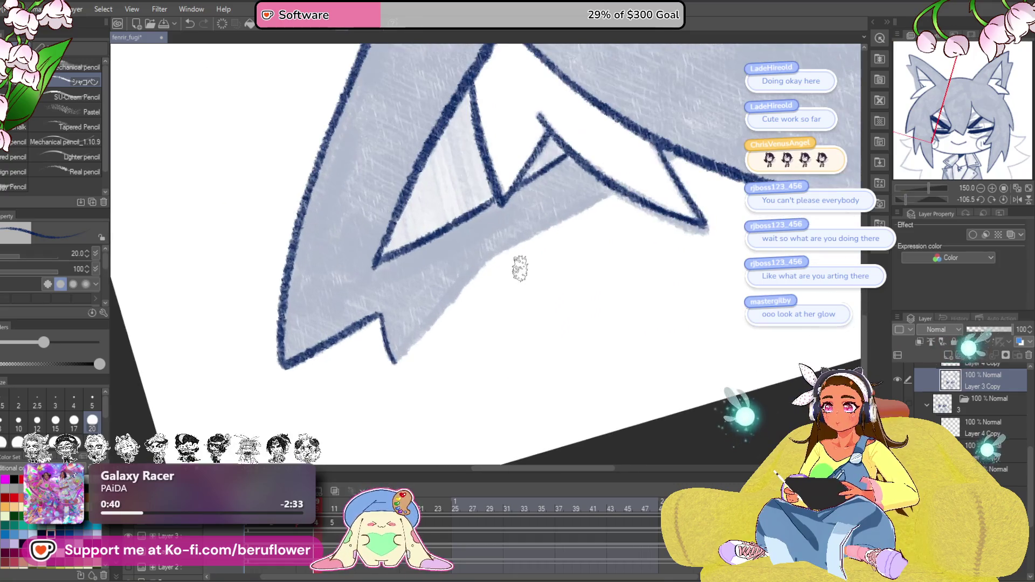
drag(588, 240, 620, 232)
mouse_move(643, 199)
mouse_down()
mouse_move(537, 251)
mouse_move(418, 369)
mouse_up()
scroll(421, 356, down, 4)
mouse_move(624, 243)
mouse_down()
mouse_move(694, 301)
mouse_move(708, 332)
mouse_up()
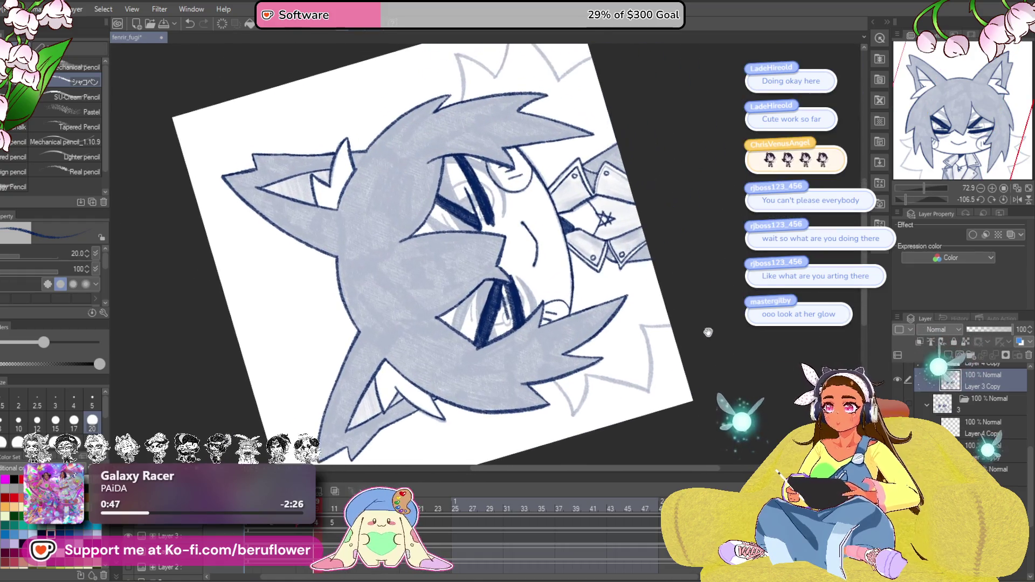
Ink the right-side hair contour downward in three connected navy strokes.
click(1005, 200)
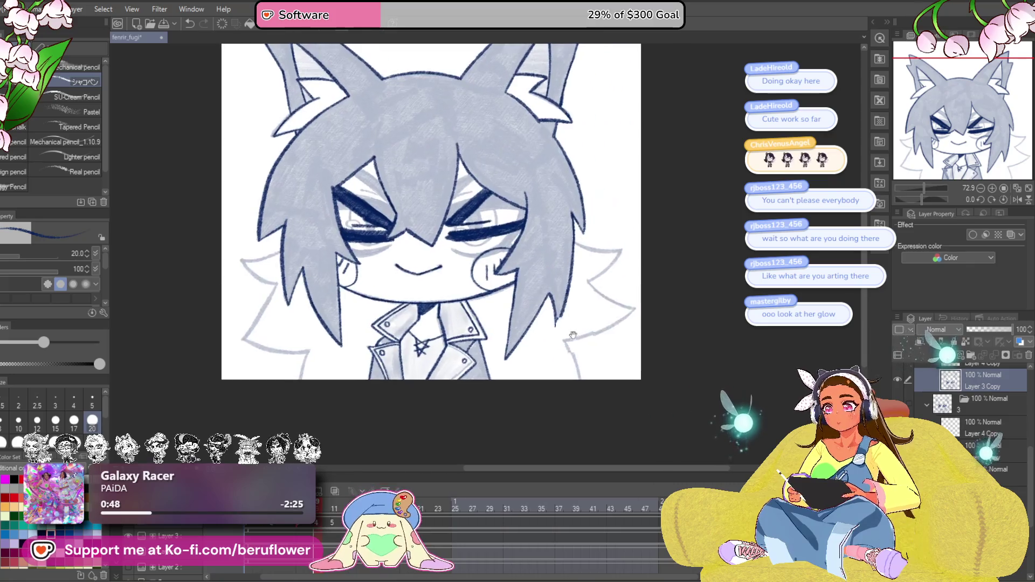
scroll(524, 369, up, 4)
drag(492, 275, 521, 358)
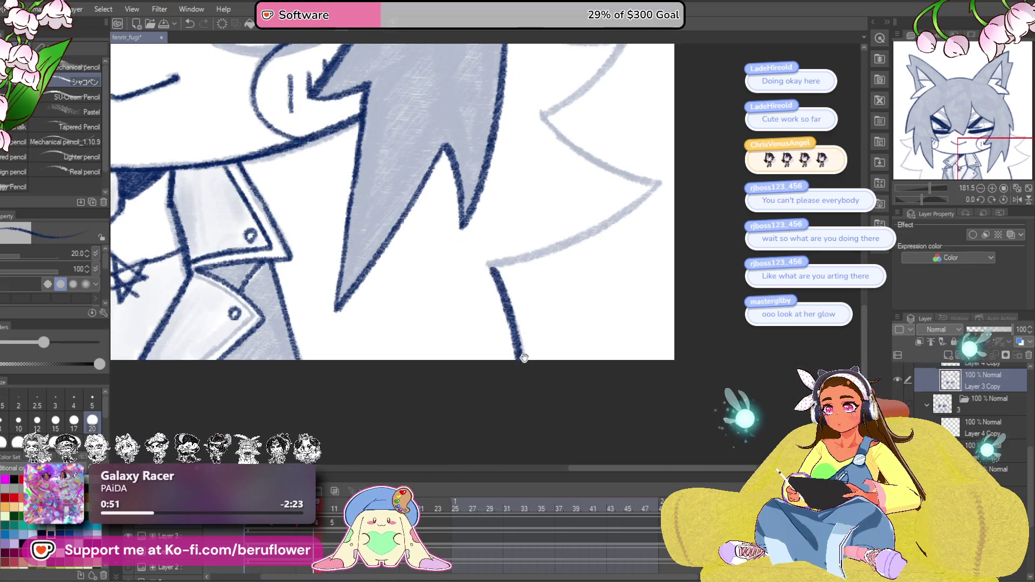
drag(564, 300, 612, 280)
drag(733, 206, 648, 263)
Ink both arms of the next V-shaped hair spike up to its tip.
drag(620, 143, 431, 280)
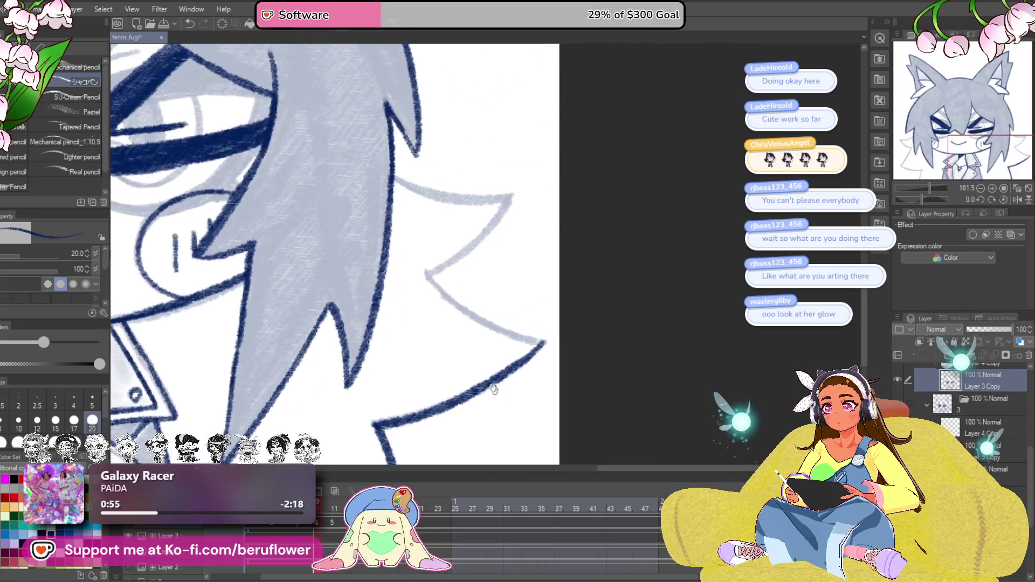
mouse_move(541, 342)
mouse_down()
mouse_move(550, 365)
mouse_move(476, 322)
mouse_move(507, 298)
mouse_up()
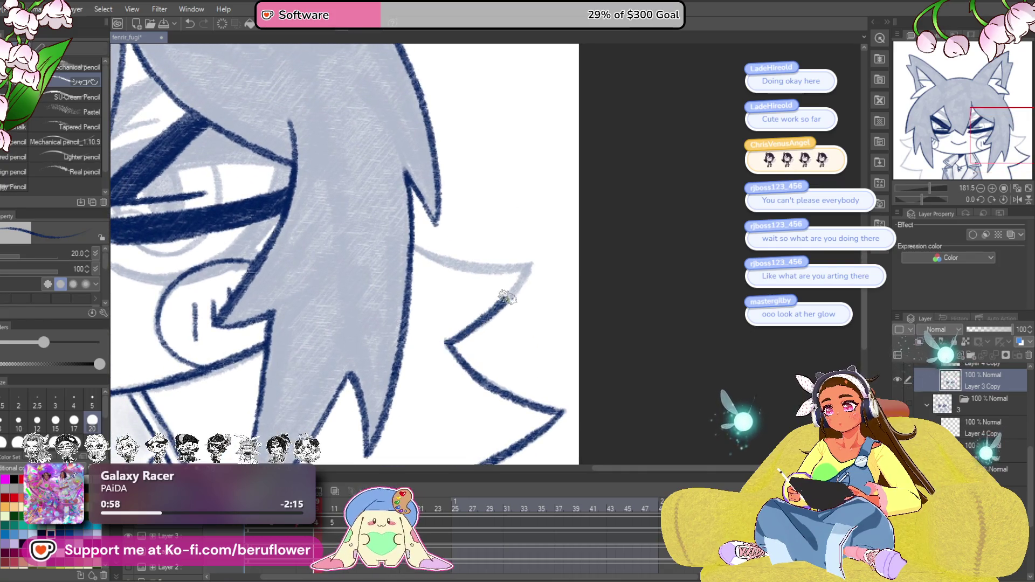
mouse_move(921, 199)
mouse_down()
mouse_move(940, 202)
mouse_move(936, 187)
mouse_up()
drag(521, 220, 402, 377)
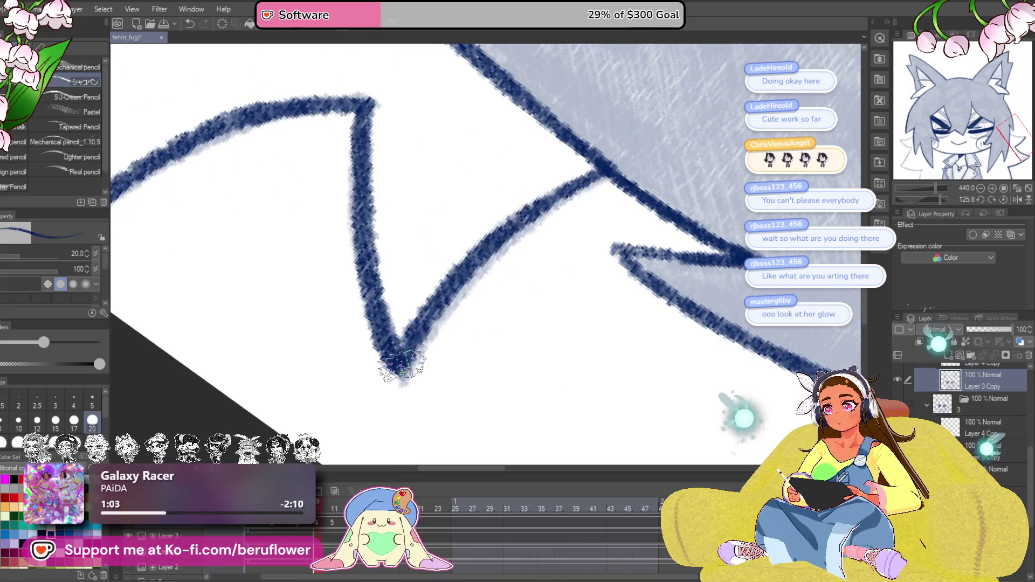
key(ctrl+minus)
key(ctrl+minus)
key(ctrl+minus)
scroll(441, 347, up, 6)
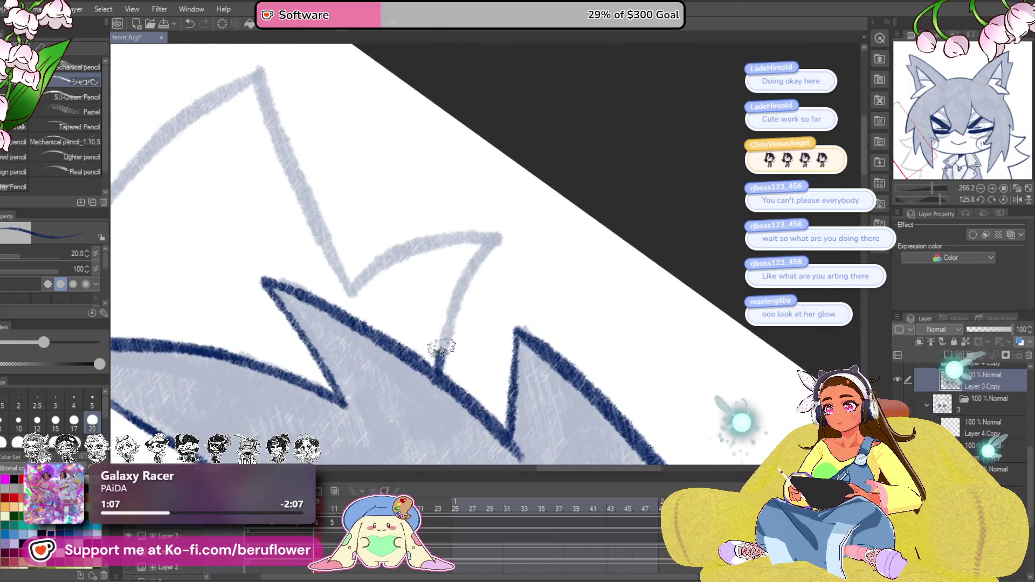
drag(441, 348, 500, 236)
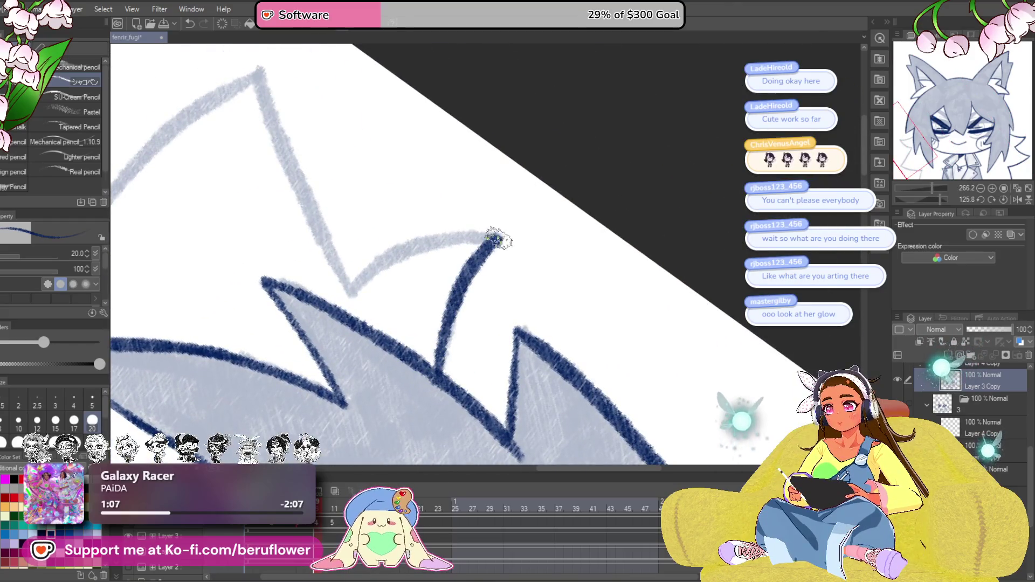
Ink the spike's left edge from its tip down to the bottom corner.
drag(582, 277, 708, 268)
drag(937, 196, 931, 199)
mouse_move(526, 119)
mouse_down()
mouse_move(492, 176)
mouse_move(501, 278)
mouse_up()
drag(930, 198, 922, 198)
drag(499, 183, 397, 374)
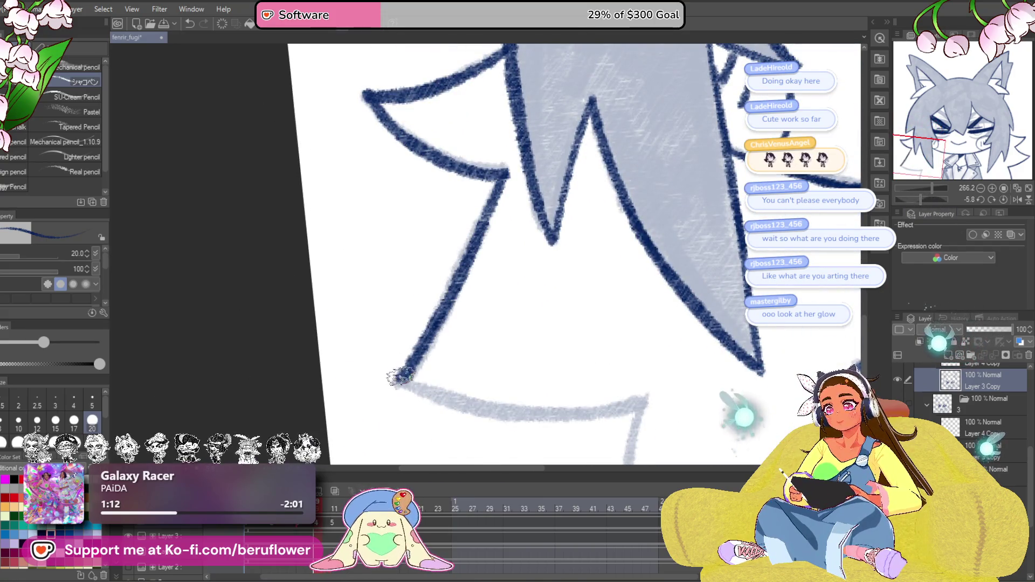
drag(666, 423, 597, 347)
drag(917, 201, 934, 199)
mouse_move(452, 158)
mouse_down()
mouse_move(438, 174)
mouse_move(402, 313)
mouse_move(403, 386)
mouse_up()
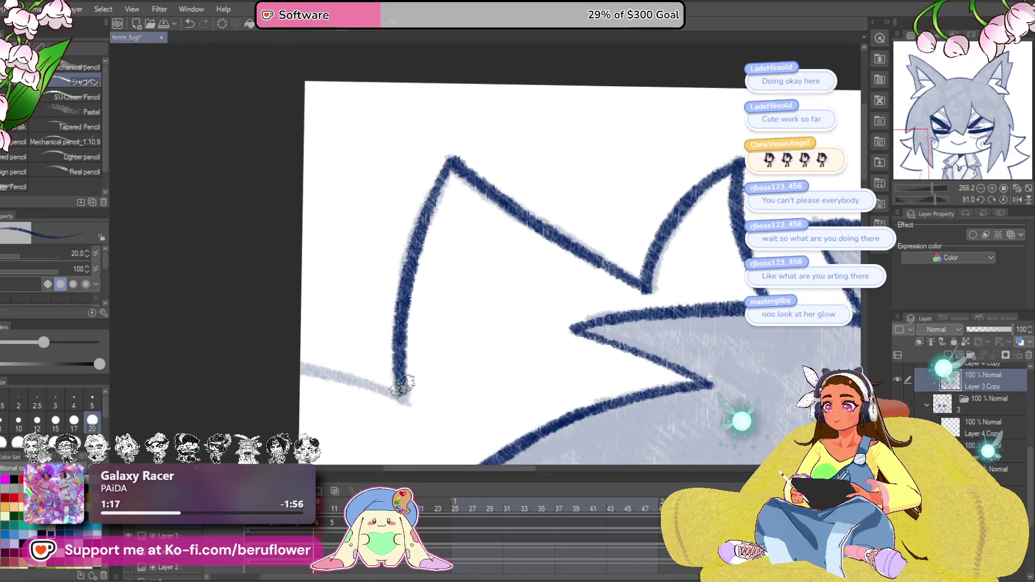
drag(933, 199, 918, 200)
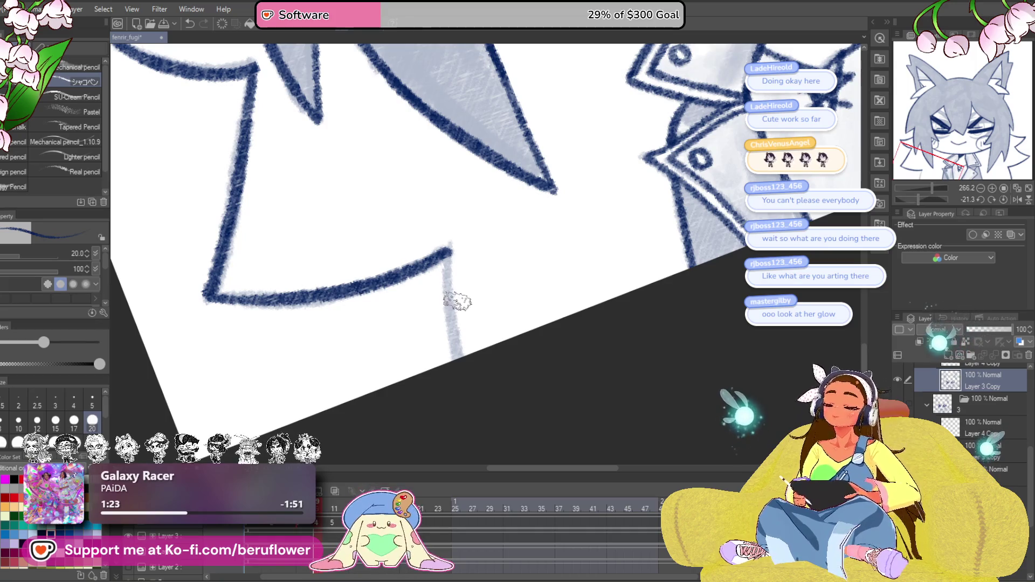
Ink the last pale corner of the right side-hair outline.
drag(463, 343, 453, 360)
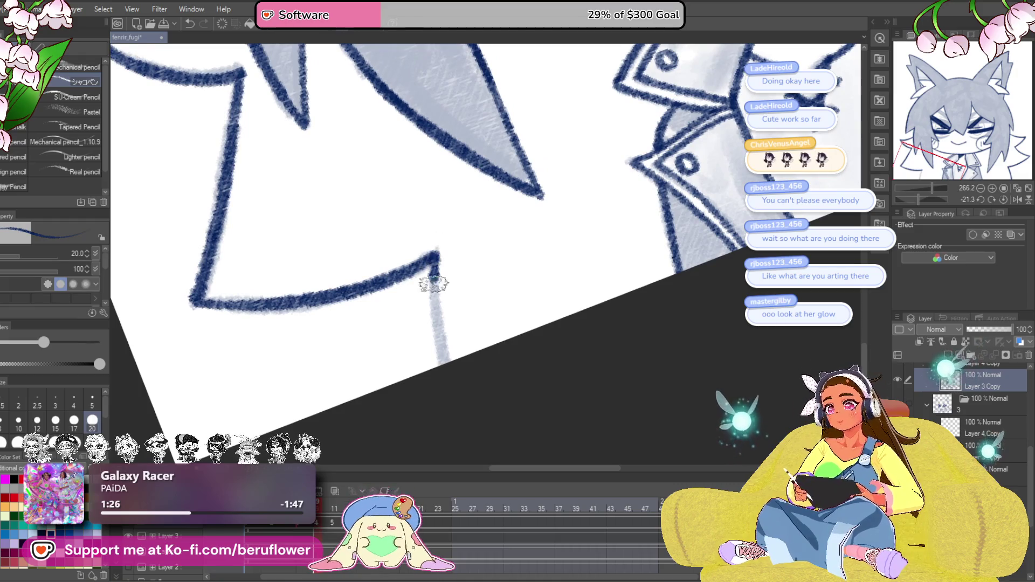
drag(581, 285, 595, 372)
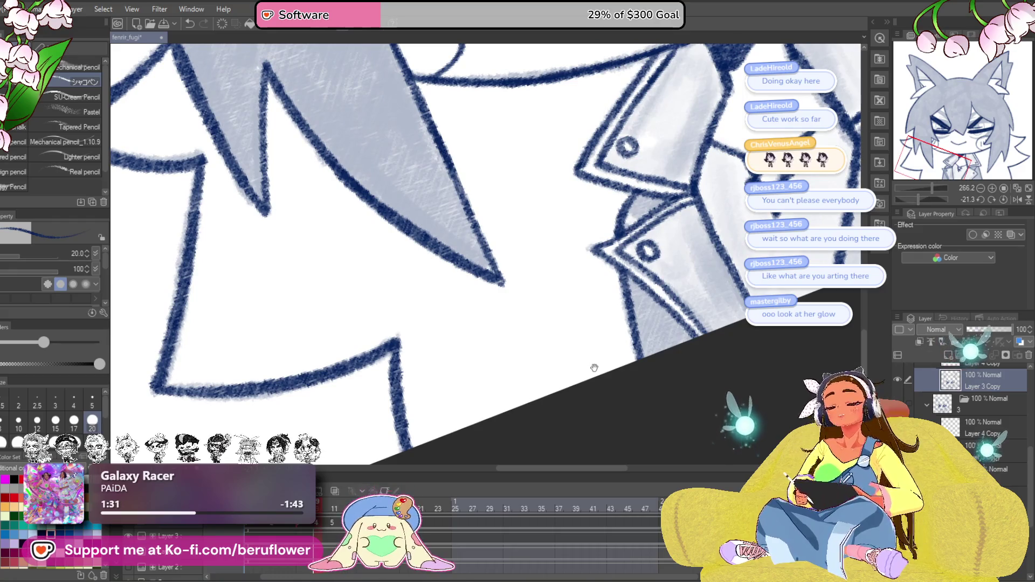
mouse_move(595, 366)
mouse_down()
mouse_move(590, 398)
mouse_move(597, 332)
mouse_up()
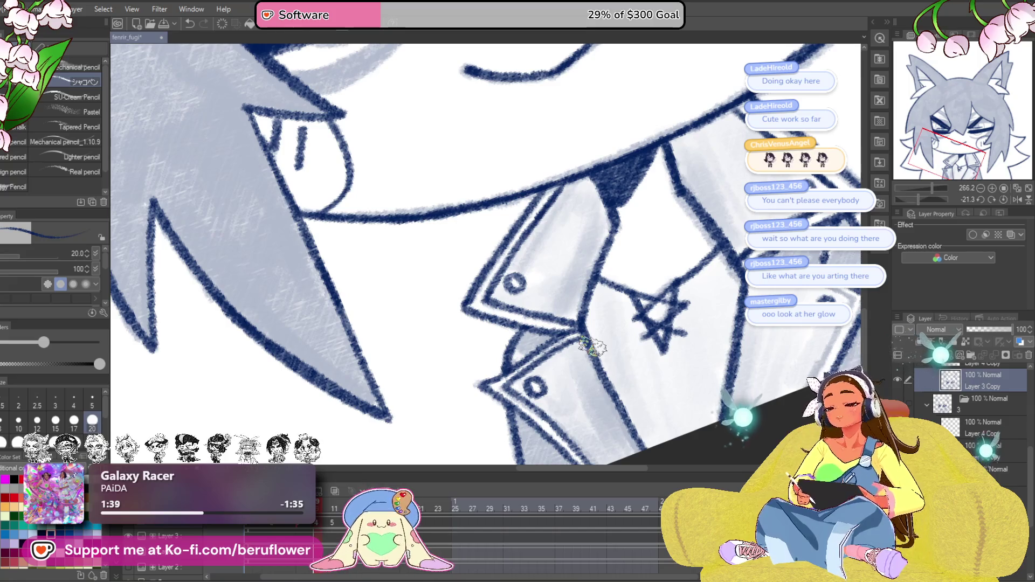
mouse_move(593, 347)
mouse_down()
mouse_move(558, 382)
mouse_move(584, 308)
mouse_up()
click(1001, 201)
Zoom out to review the completed head lineart and switch to animation frame 11.
scroll(567, 306, down, 2)
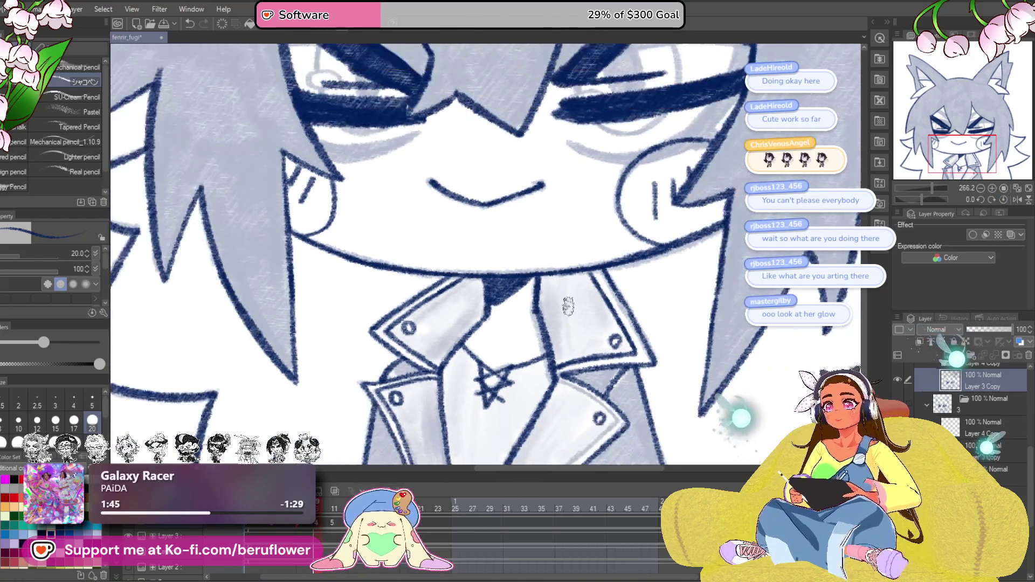
scroll(561, 294, down, 4)
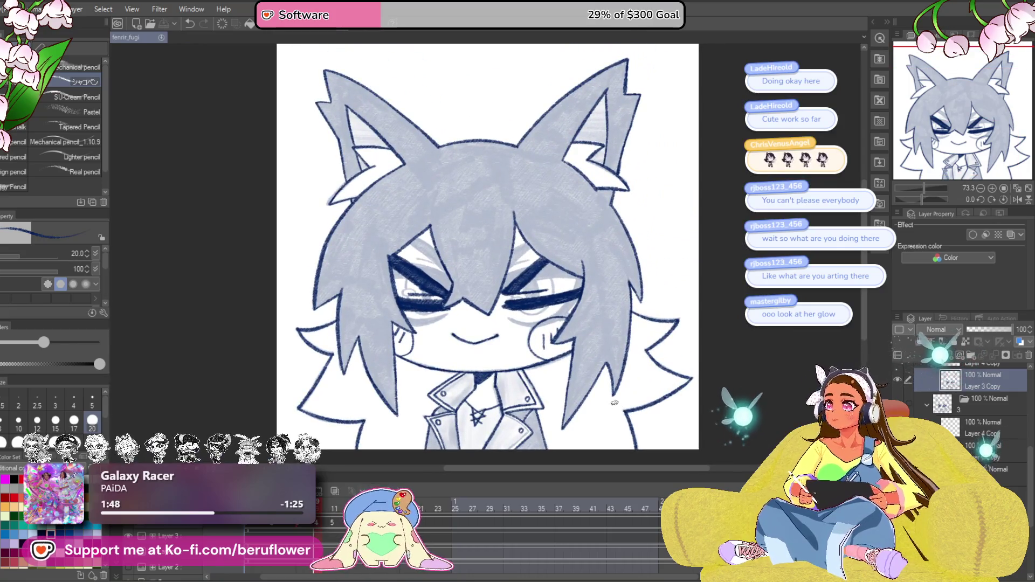
drag(602, 392, 596, 385)
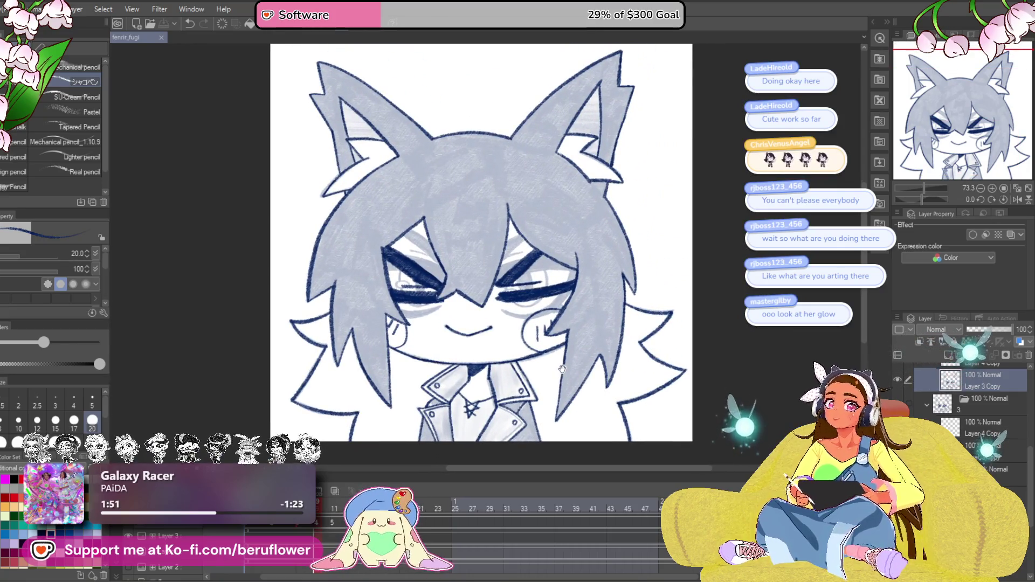
scroll(531, 329, up, 3)
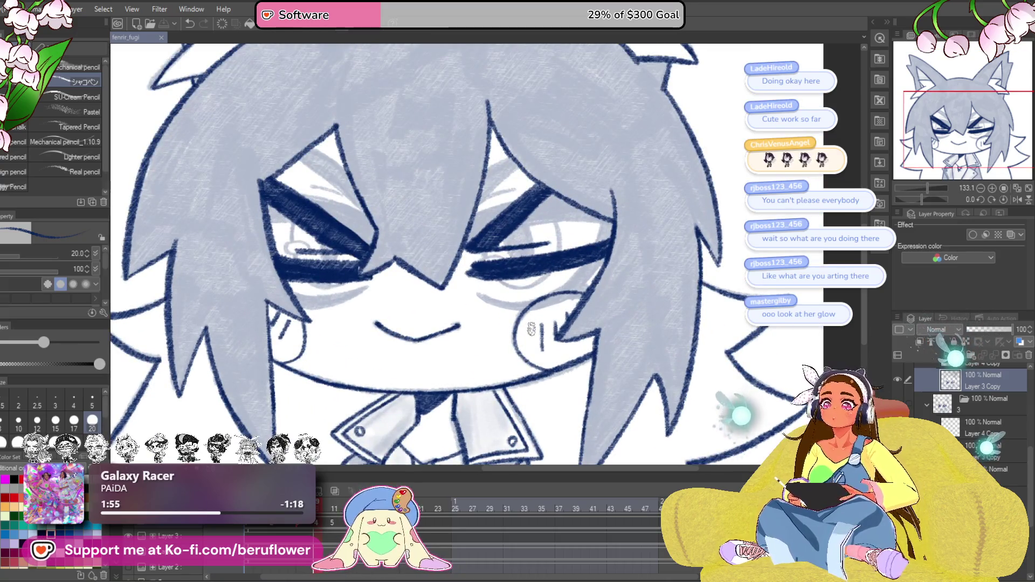
drag(532, 329, 544, 296)
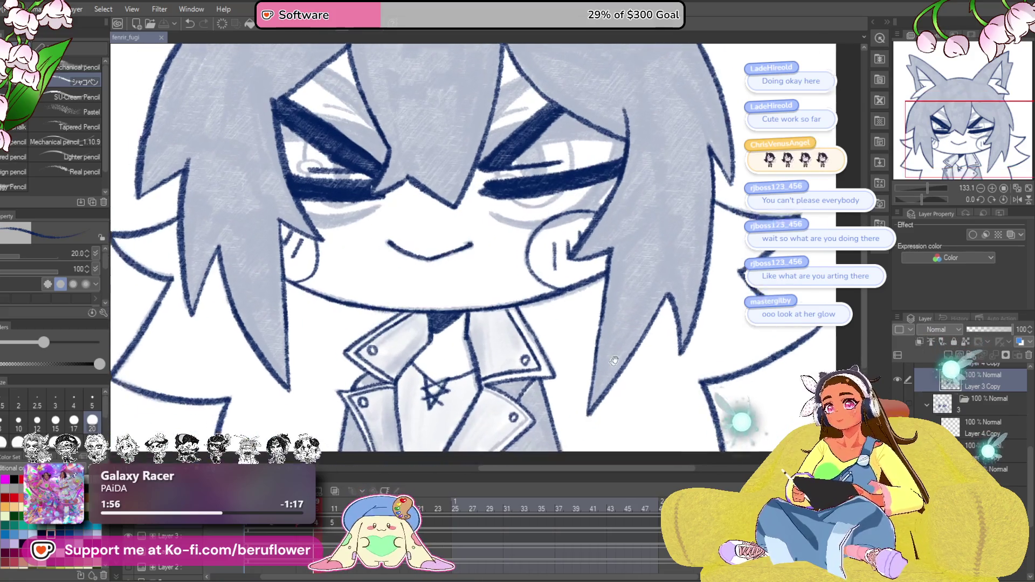
drag(614, 378, 620, 348)
mouse_move(575, 397)
mouse_down()
mouse_move(590, 360)
mouse_move(556, 380)
mouse_move(539, 376)
mouse_up()
scroll(481, 430, down, 3)
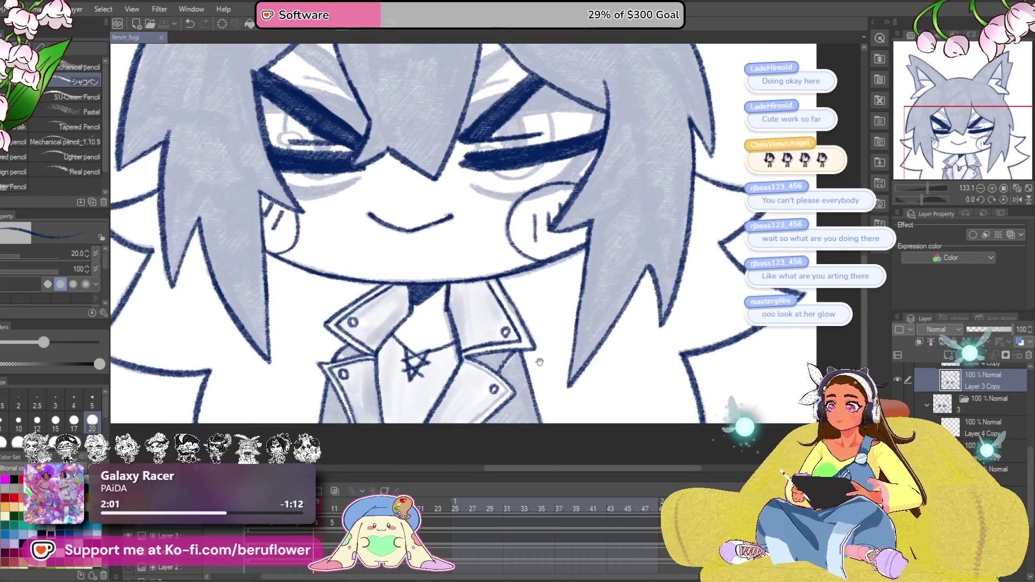
scroll(482, 430, down, 2)
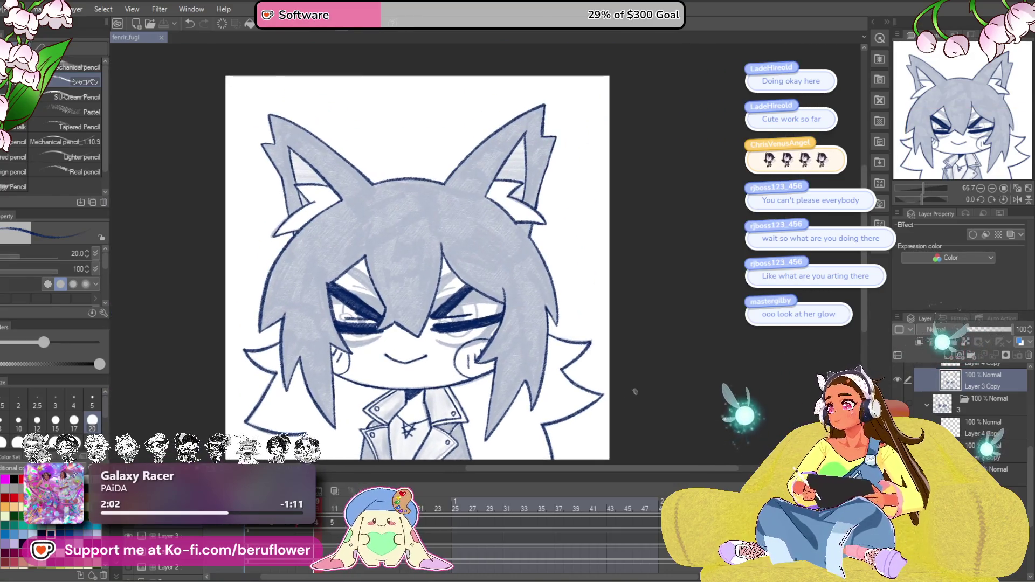
mouse_move(608, 413)
mouse_down()
mouse_move(631, 381)
mouse_move(616, 393)
mouse_up()
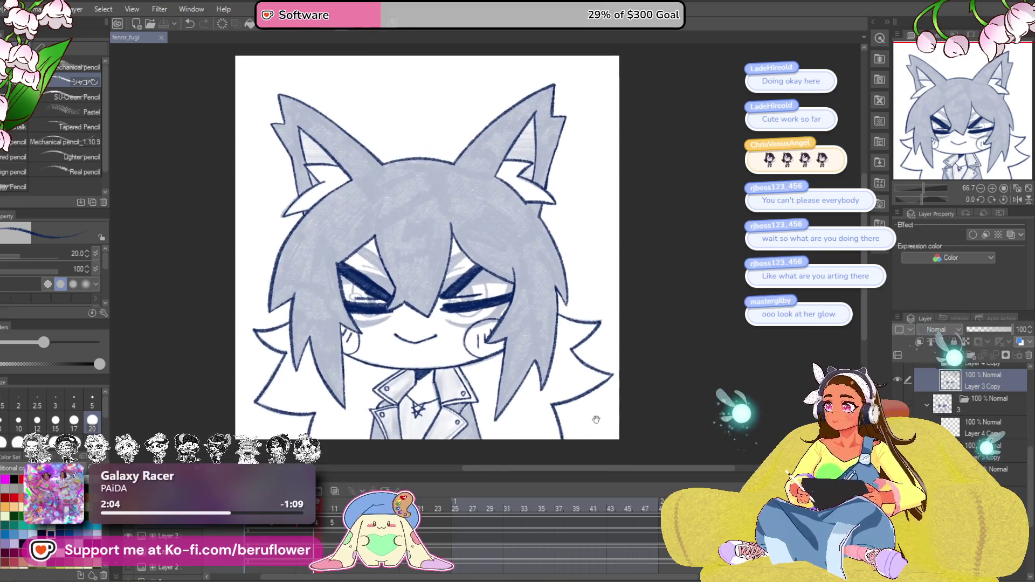
drag(318, 504, 339, 510)
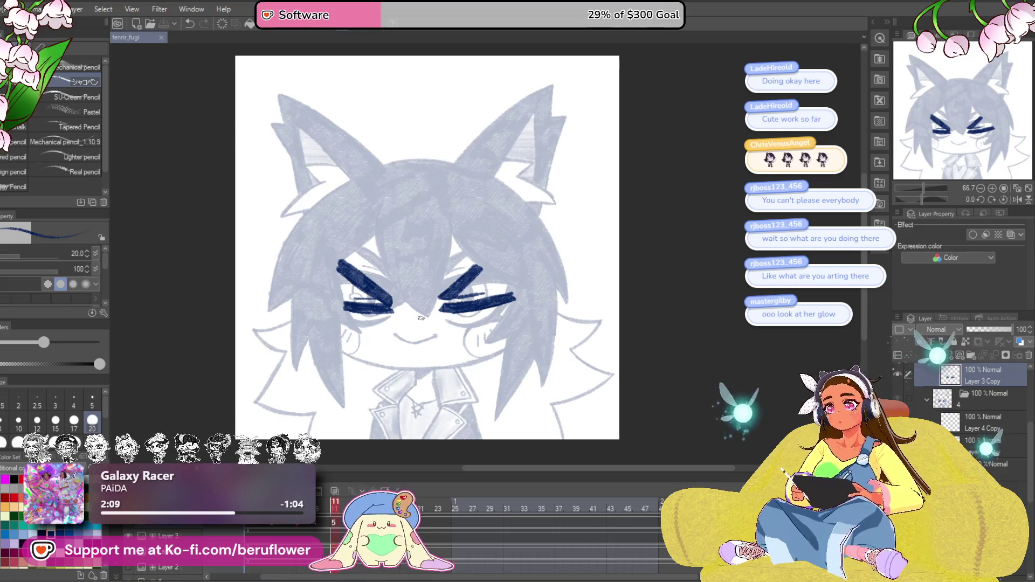
Ink the mouth line and extend the dark navy stroke down-left.
scroll(388, 372, up, 4)
scroll(432, 316, up, 5)
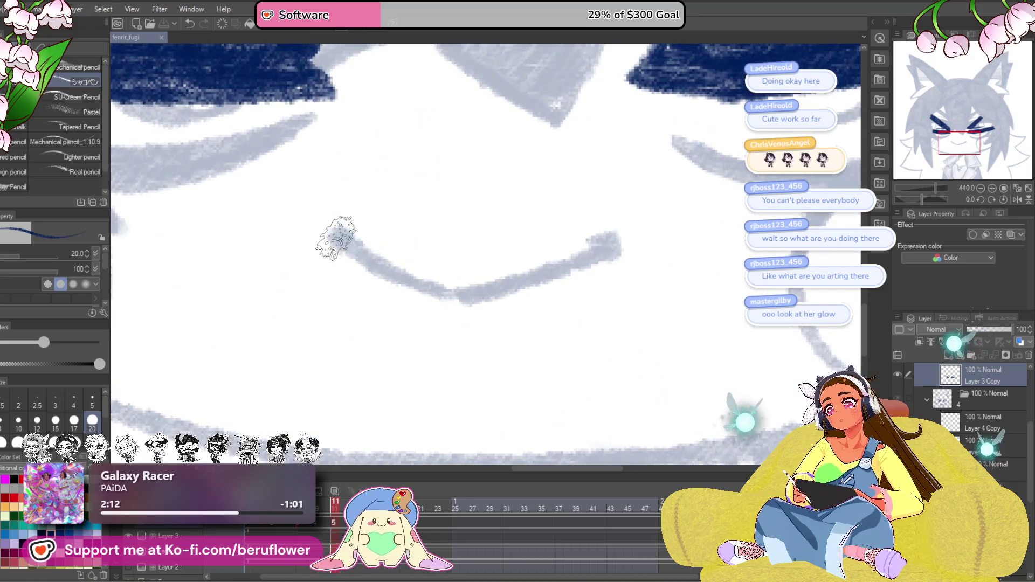
drag(335, 237, 412, 280)
drag(910, 198, 941, 200)
mouse_move(588, 167)
mouse_down()
mouse_move(474, 232)
mouse_move(486, 196)
mouse_move(429, 358)
mouse_up()
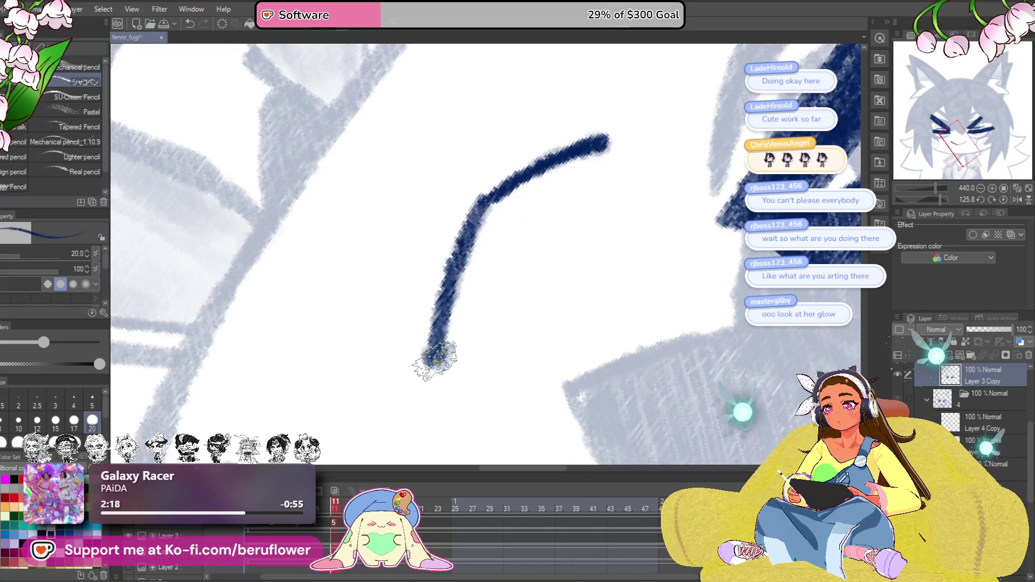
scroll(429, 323, down, 5)
scroll(563, 198, up, 3)
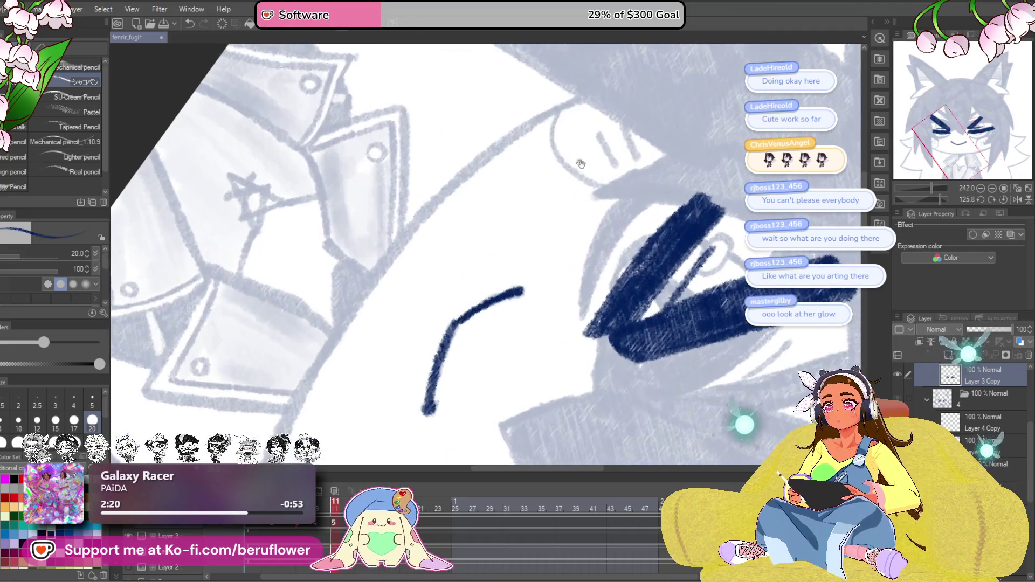
Ink the jawline in dark navy and extend it further down.
mouse_move(495, 166)
mouse_down()
mouse_move(393, 268)
mouse_move(324, 367)
mouse_up()
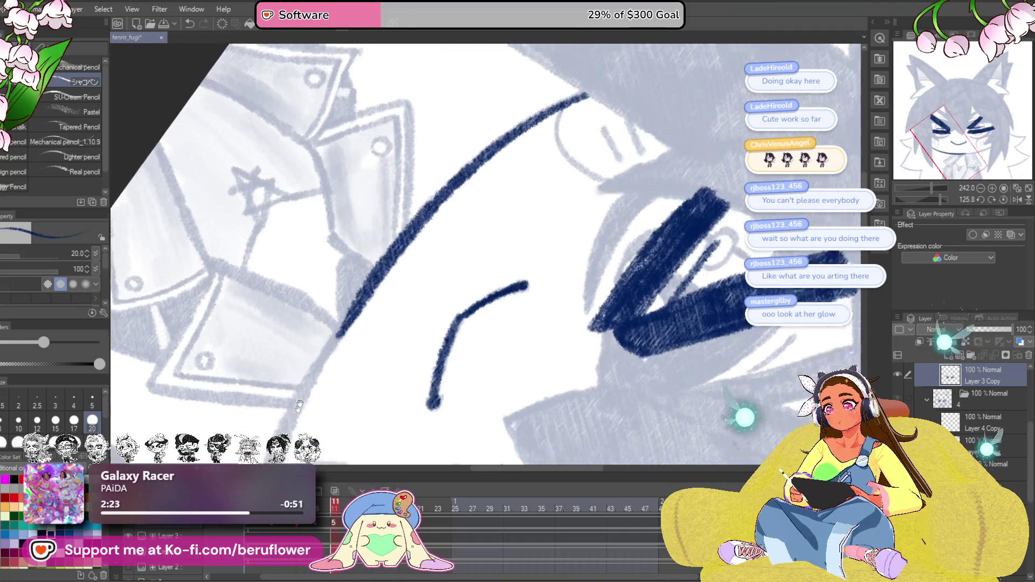
scroll(377, 270, down, 5)
mouse_move(422, 173)
mouse_down()
mouse_move(356, 283)
mouse_move(316, 385)
mouse_up()
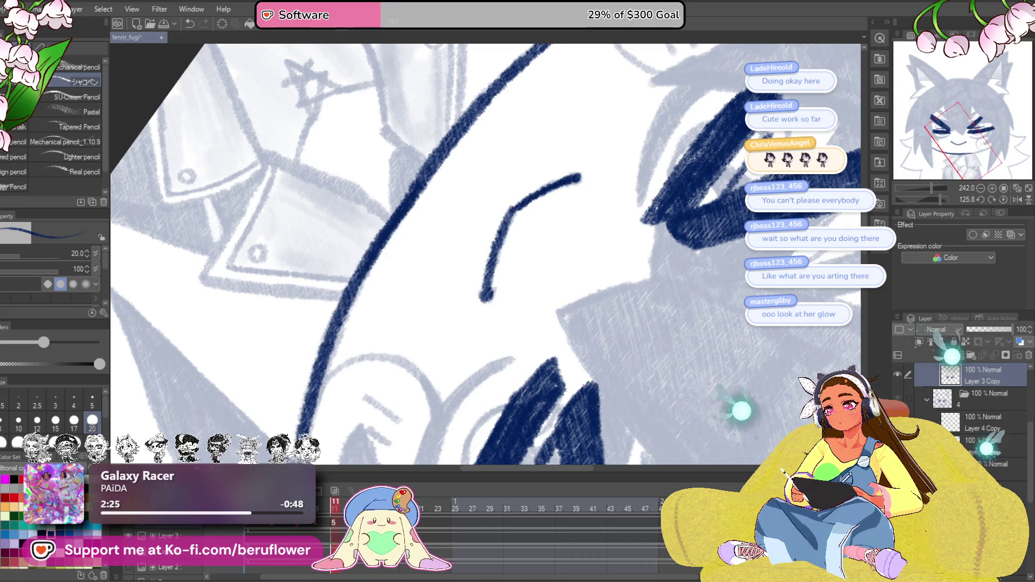
scroll(342, 322, down, 3)
scroll(343, 339, down, 3)
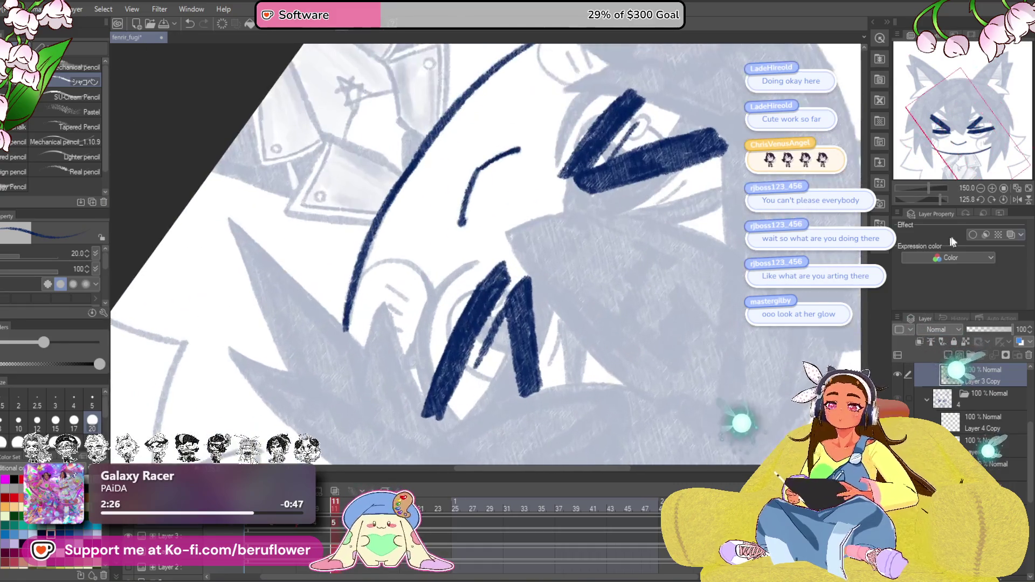
click(1003, 199)
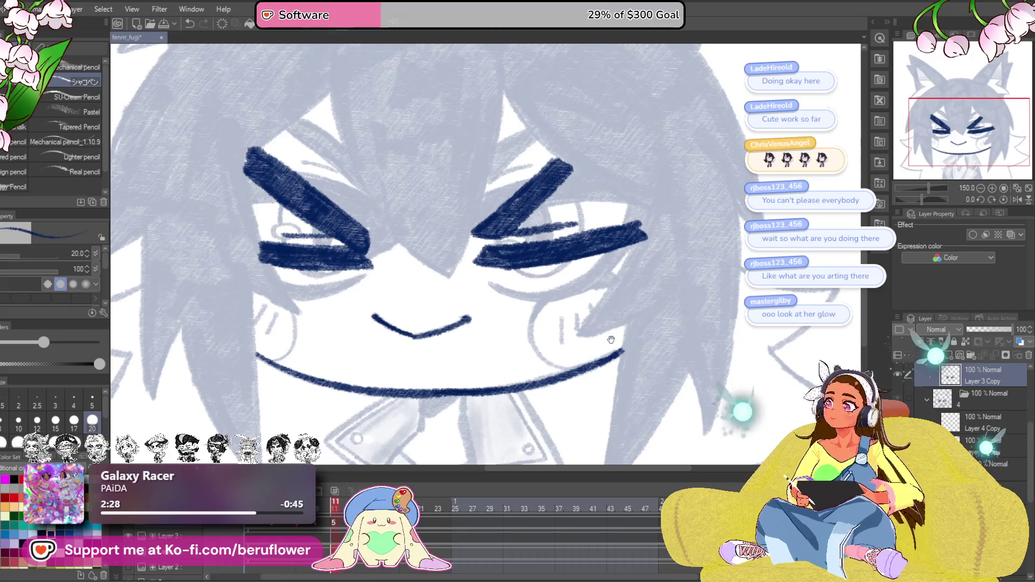
mouse_move(623, 372)
mouse_down()
mouse_move(642, 381)
mouse_move(597, 343)
mouse_move(593, 404)
mouse_up()
scroll(502, 209, up, 3)
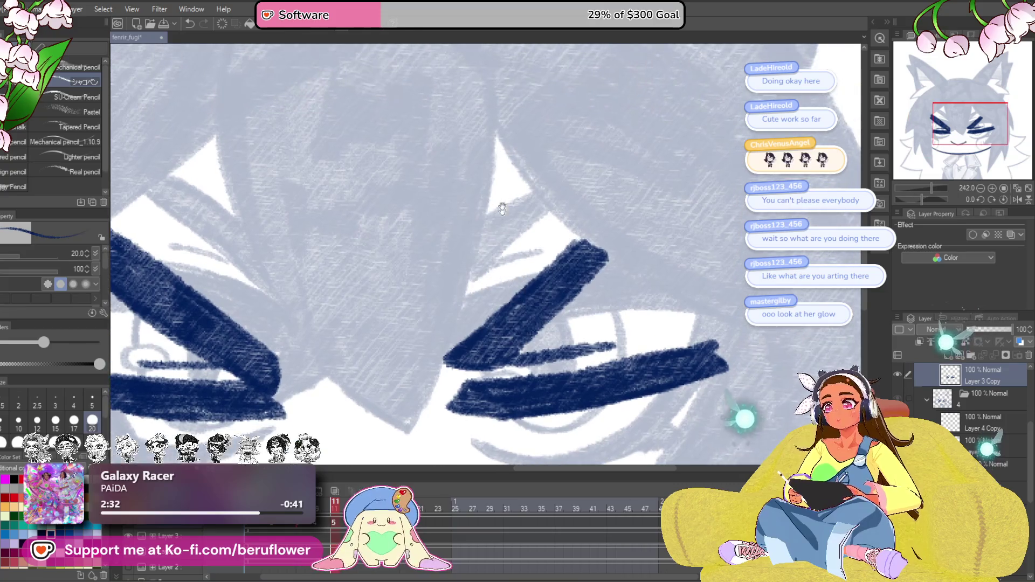
Ink a hair strand between the eyes, redrawn as an up-right line.
drag(496, 120, 486, 223)
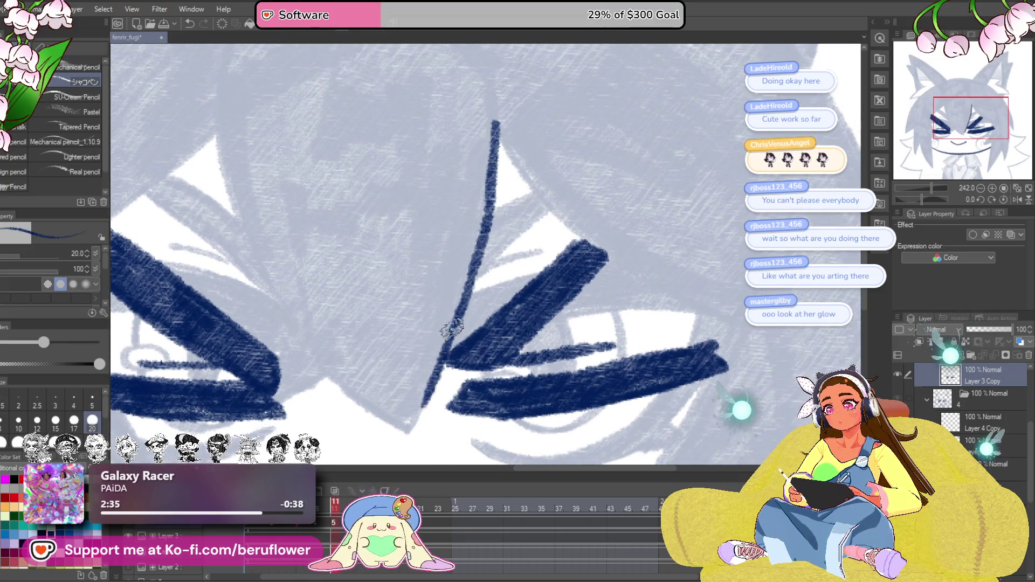
key(ctrl+z)
drag(922, 200, 899, 190)
drag(396, 351, 552, 226)
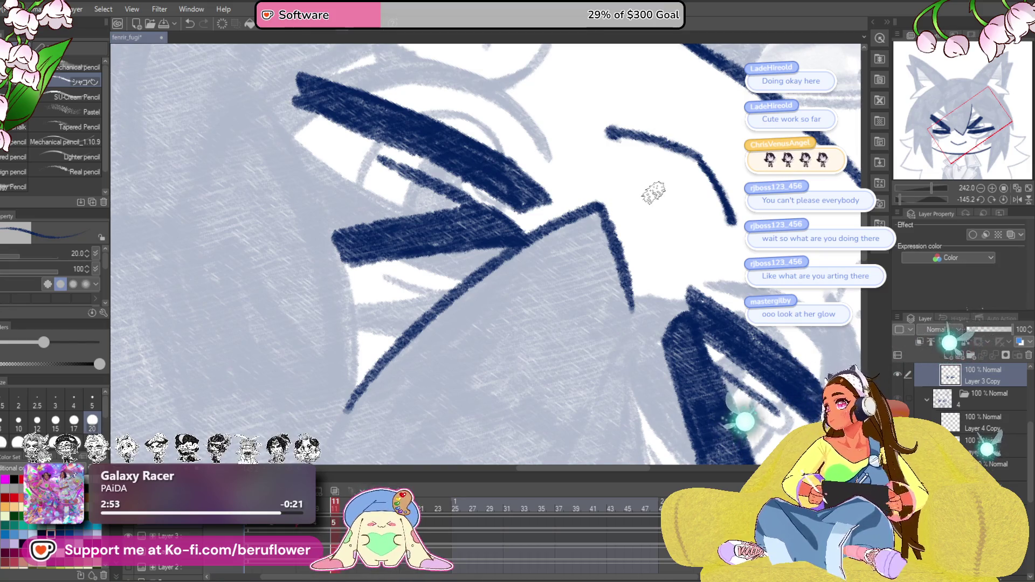
Ink a thin line from the brow toward the left eye.
mouse_move(656, 93)
mouse_down()
mouse_move(592, 199)
mouse_move(571, 203)
mouse_up()
click(981, 200)
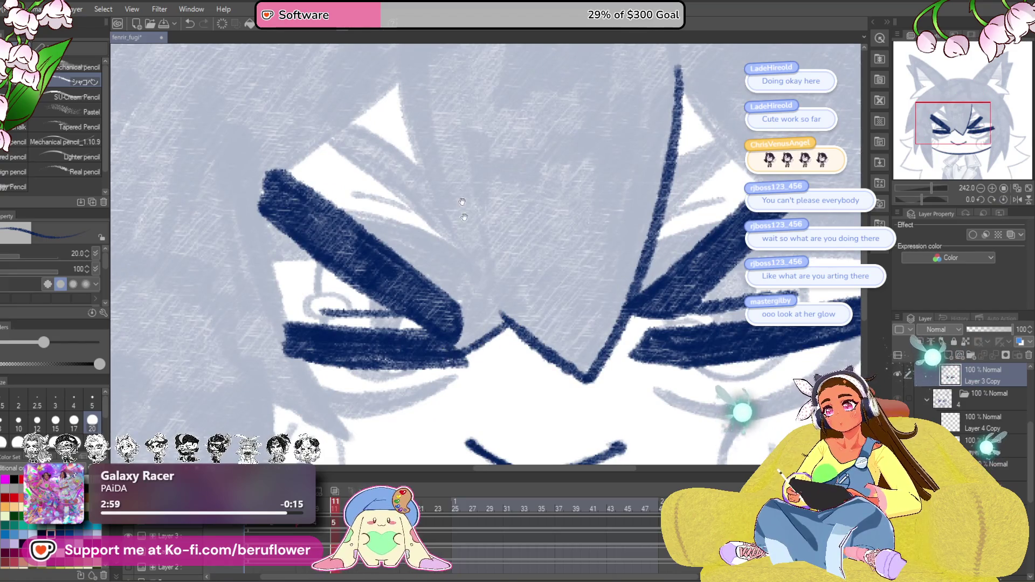
drag(464, 217, 464, 282)
mouse_move(400, 170)
mouse_down()
mouse_move(429, 269)
mouse_move(474, 351)
mouse_move(497, 261)
mouse_up()
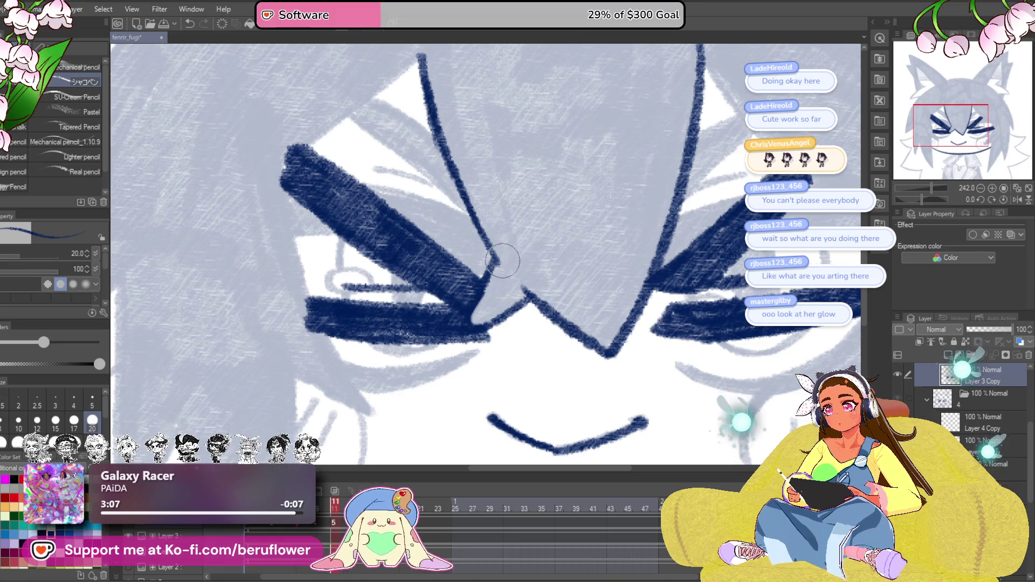
Zoom to the left eye and ink the hair spike's edge down-left from its apex in navy.
scroll(531, 292, down, 5)
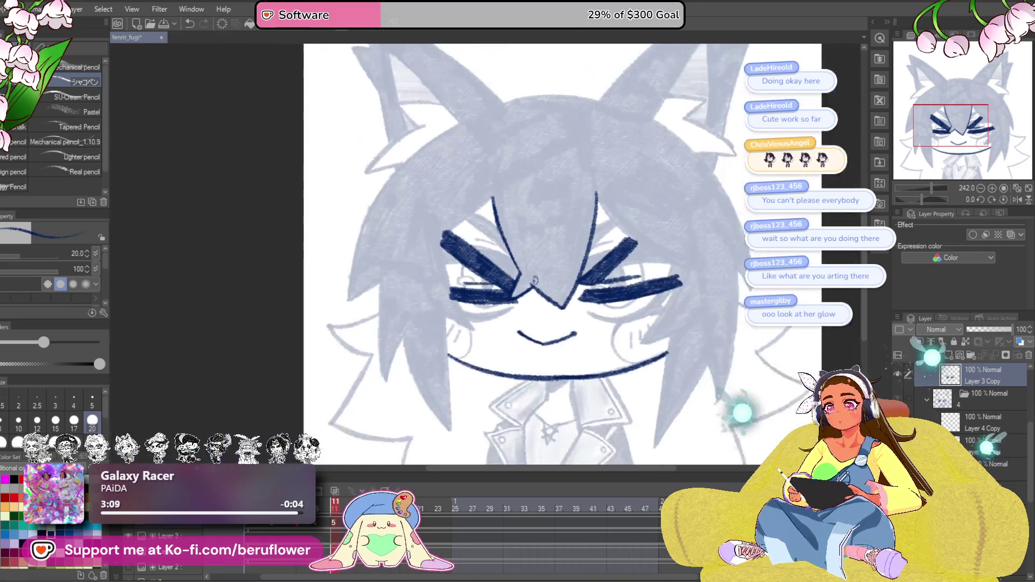
scroll(531, 291, up, 5)
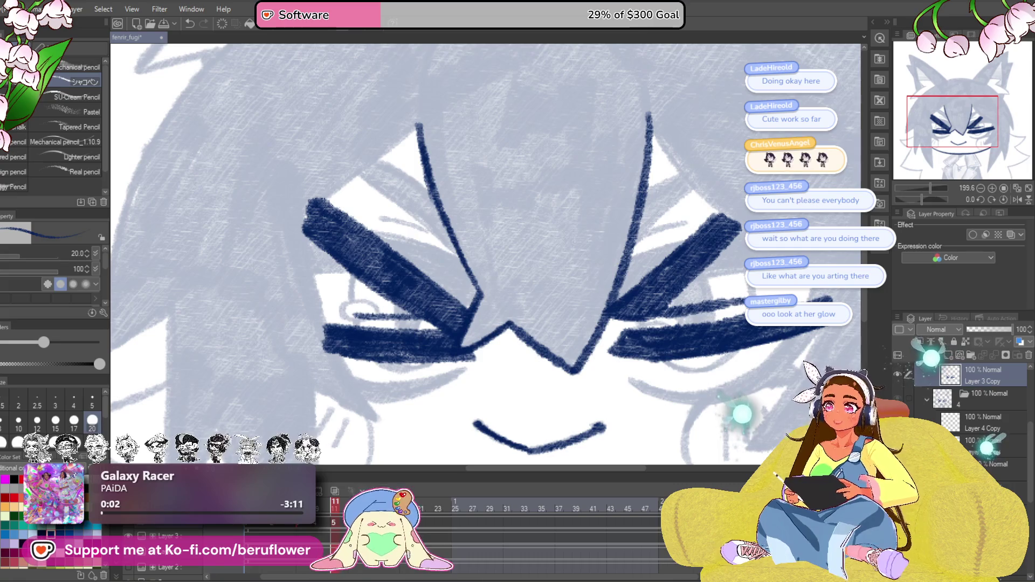
mouse_move(415, 136)
mouse_down()
mouse_move(495, 142)
mouse_move(504, 218)
mouse_up()
scroll(504, 218, up, 3)
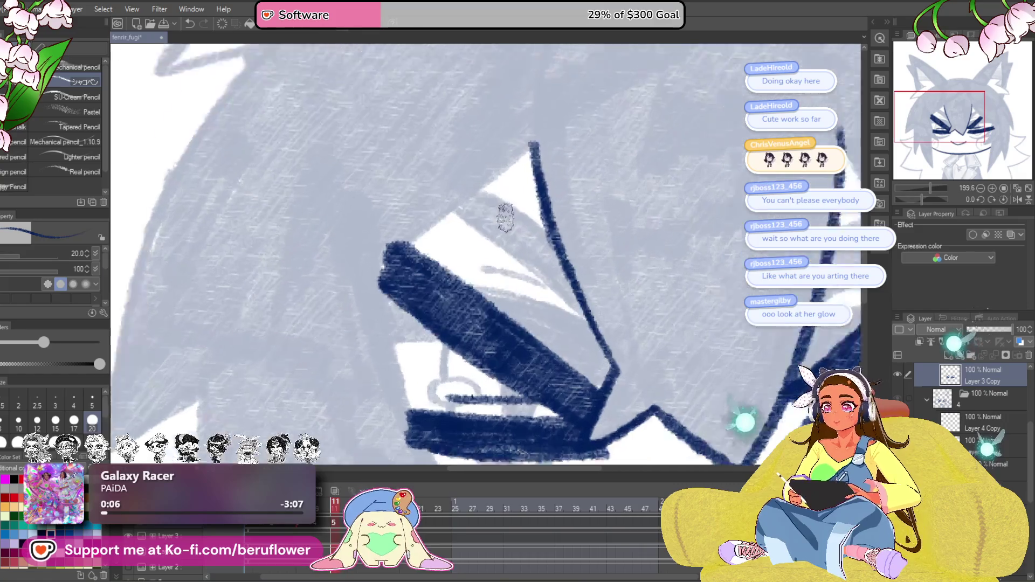
drag(519, 271, 512, 293)
mouse_move(543, 125)
mouse_down()
mouse_move(409, 232)
mouse_move(302, 293)
mouse_up()
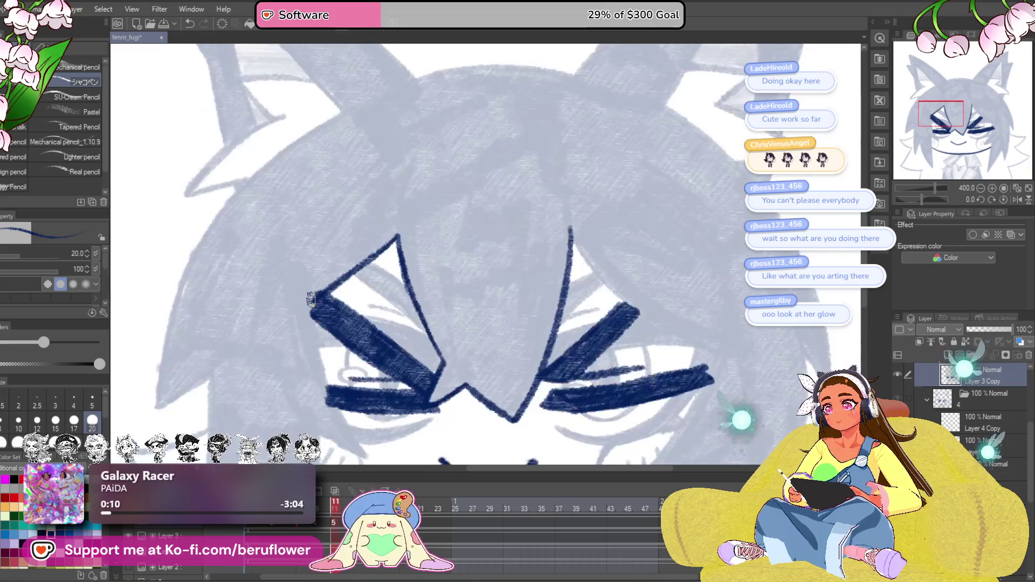
scroll(302, 290, down, 3)
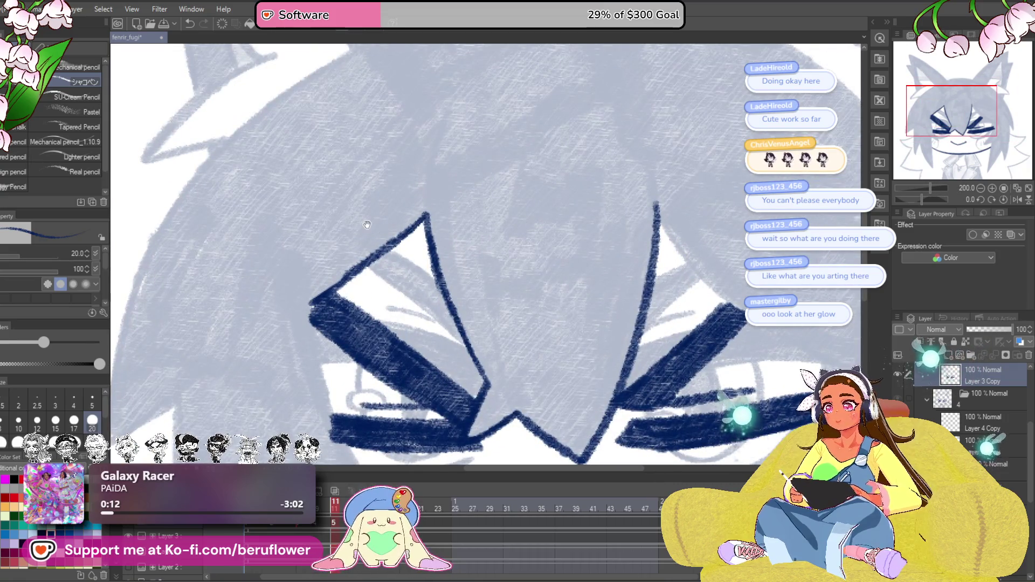
Redraw the spike edge from the apex down to the eye corner, undoing the misplaced stroke.
drag(368, 224, 497, 208)
scroll(447, 270, up, 4)
scroll(439, 264, down, 5)
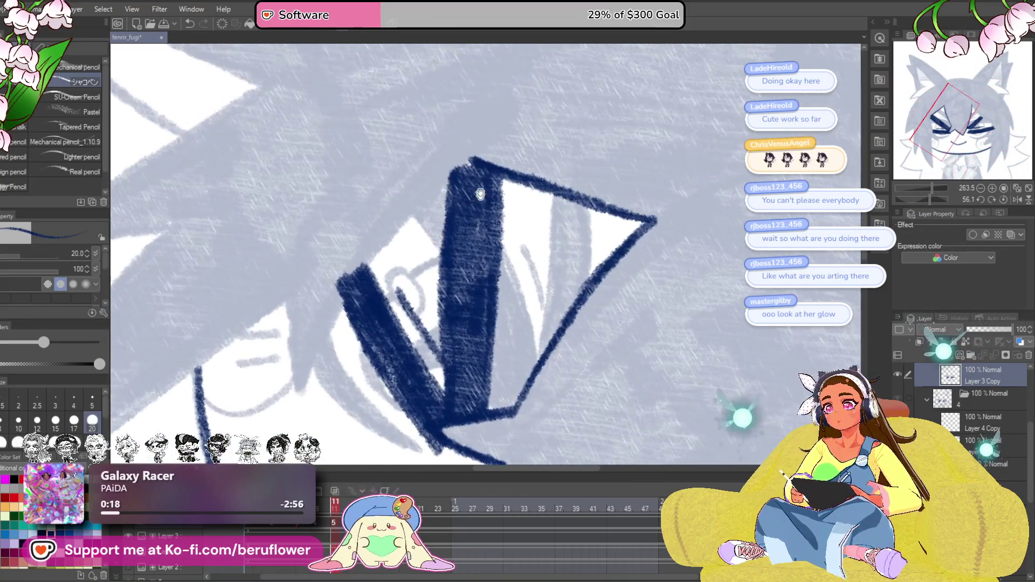
mouse_move(471, 159)
mouse_down()
mouse_move(372, 248)
mouse_move(302, 391)
mouse_up()
mouse_move(342, 305)
mouse_down()
mouse_move(375, 318)
mouse_move(377, 285)
mouse_move(391, 272)
mouse_move(404, 357)
mouse_up()
mouse_move(370, 268)
mouse_down()
mouse_move(612, 209)
mouse_move(342, 418)
mouse_move(393, 294)
mouse_move(514, 139)
mouse_up()
key(ctrl+z)
Ink the long spike's left edge beside the face, rotating the canvas and undoing a bad stroke.
drag(370, 365, 344, 373)
mouse_move(319, 428)
mouse_down()
mouse_move(367, 286)
mouse_move(486, 154)
mouse_up()
drag(600, 213, 591, 321)
drag(914, 194, 925, 201)
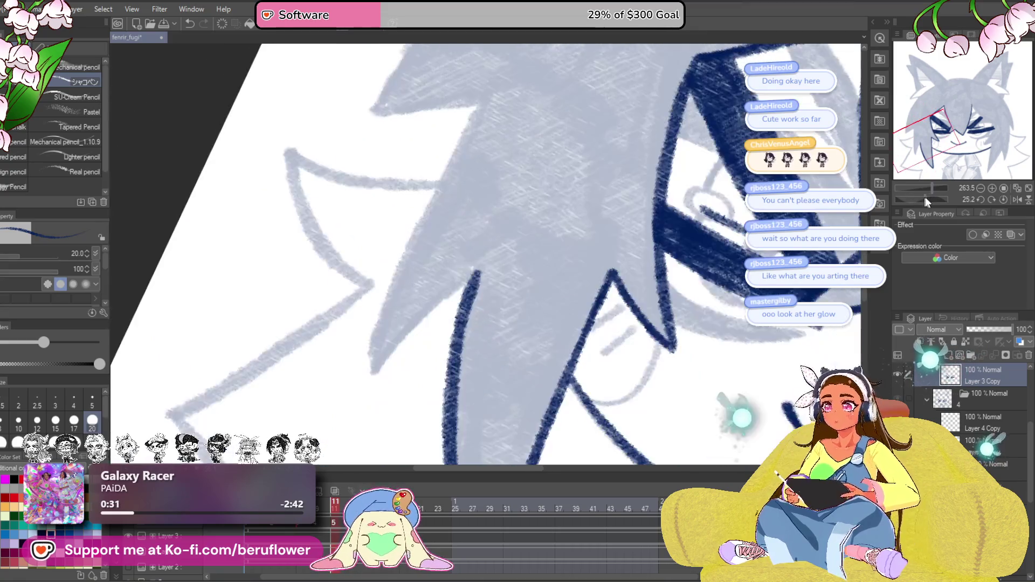
scroll(418, 323, up, 2)
drag(356, 393, 500, 254)
scroll(368, 366, down, 1)
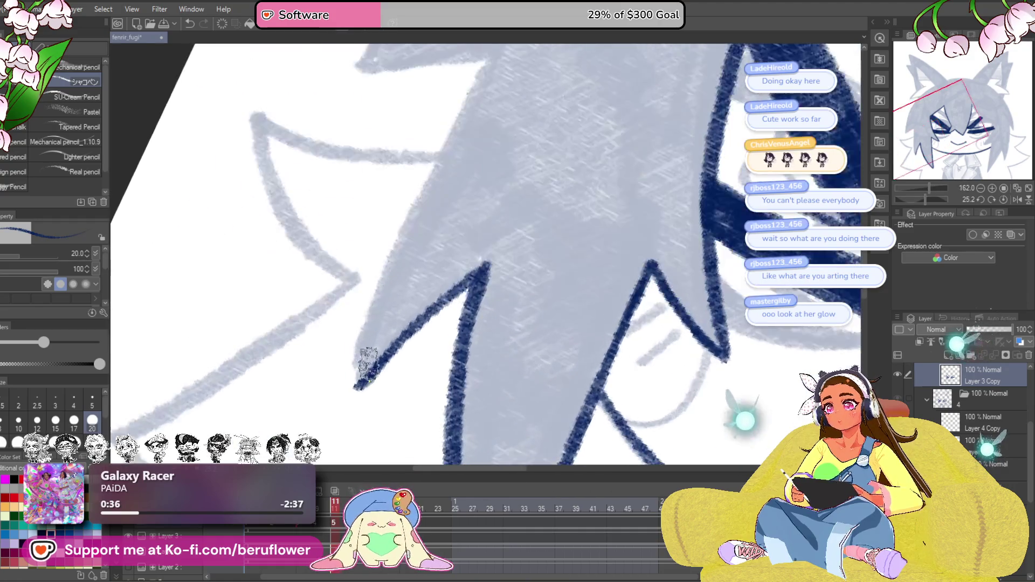
drag(378, 345, 346, 374)
mouse_move(461, 89)
mouse_down()
mouse_move(416, 151)
mouse_move(405, 185)
mouse_up()
key(ctrl+z)
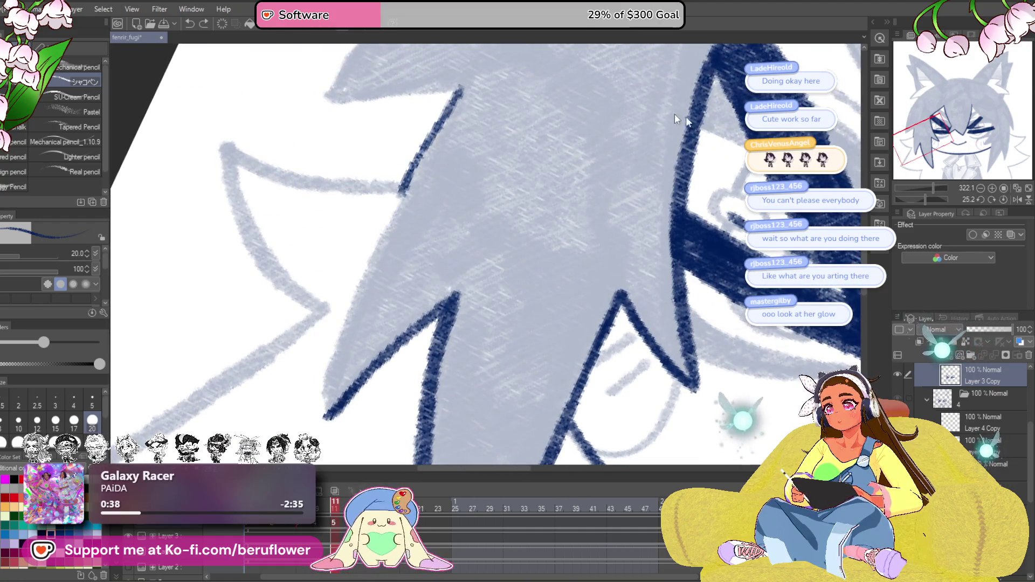
Redraw the spike edge upward from its tip and ink a line down beside the eye.
drag(929, 199, 933, 199)
mouse_move(285, 396)
mouse_down()
mouse_move(397, 264)
mouse_move(564, 130)
mouse_up()
scroll(563, 132, down, 5)
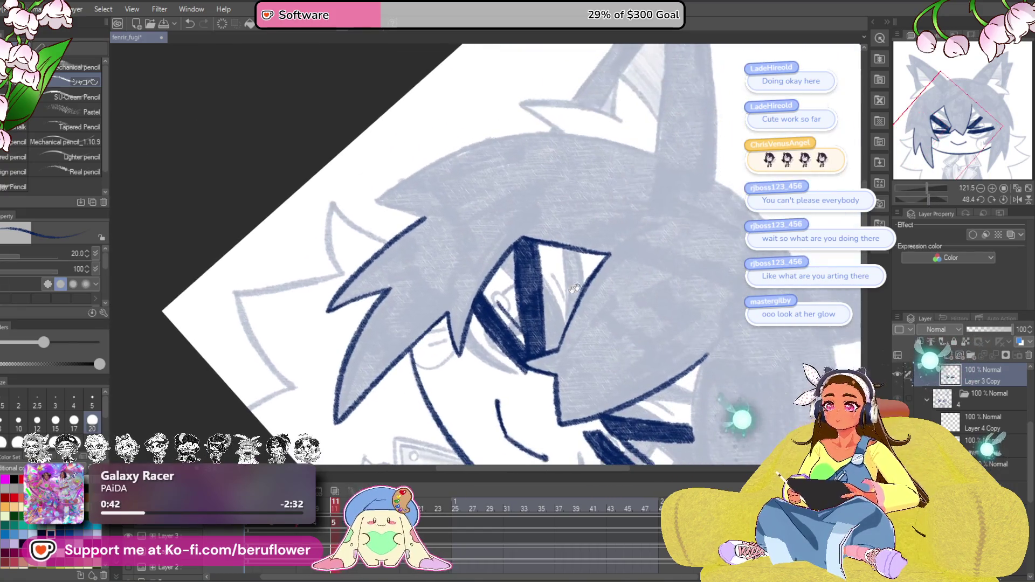
drag(944, 205, 926, 198)
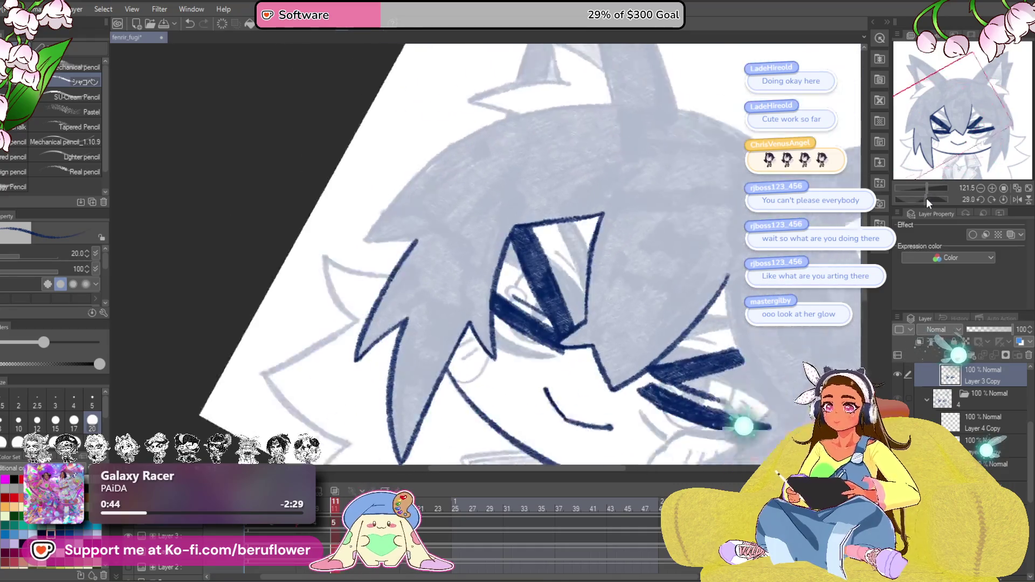
scroll(442, 174, up, 4)
mouse_move(472, 133)
mouse_down()
mouse_move(447, 232)
mouse_move(462, 300)
mouse_up()
Extend the eye-corner line down and to the right in navy, leveling the canvas rotation.
drag(929, 199, 926, 199)
mouse_move(628, 204)
mouse_down()
mouse_move(545, 259)
mouse_move(446, 296)
mouse_up()
scroll(445, 295, up, 2)
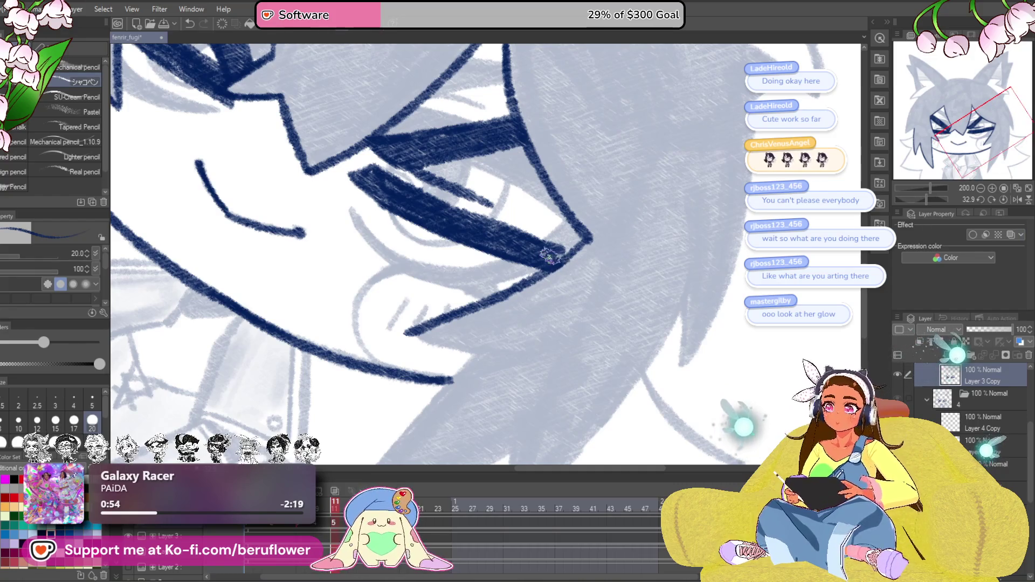
scroll(607, 253, up, 1)
drag(620, 134, 542, 227)
scroll(542, 227, up, 3)
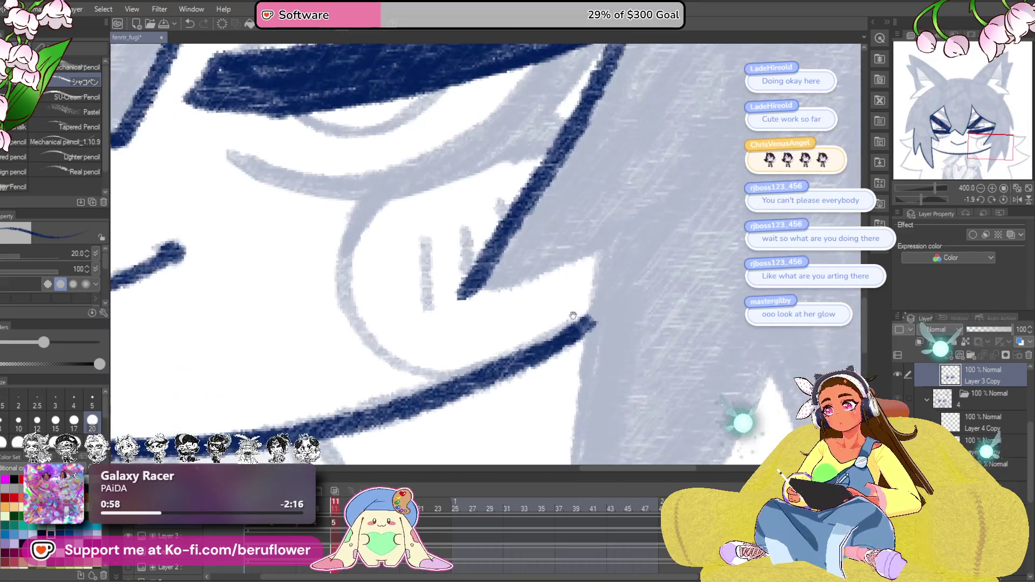
mouse_move(462, 289)
mouse_down()
mouse_move(556, 269)
mouse_move(469, 127)
mouse_up()
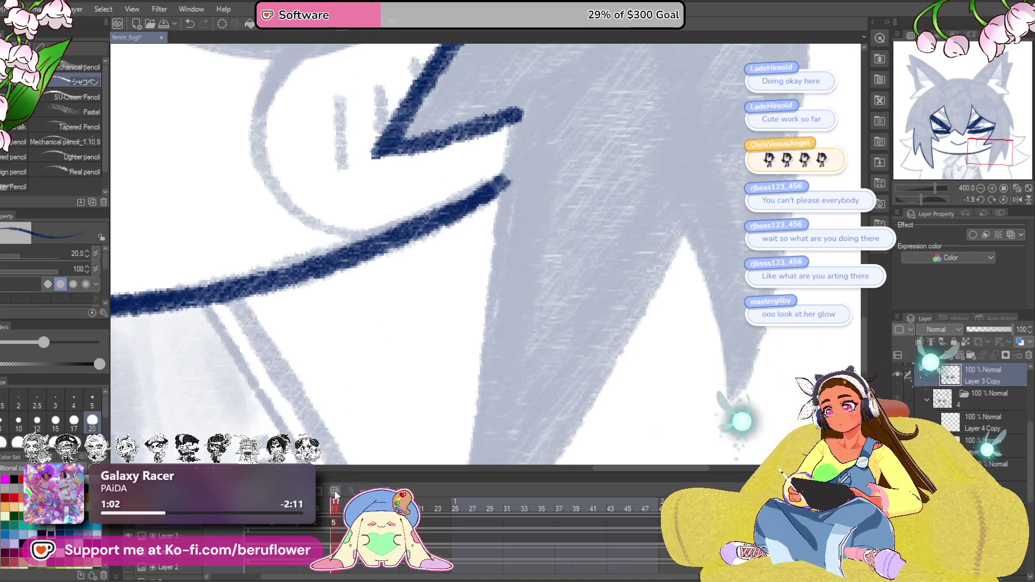
scroll(483, 215, down, 2)
scroll(484, 216, down, 2)
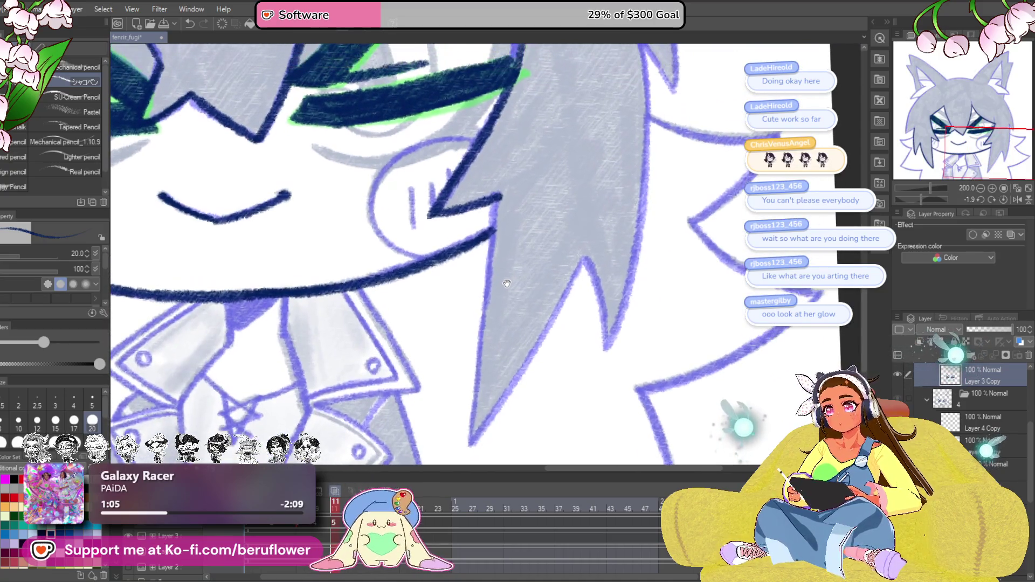
Ink the hair's left edge beside the cheek and trace the cheek circle's left, lower and top edges.
drag(494, 223, 470, 443)
scroll(474, 261, up, 2)
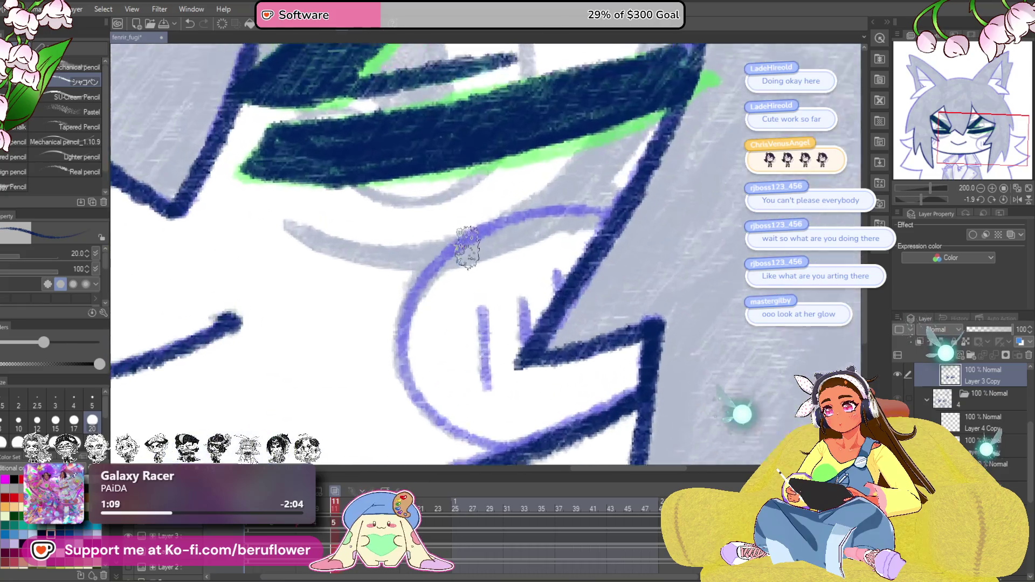
scroll(469, 242, up, 1)
mouse_move(518, 184)
mouse_down()
mouse_move(455, 228)
mouse_move(444, 284)
mouse_move(475, 349)
mouse_move(561, 358)
mouse_move(548, 370)
mouse_up()
mouse_move(600, 351)
mouse_down()
mouse_move(533, 384)
mouse_move(545, 385)
mouse_move(541, 402)
mouse_up()
mouse_move(473, 257)
mouse_down()
mouse_move(555, 229)
mouse_move(599, 232)
mouse_move(612, 248)
mouse_up()
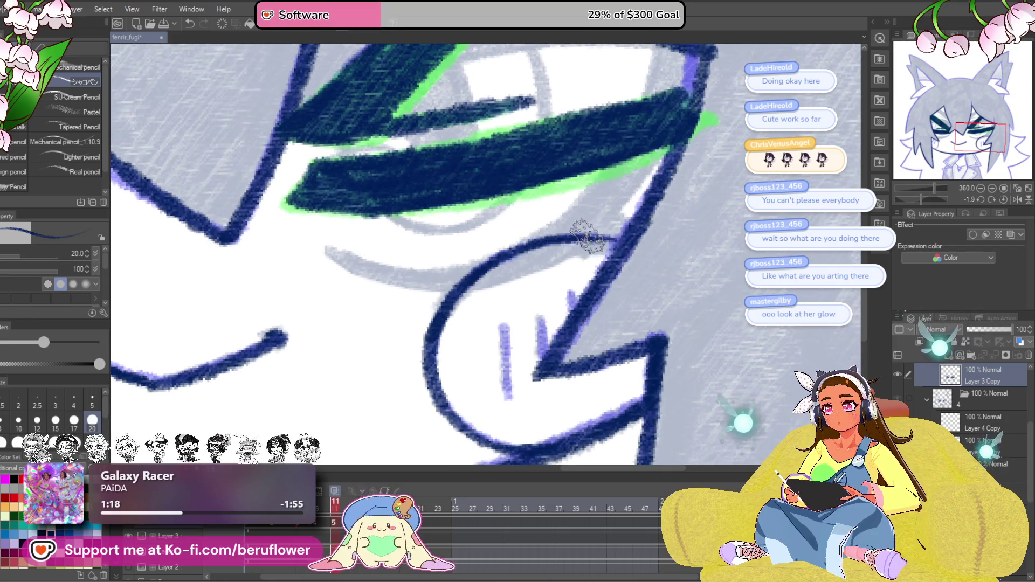
Ink over the cheek line and add two dark blush marks on the cheek.
drag(588, 304, 588, 298)
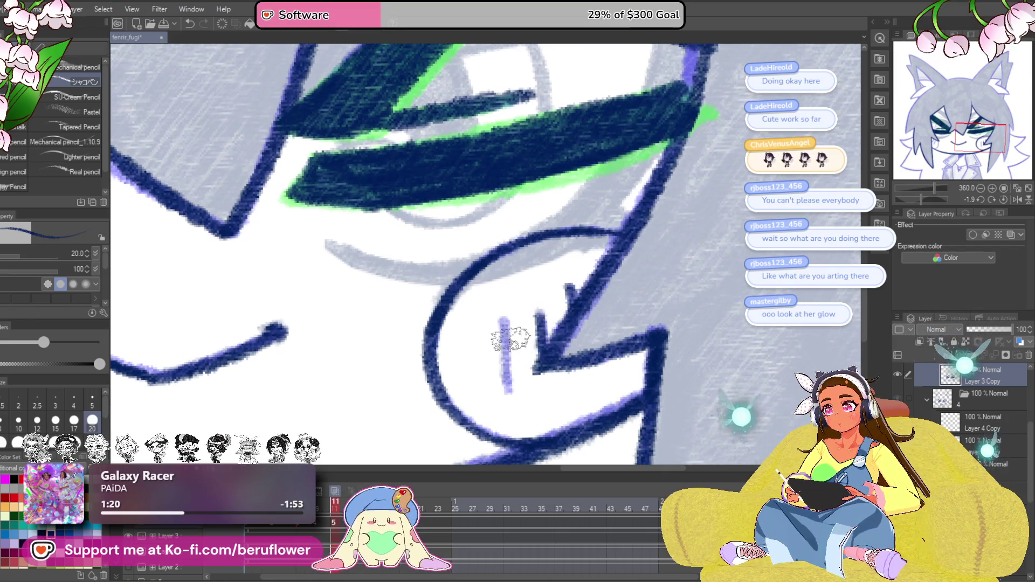
drag(506, 370, 461, 322)
drag(310, 223, 531, 340)
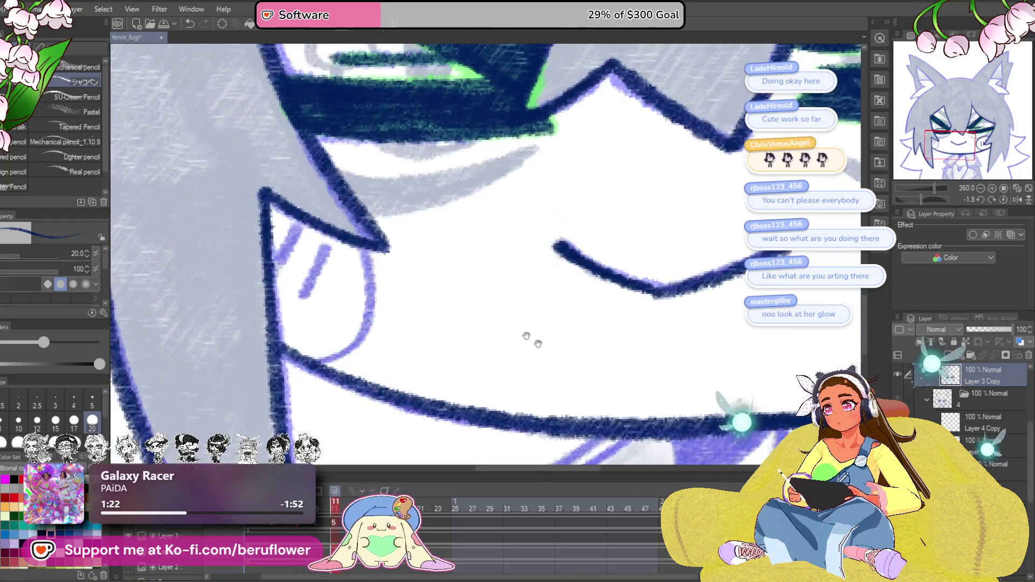
drag(351, 247, 371, 297)
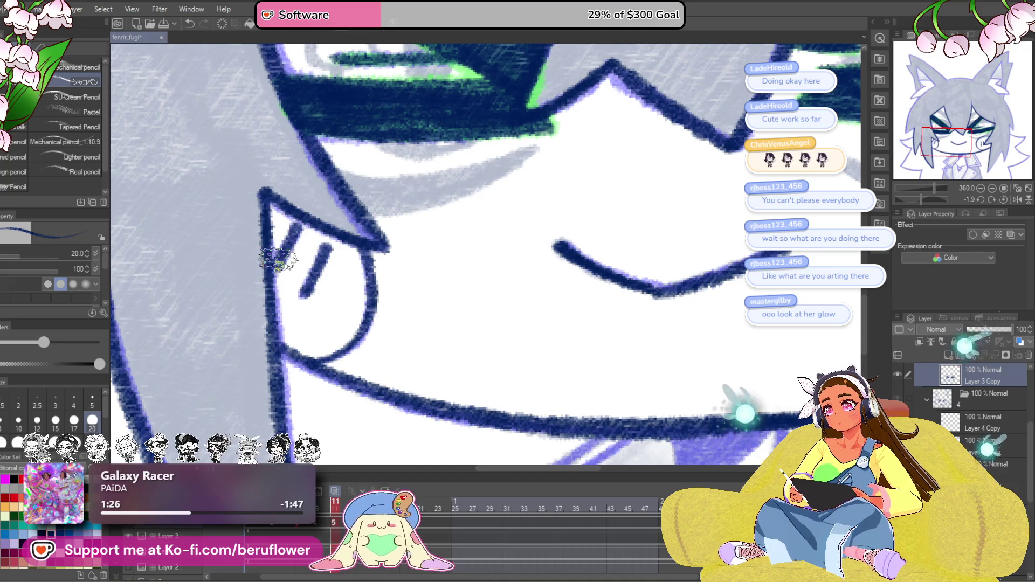
scroll(277, 259, down, 8)
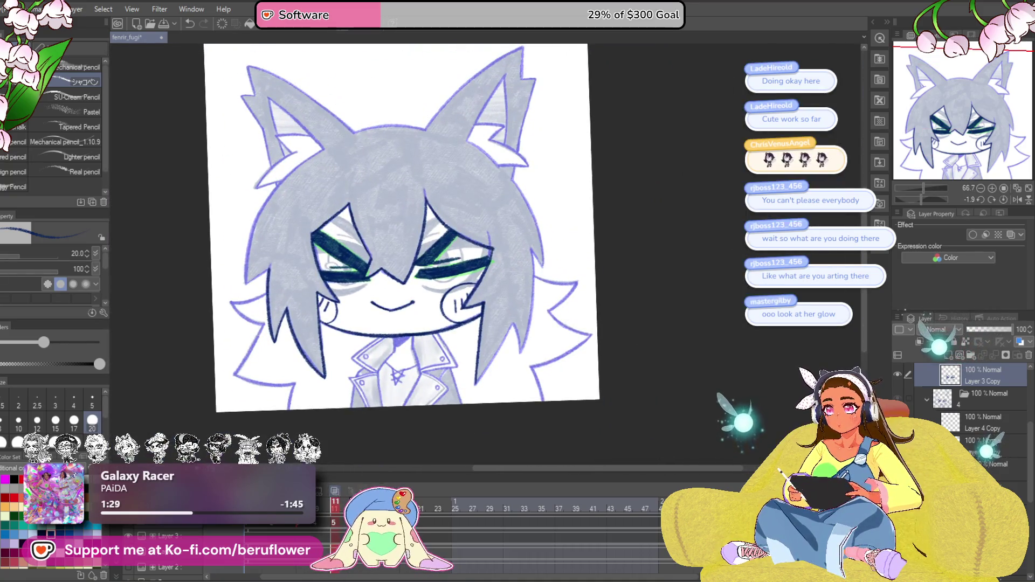
scroll(453, 310, up, 8)
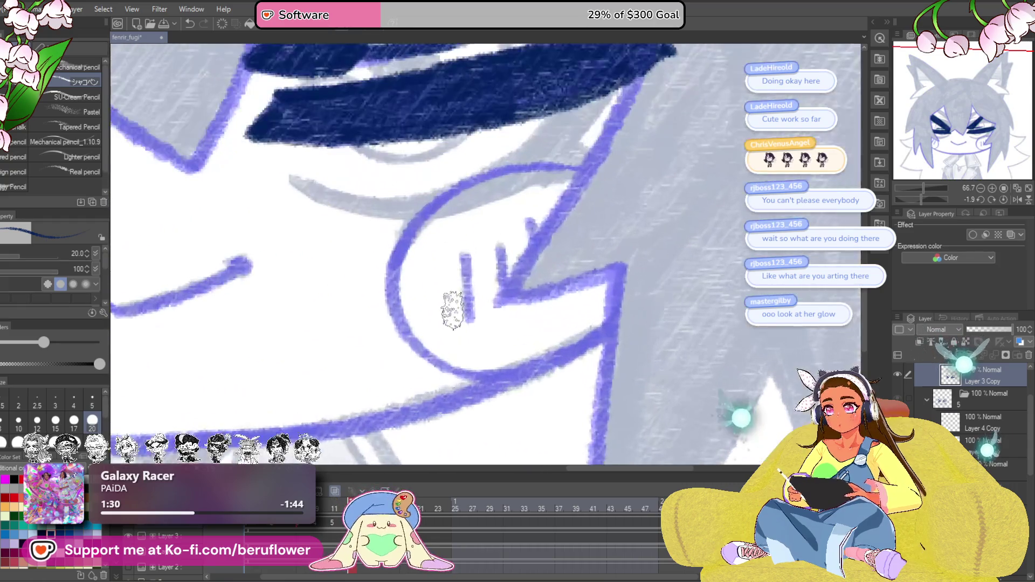
drag(463, 253, 469, 324)
drag(499, 249, 503, 286)
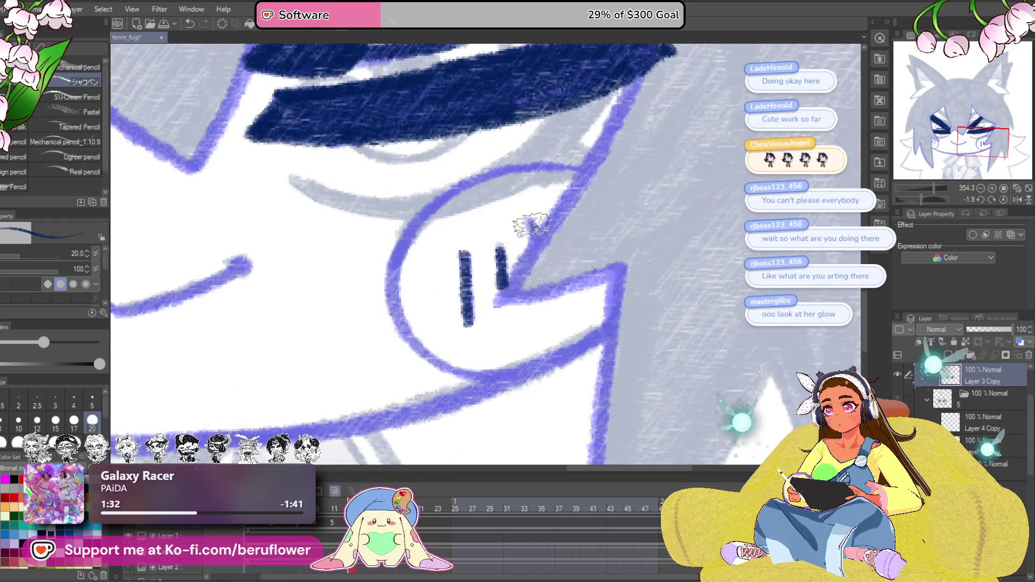
Ink the curve above the cheek, the left cheek curve, and two blush marks on the left cheek.
drag(532, 226, 574, 277)
mouse_move(624, 220)
mouse_down()
mouse_move(525, 226)
mouse_move(459, 272)
mouse_move(431, 340)
mouse_move(450, 388)
mouse_move(488, 418)
mouse_move(481, 289)
mouse_move(697, 364)
mouse_up()
mouse_move(410, 275)
mouse_down()
mouse_move(415, 350)
mouse_move(380, 384)
mouse_up()
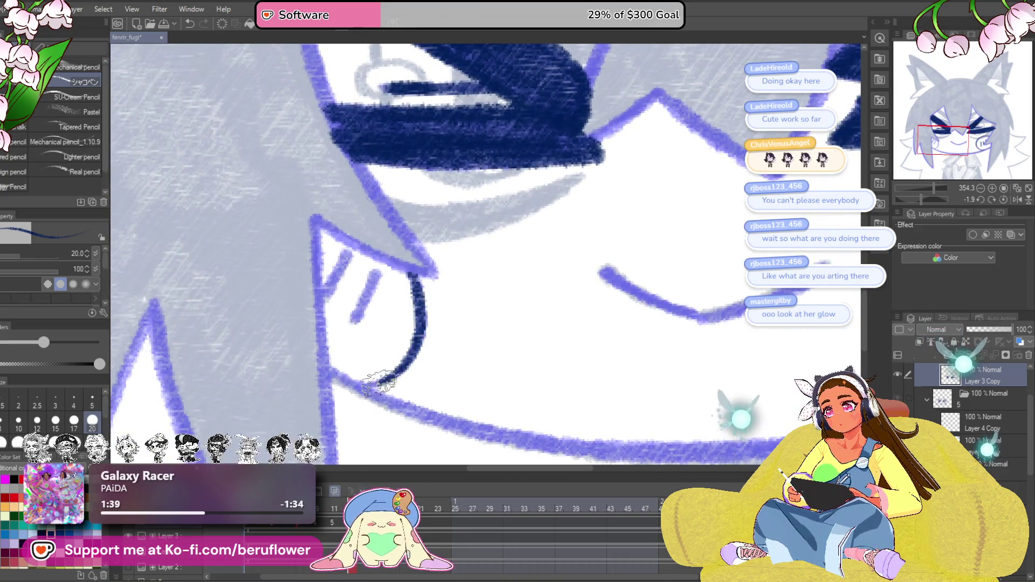
drag(372, 267, 351, 320)
drag(345, 249, 323, 289)
scroll(324, 289, down, 4)
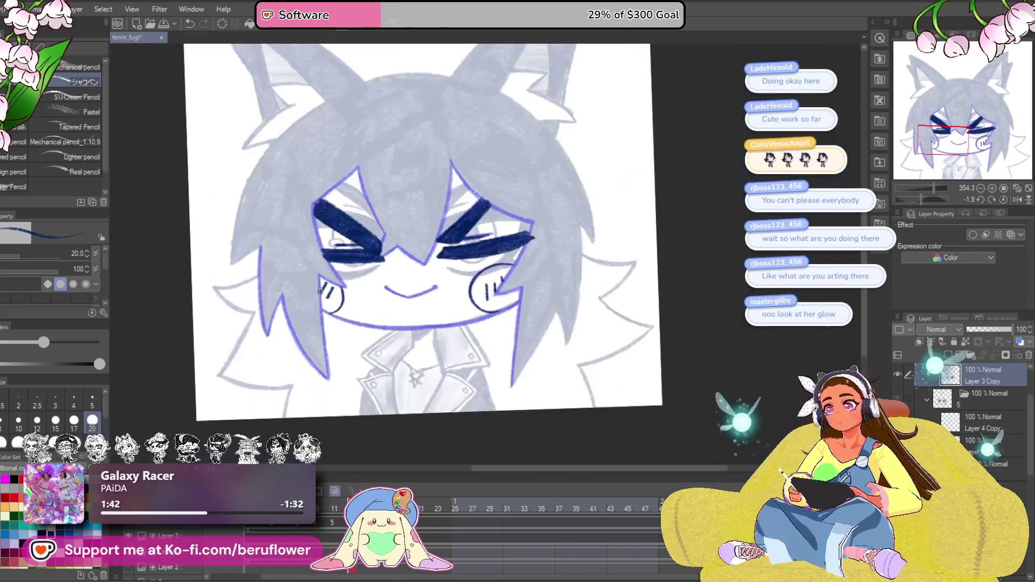
scroll(319, 291, up, 2)
scroll(480, 322, down, 5)
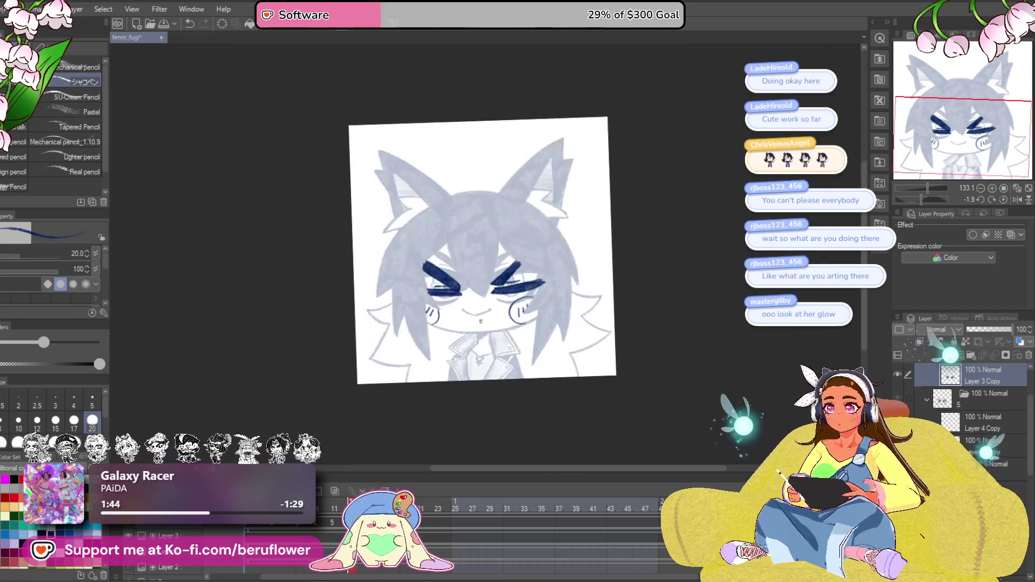
scroll(481, 322, up, 4)
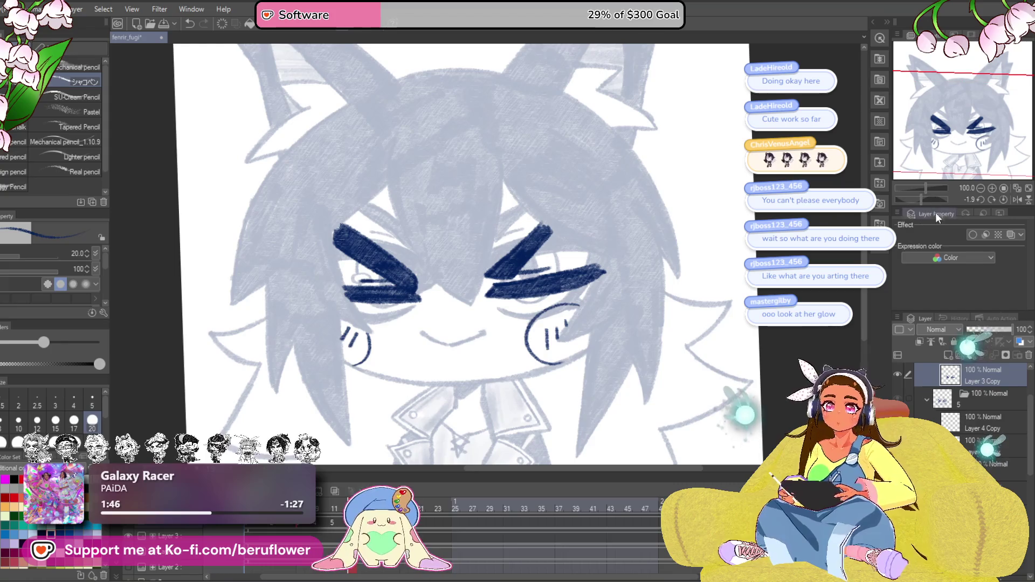
Draw the long navy hair strand from the ear tip down-left across the face.
drag(923, 197, 938, 197)
scroll(468, 141, up, 3)
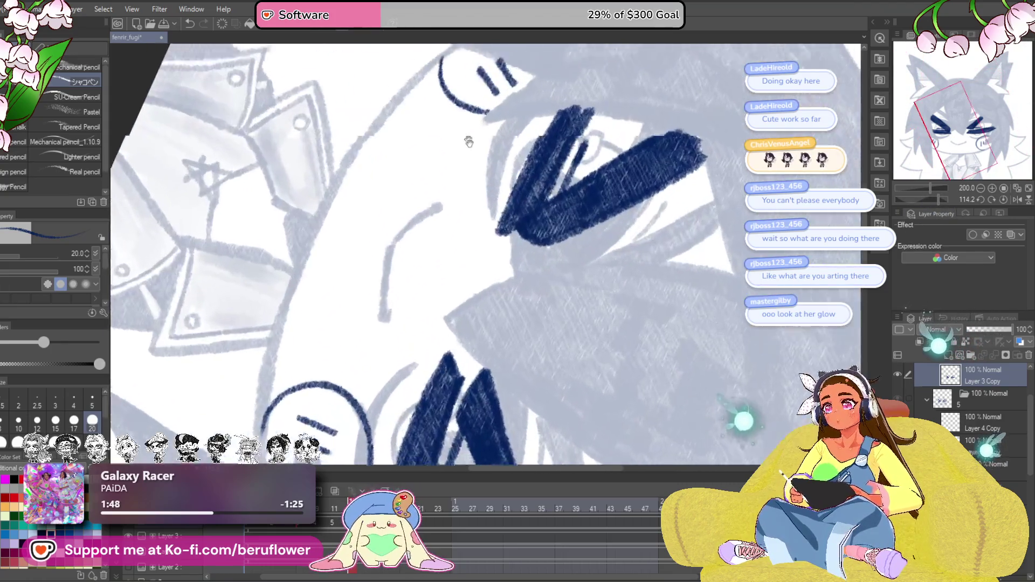
drag(468, 141, 499, 231)
mouse_move(487, 134)
mouse_down()
mouse_move(415, 204)
mouse_move(343, 323)
mouse_up()
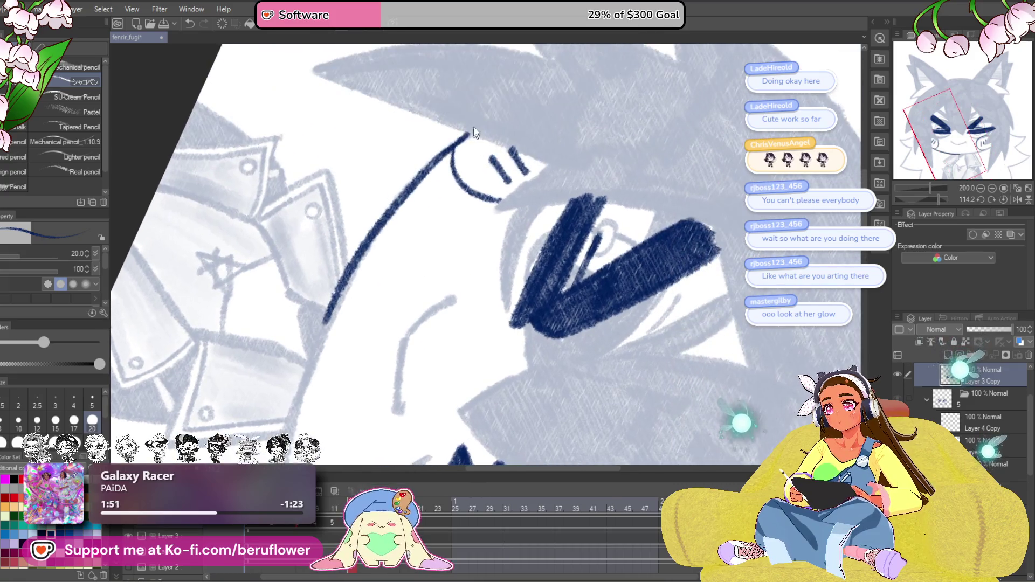
key(ctrl+z)
mouse_move(405, 195)
mouse_down()
mouse_move(465, 135)
mouse_move(393, 197)
mouse_move(333, 307)
mouse_up()
key(ctrl+z)
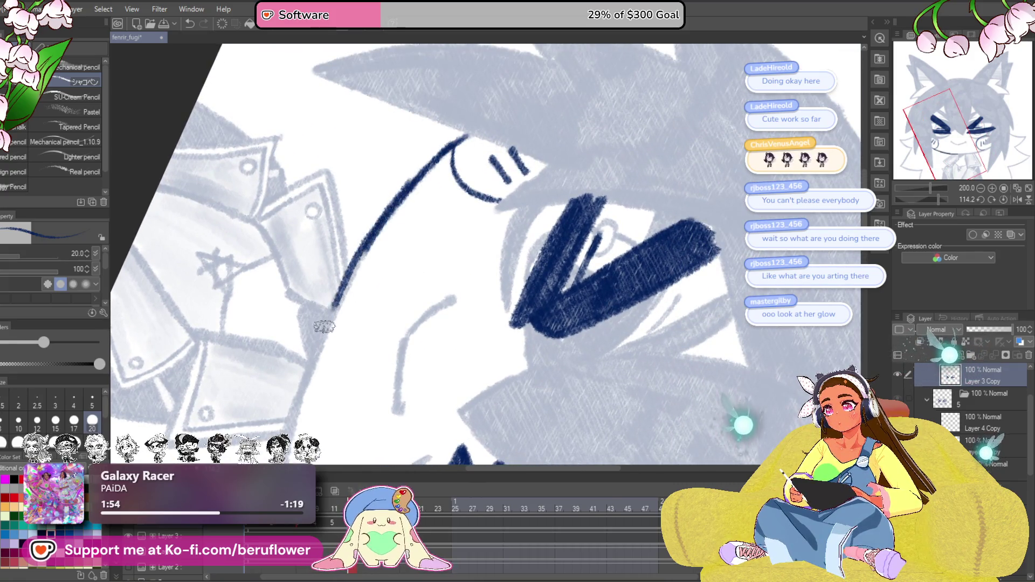
scroll(324, 327, down, 2)
scroll(274, 426, down, 4)
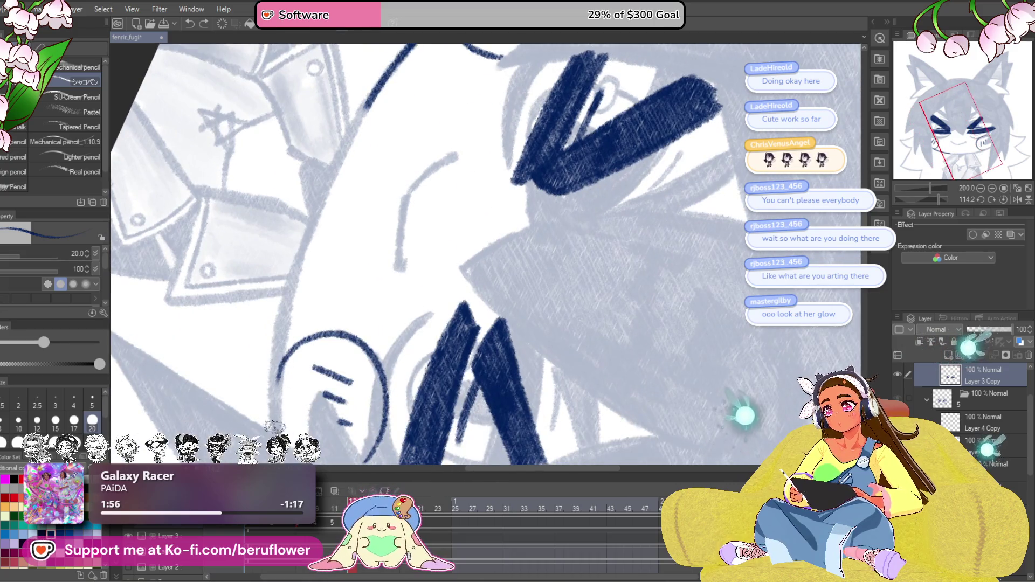
Extend the navy strand further down-left, rotating the view to follow it.
drag(945, 198, 915, 198)
drag(712, 187, 594, 187)
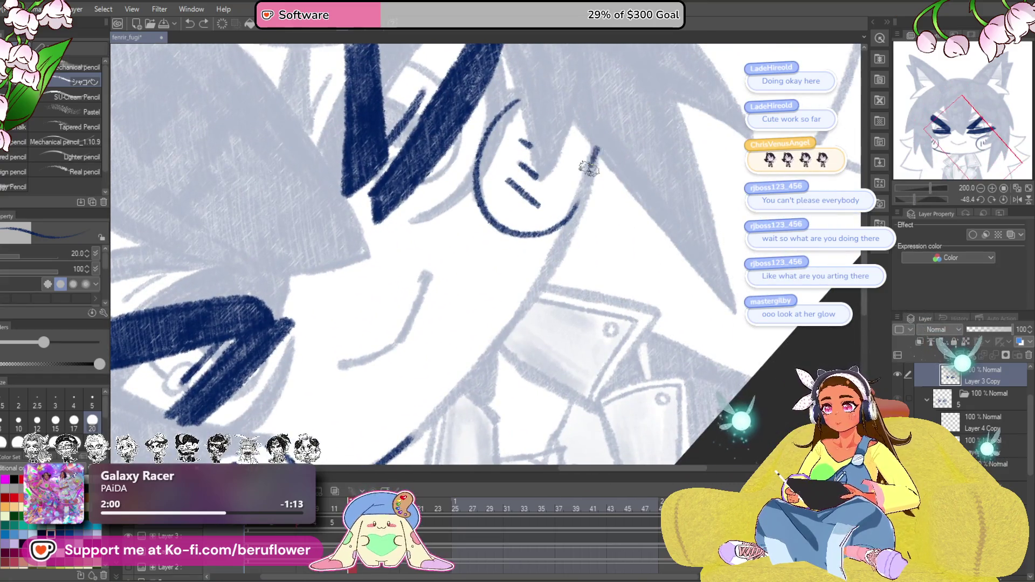
drag(478, 370, 415, 431)
drag(459, 385, 507, 286)
With the canvas upright, draw the small triangle under the chin and fill it navy.
mouse_move(592, 269)
mouse_down()
mouse_move(530, 301)
mouse_move(638, 334)
mouse_up()
click(1001, 197)
scroll(464, 312, up, 2)
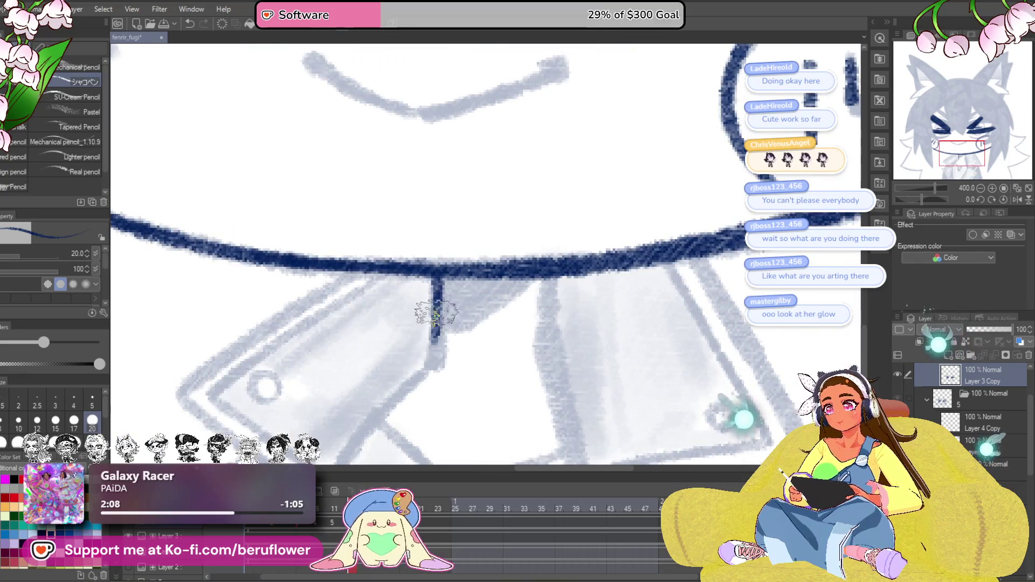
drag(540, 253, 451, 319)
drag(558, 257, 552, 326)
mouse_move(496, 281)
mouse_down()
mouse_move(458, 318)
mouse_move(453, 270)
mouse_move(495, 265)
mouse_move(456, 275)
mouse_move(481, 286)
mouse_move(488, 272)
mouse_move(469, 269)
mouse_up()
key(ctrl+z)
scroll(469, 269, down, 6)
scroll(467, 257, up, 1)
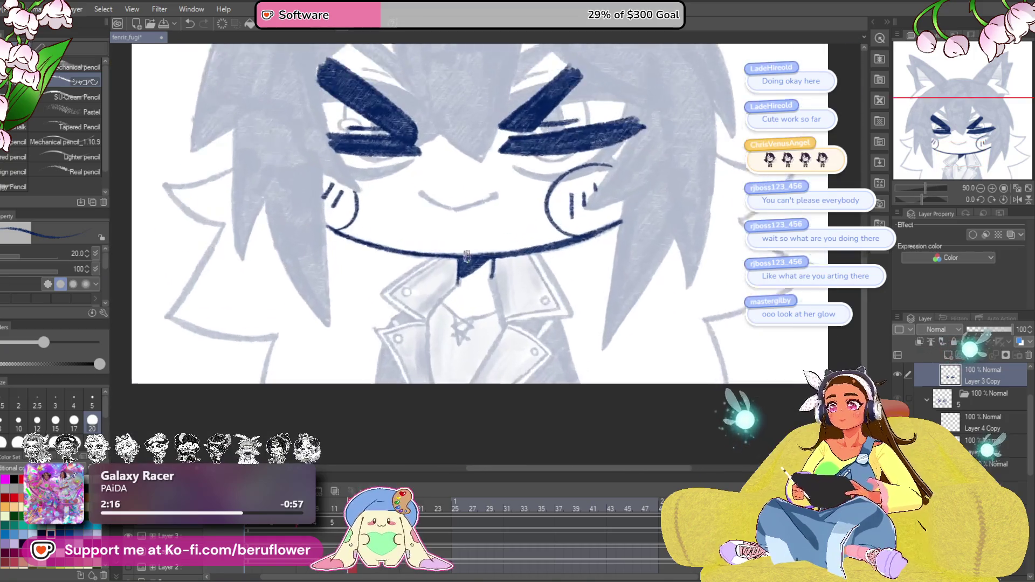
scroll(466, 257, up, 3)
drag(492, 300, 514, 260)
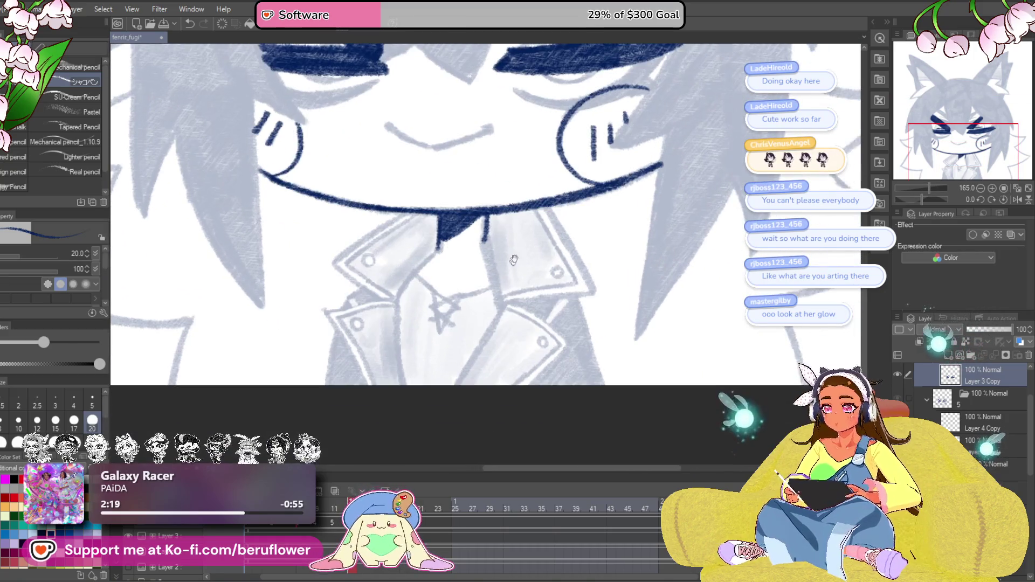
scroll(514, 260, down, 3)
drag(625, 298, 578, 392)
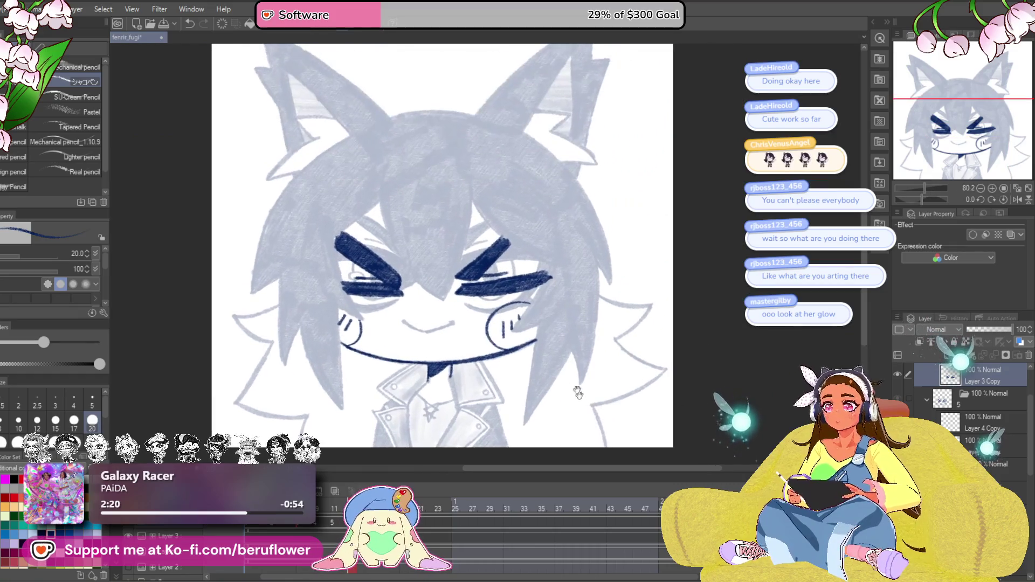
scroll(367, 246, up, 5)
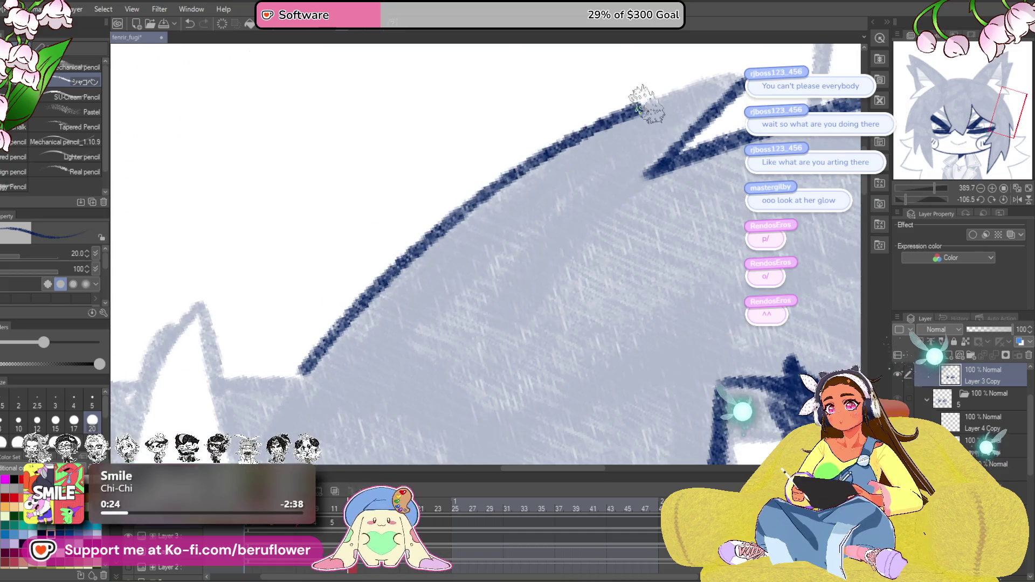
Reset the canvas rotation and ink navy lines along the hair edges above the eyes.
scroll(647, 105, down, 3)
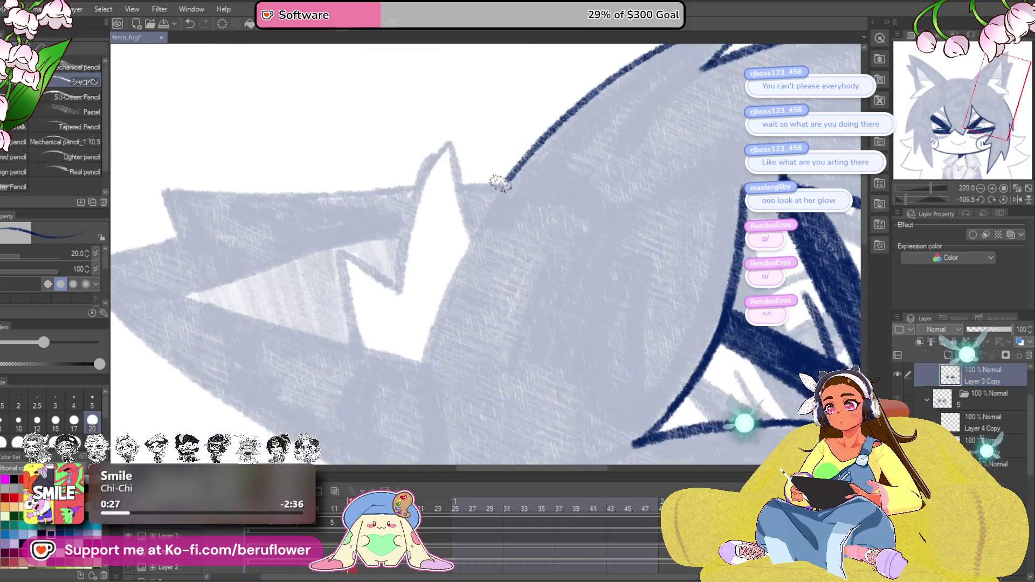
drag(513, 166, 479, 139)
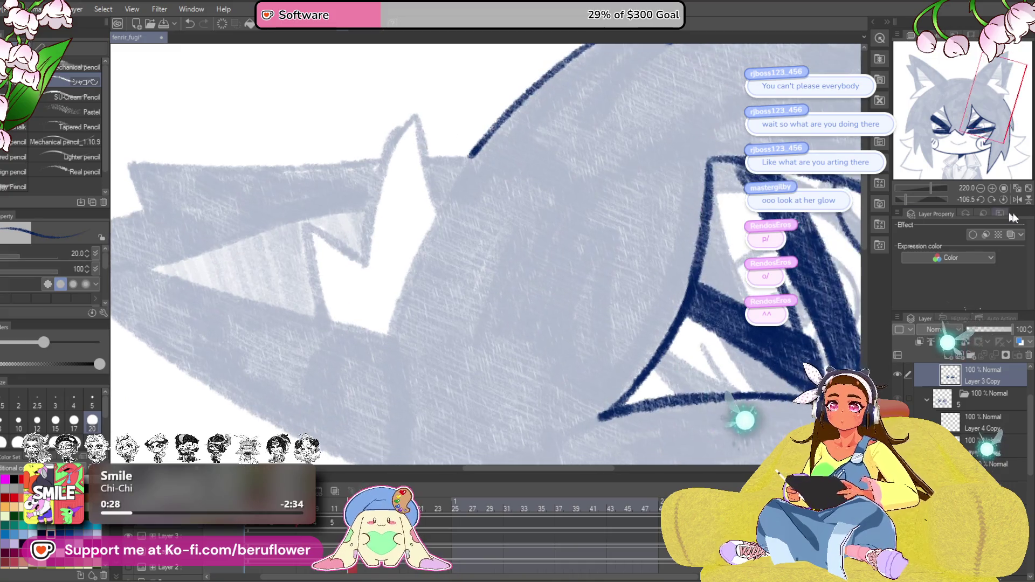
click(1003, 199)
mouse_move(345, 323)
mouse_down()
mouse_move(611, 345)
mouse_move(717, 259)
mouse_up()
drag(558, 89, 461, 153)
drag(540, 269, 570, 165)
mouse_move(496, 46)
mouse_down()
mouse_move(432, 97)
mouse_move(357, 221)
mouse_move(323, 358)
mouse_move(324, 416)
mouse_move(341, 350)
mouse_move(422, 297)
mouse_move(357, 155)
mouse_move(353, 318)
mouse_up()
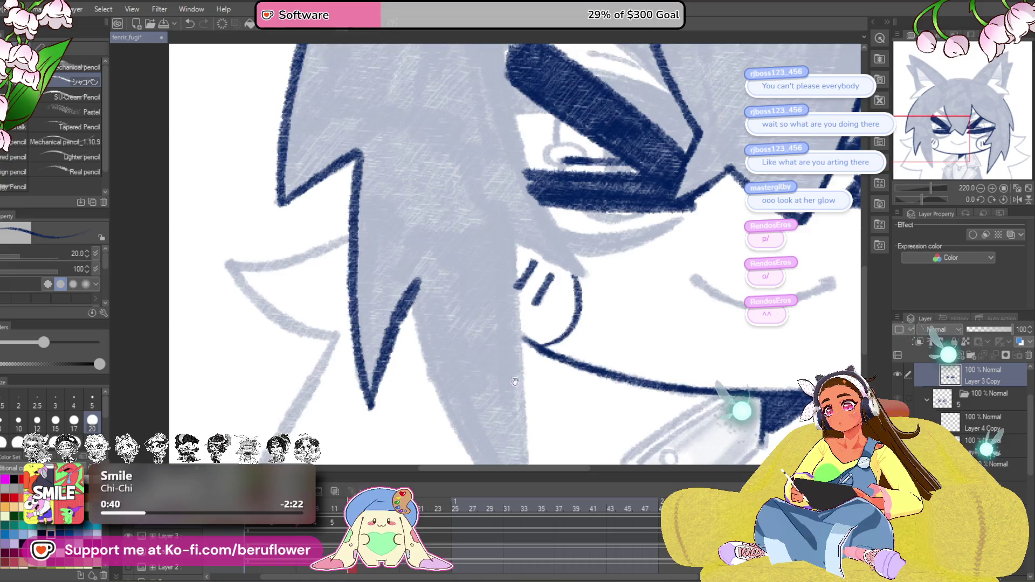
Draw thin tapered navy lines up the fringe, then inspect the side lock's tip and ears.
drag(515, 382, 370, 427)
drag(378, 162, 378, 343)
drag(556, 356, 489, 167)
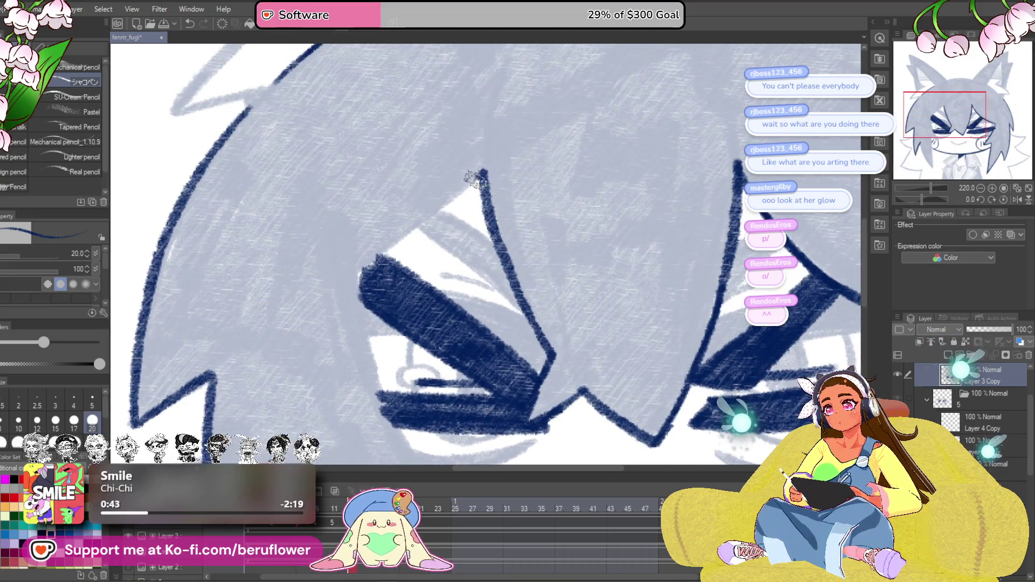
drag(370, 347, 368, 237)
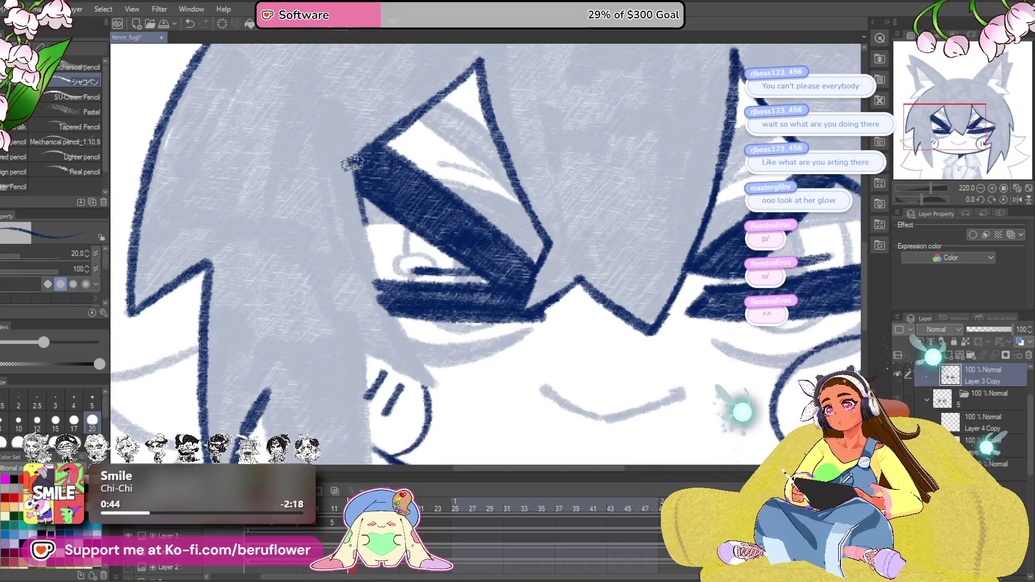
drag(437, 381, 369, 290)
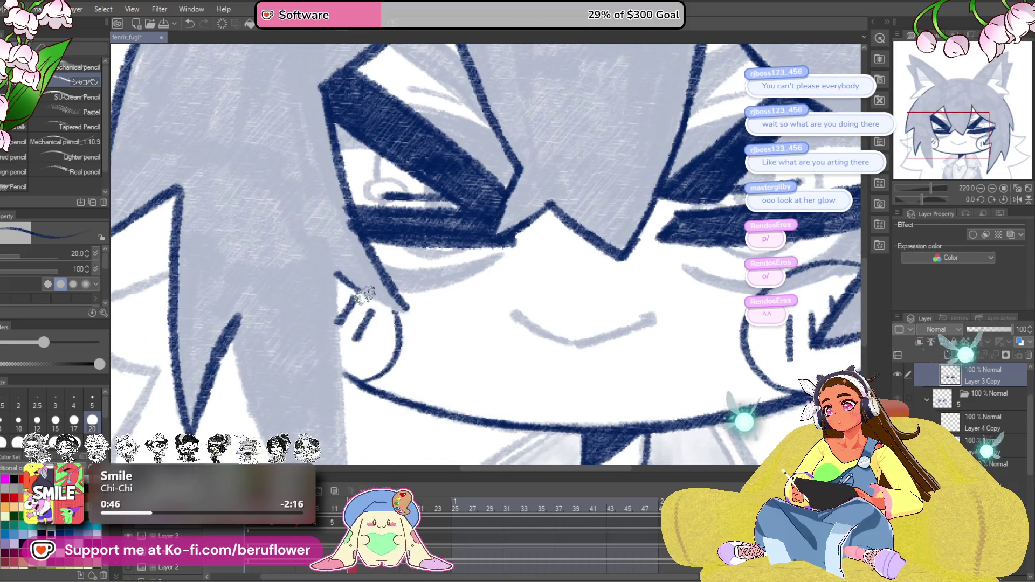
mouse_move(341, 172)
mouse_down()
mouse_move(373, 226)
mouse_move(416, 172)
mouse_up()
drag(431, 265, 435, 167)
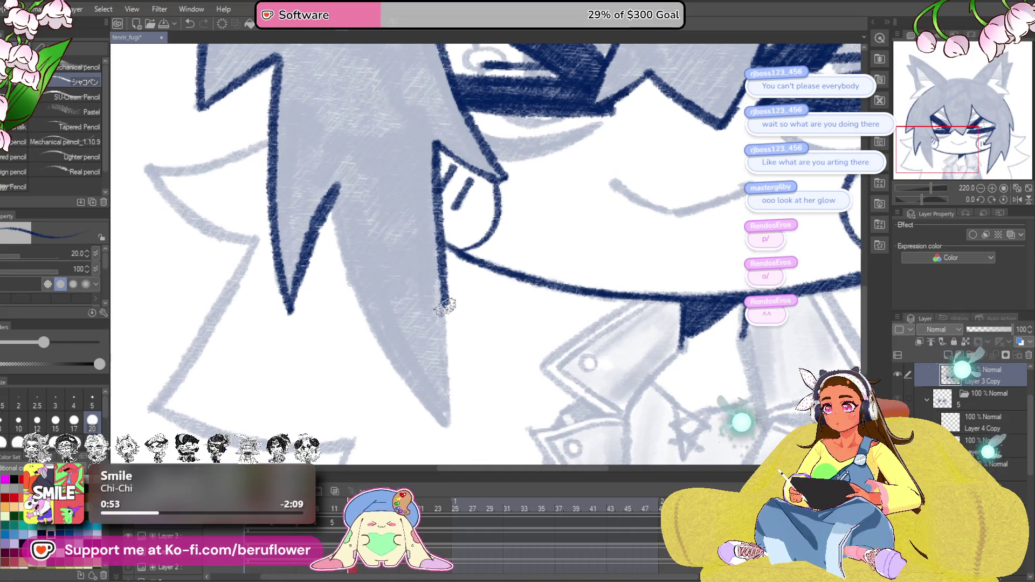
drag(451, 404, 436, 352)
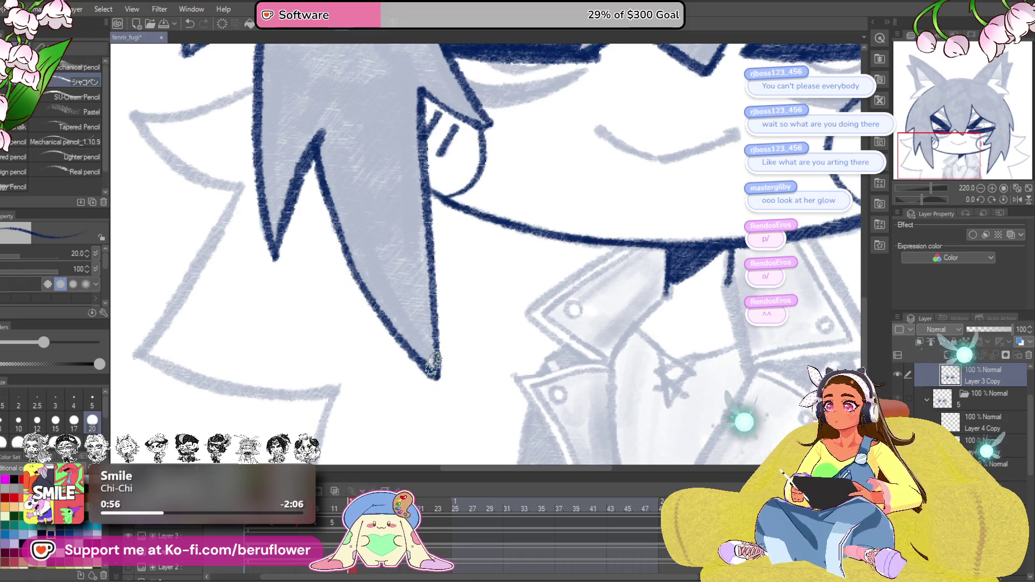
scroll(434, 363, down, 5)
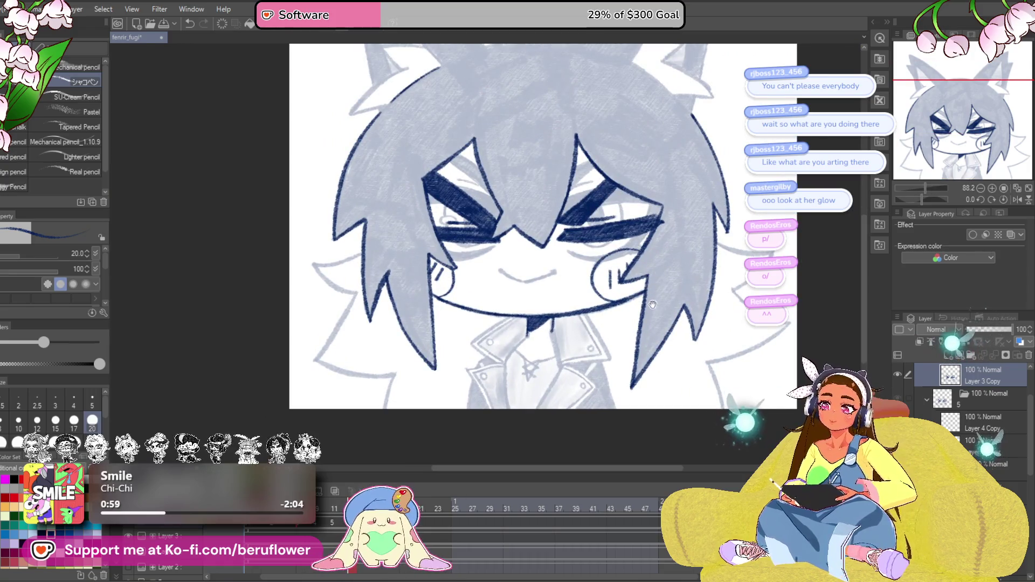
drag(631, 287, 633, 318)
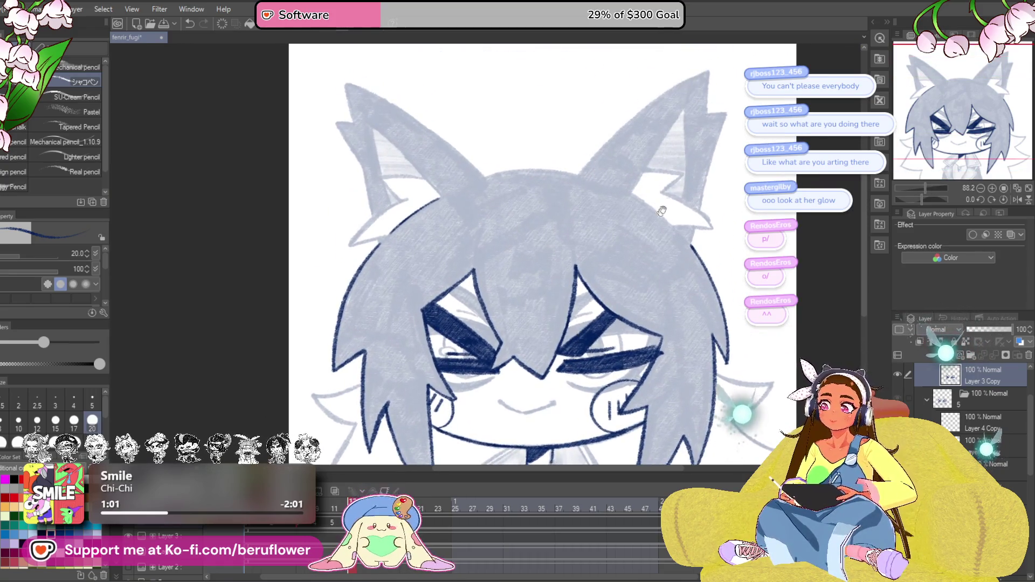
scroll(598, 211, up, 5)
Rotate and zoom the view along the left ear's blue sketch stroke to frame the ear.
drag(920, 203, 917, 199)
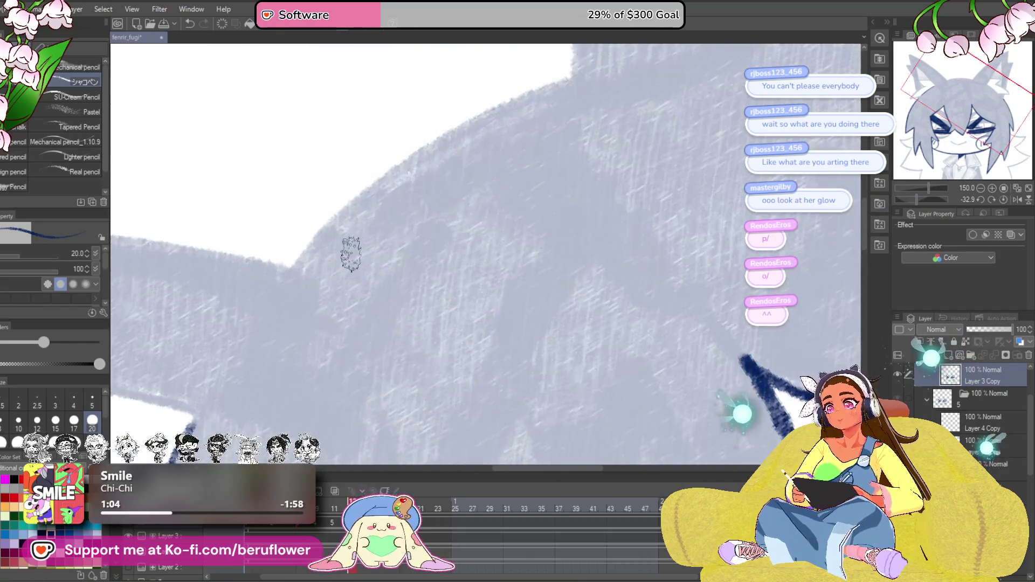
scroll(426, 396, up, 4)
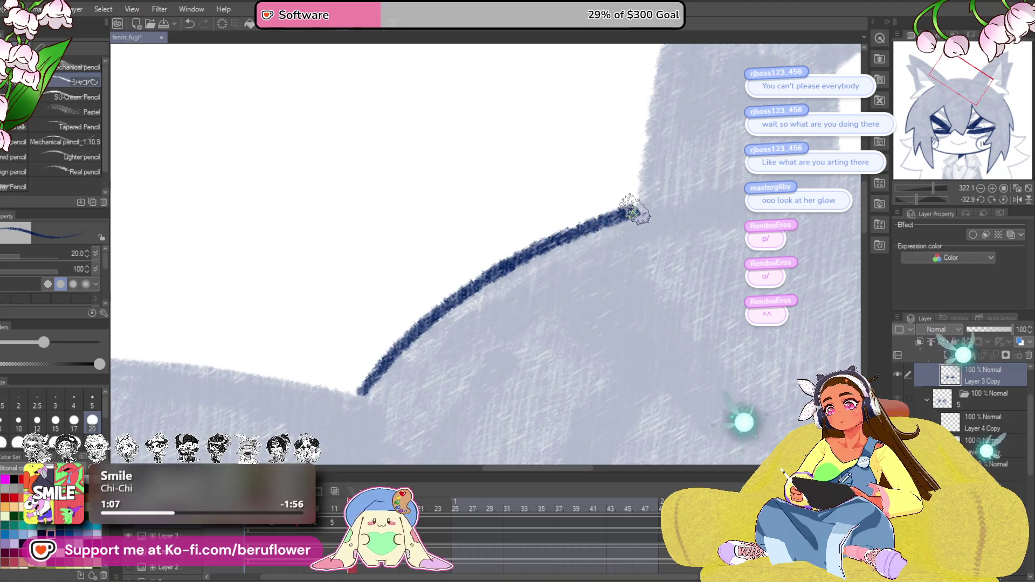
scroll(634, 210, down, 5)
drag(914, 197, 923, 196)
scroll(519, 261, up, 2)
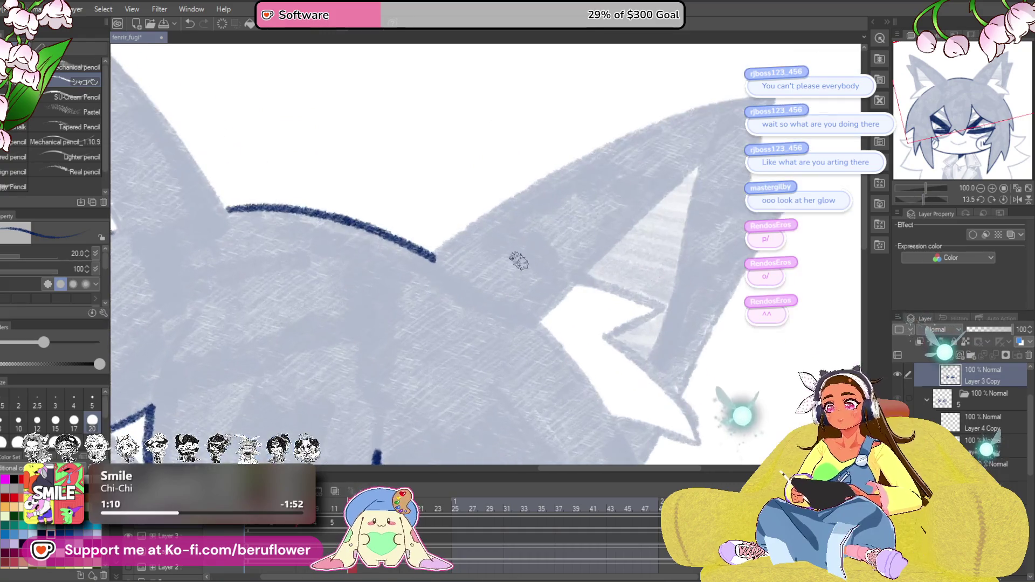
scroll(422, 305, up, 4)
drag(750, 138, 615, 161)
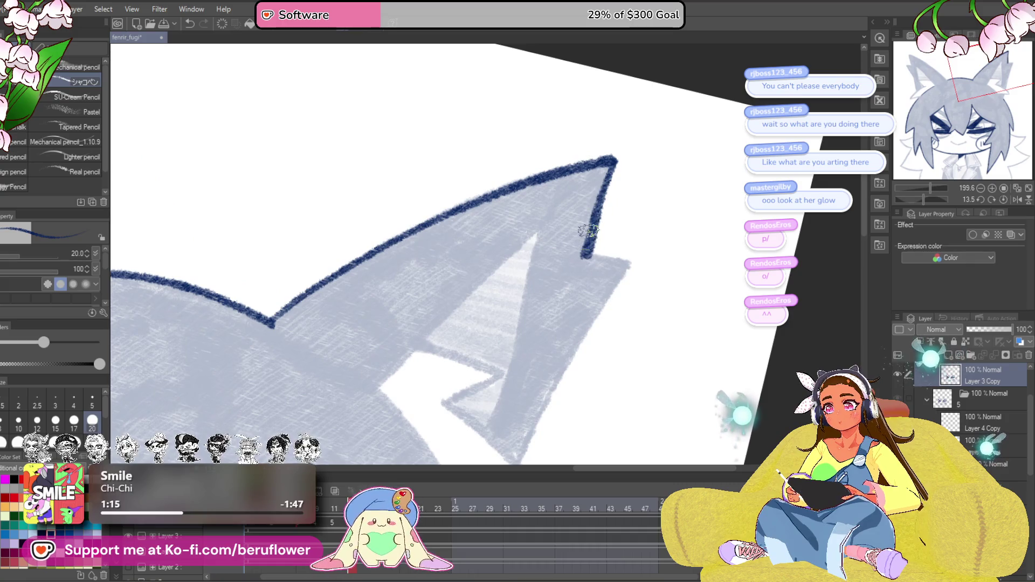
scroll(589, 230, up, 4)
mouse_move(632, 234)
mouse_down()
mouse_move(594, 209)
mouse_move(605, 100)
mouse_move(492, 260)
mouse_up()
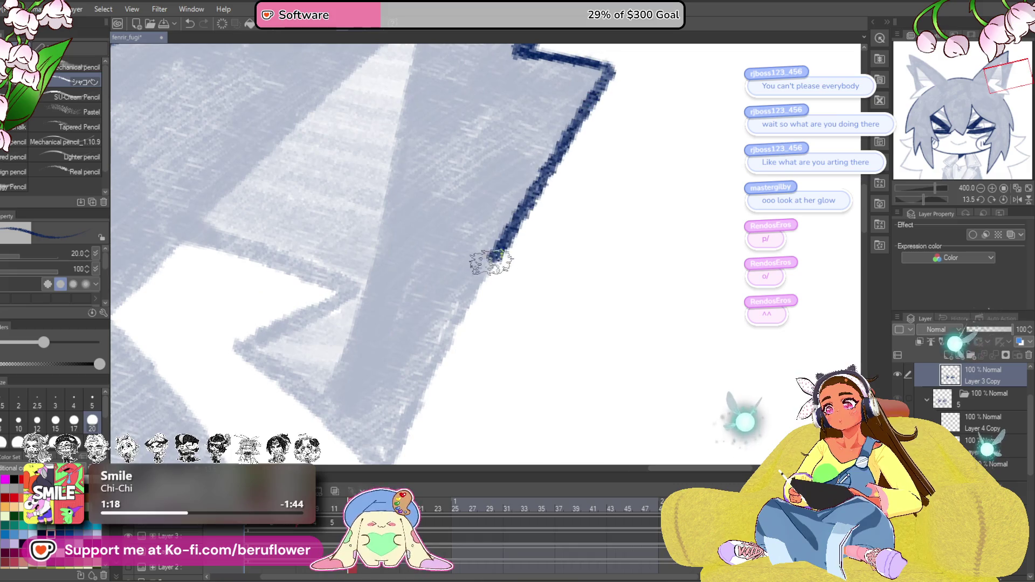
drag(400, 442, 486, 275)
mouse_move(412, 414)
mouse_down()
mouse_move(493, 296)
mouse_move(601, 343)
mouse_move(658, 389)
mouse_up()
scroll(485, 309, down, 5)
scroll(455, 254, up, 3)
scroll(454, 253, up, 2)
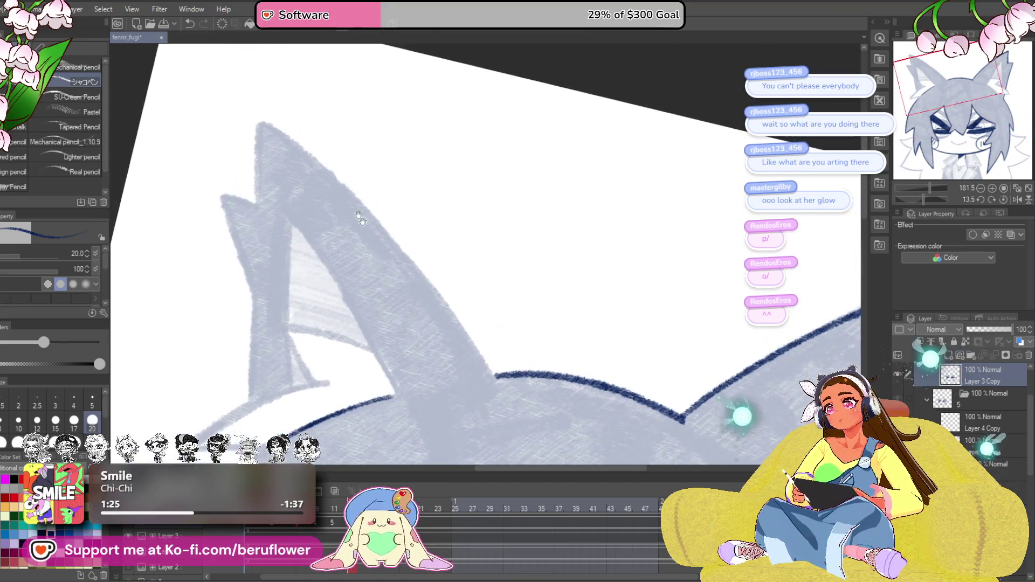
drag(924, 194, 694, 185)
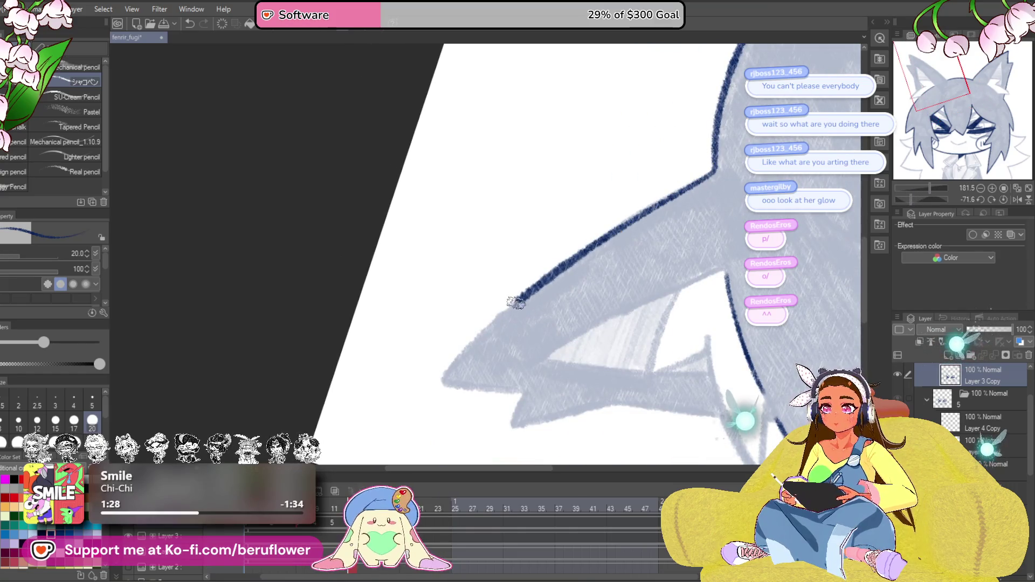
With the canvas upright, ink the left ear's inner line and lower notch in navy.
click(1004, 200)
drag(524, 335, 629, 300)
scroll(442, 261, up, 3)
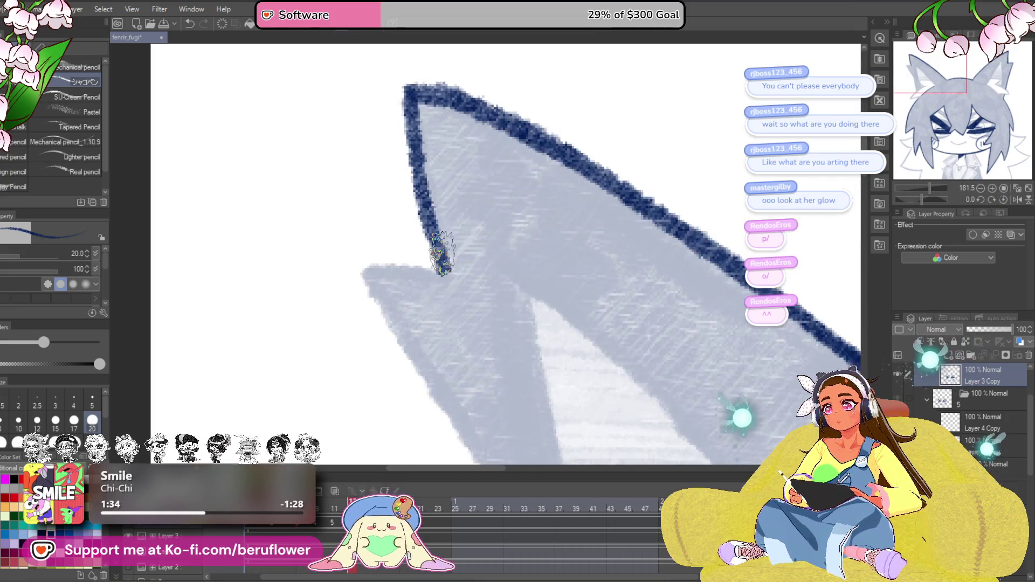
drag(417, 312, 384, 142)
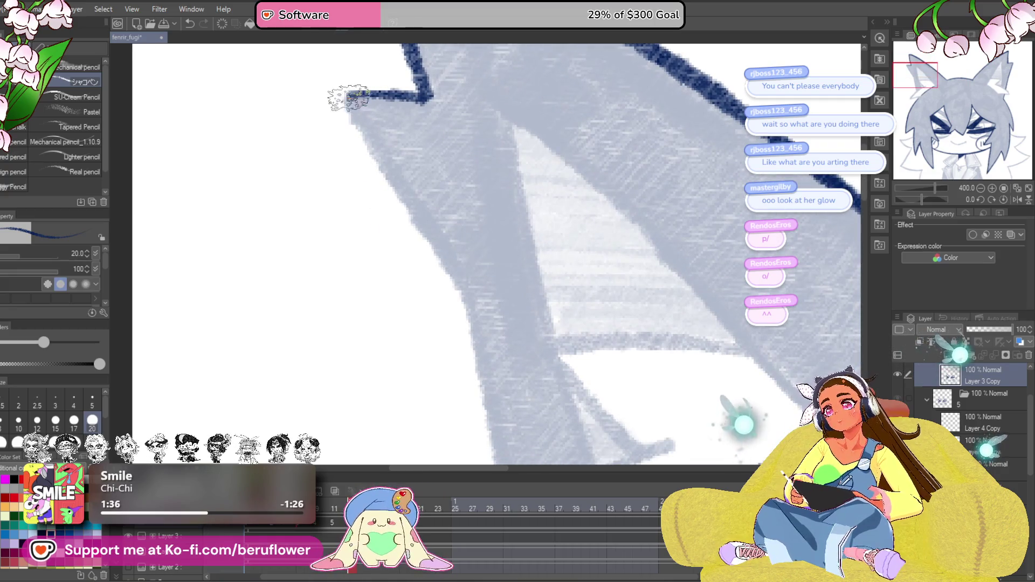
drag(496, 358, 407, 100)
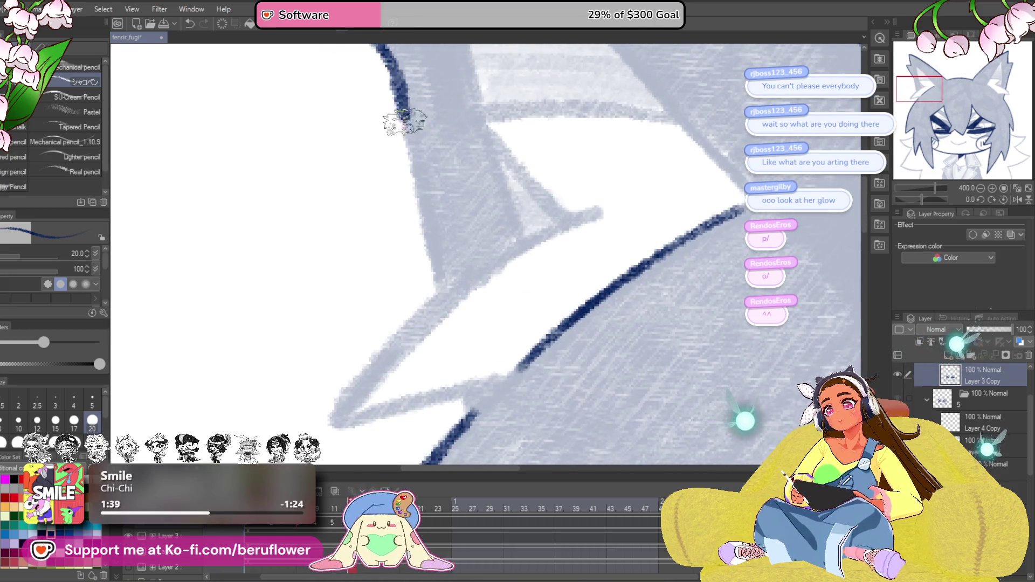
drag(434, 269, 521, 246)
mouse_move(682, 193)
mouse_down()
mouse_move(540, 275)
mouse_move(429, 398)
mouse_up()
drag(527, 261, 515, 215)
drag(563, 323, 523, 361)
drag(585, 310, 615, 286)
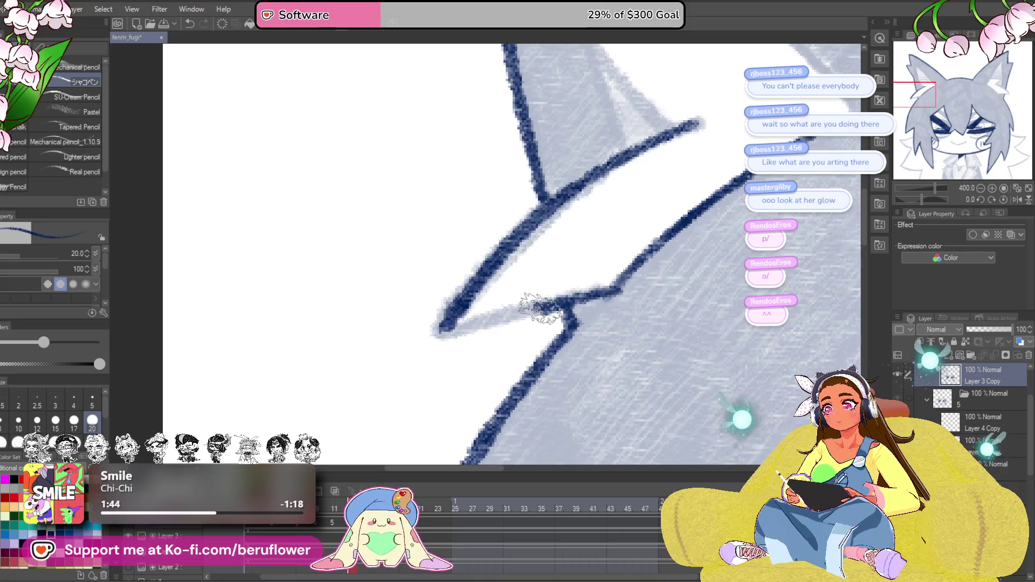
Rotate and pan along the ear outline to check the inking, then straighten the canvas.
drag(708, 229, 472, 263)
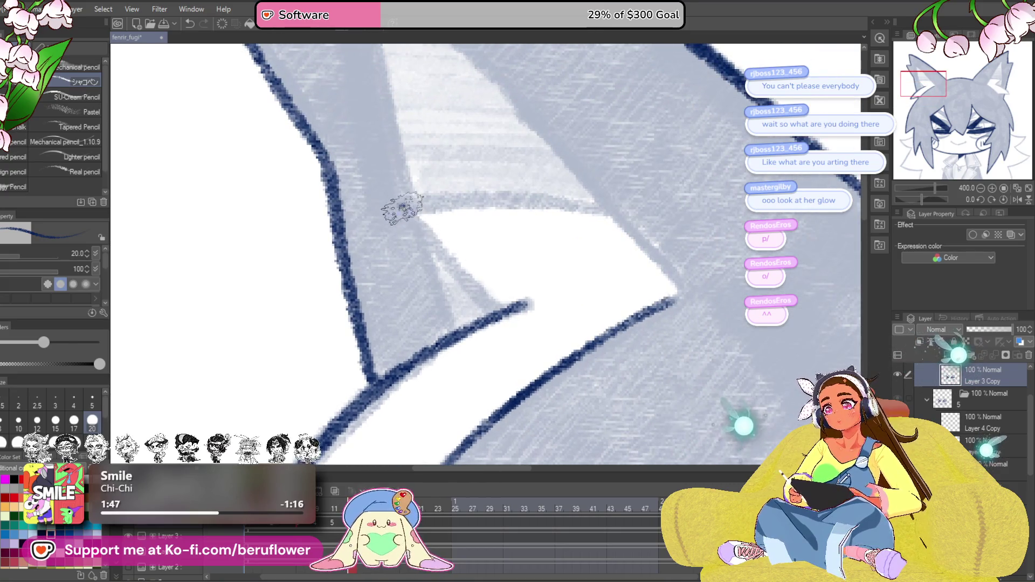
drag(827, 232, 787, 234)
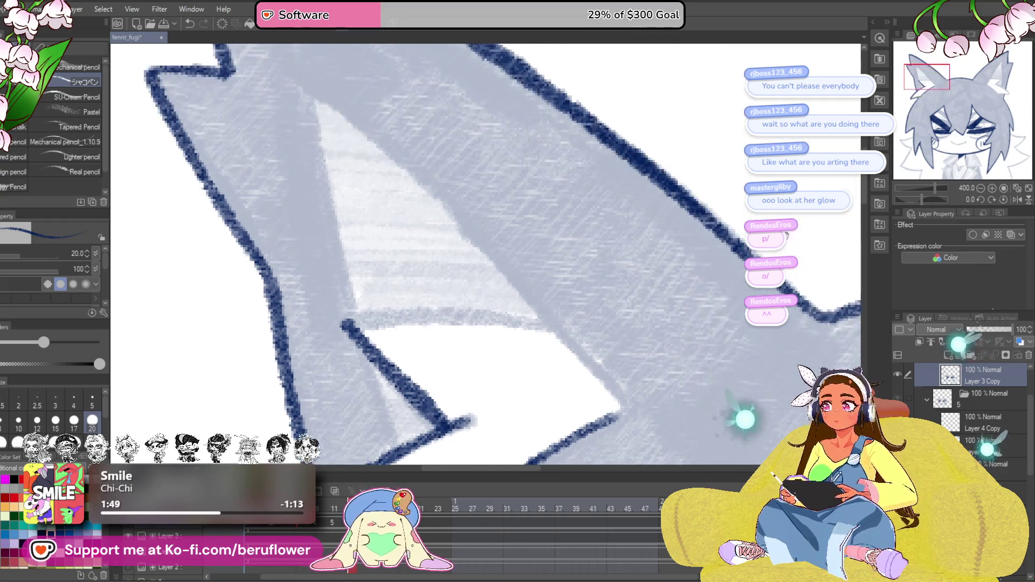
drag(922, 202, 907, 200)
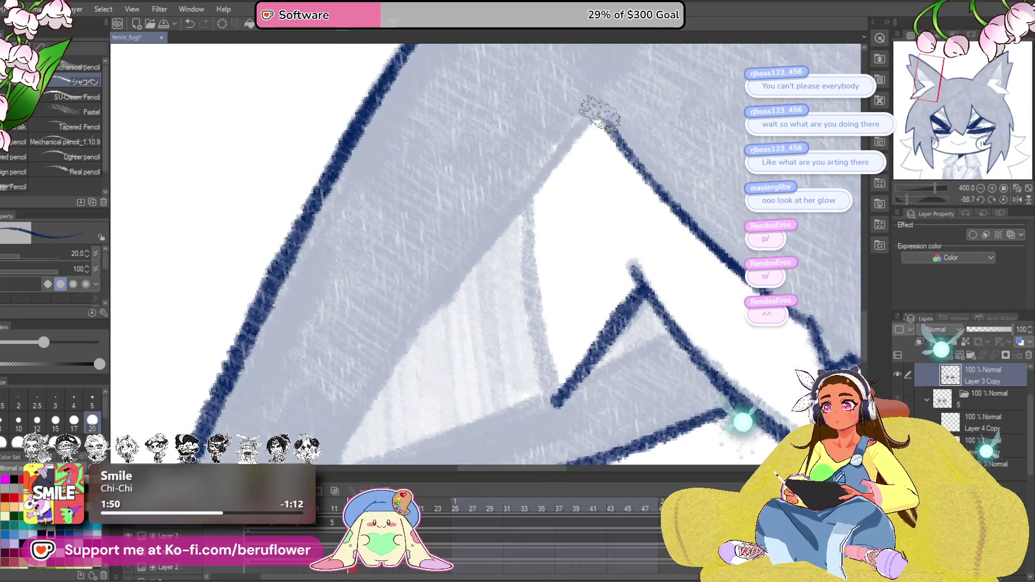
mouse_move(485, 231)
mouse_down()
mouse_move(439, 265)
mouse_move(519, 157)
mouse_up()
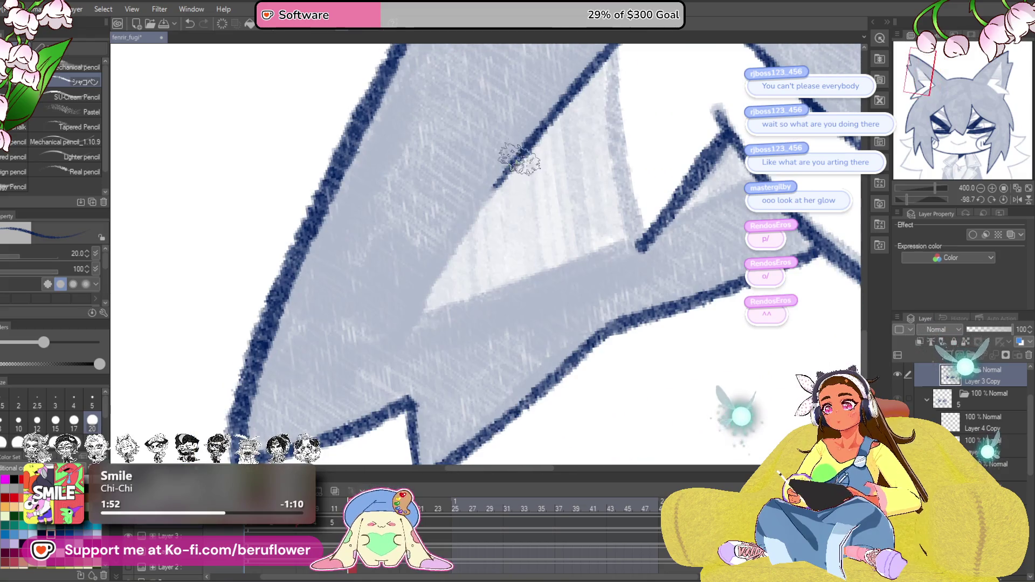
drag(907, 199, 918, 199)
drag(614, 300, 695, 229)
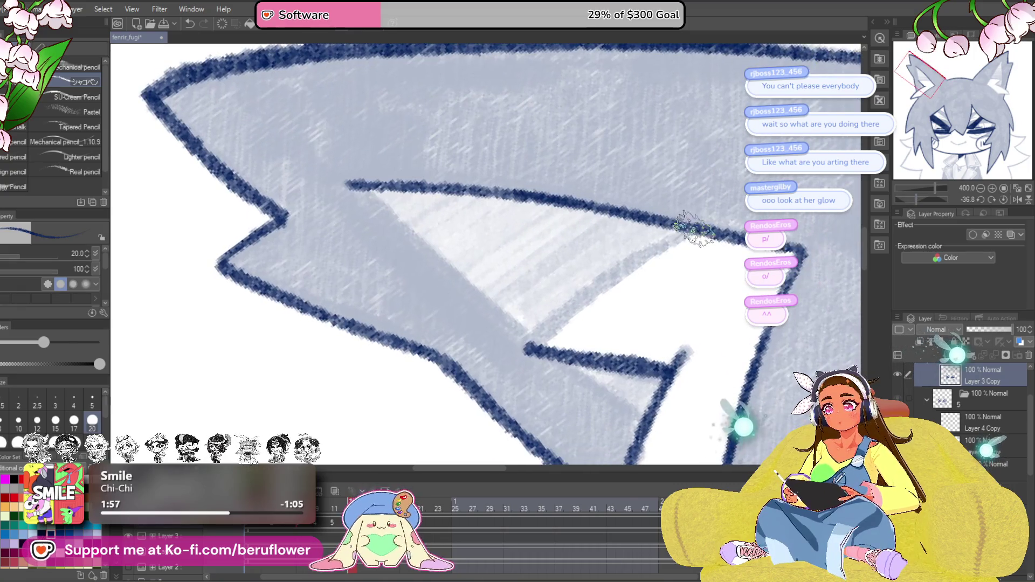
click(1001, 203)
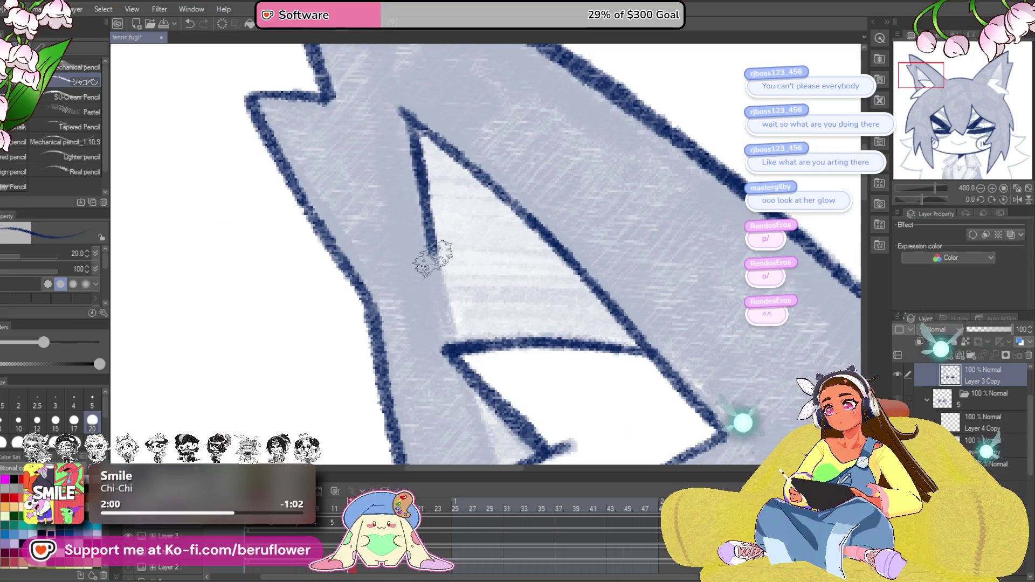
drag(482, 416, 471, 306)
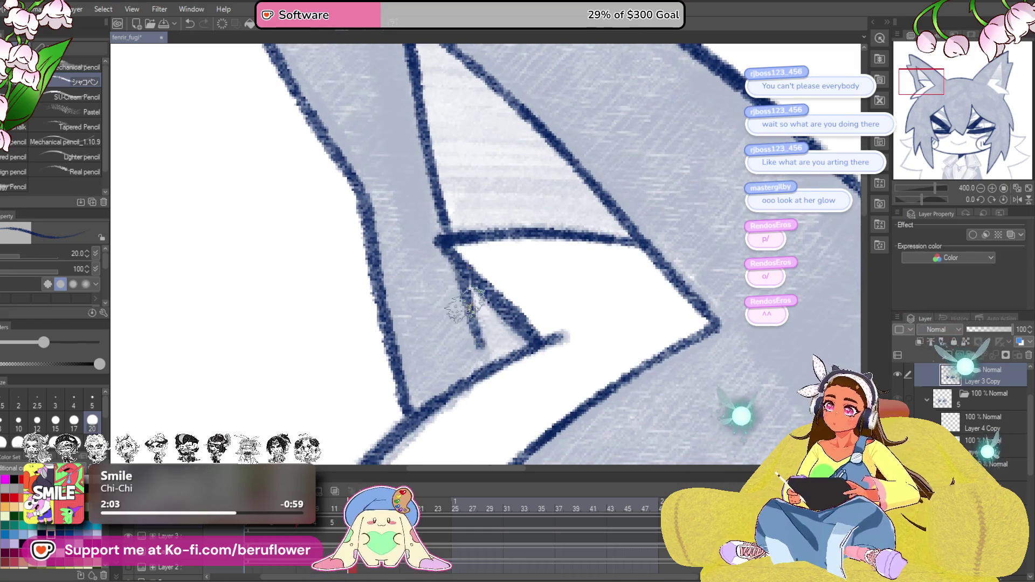
scroll(474, 322, down, 4)
scroll(477, 319, down, 2)
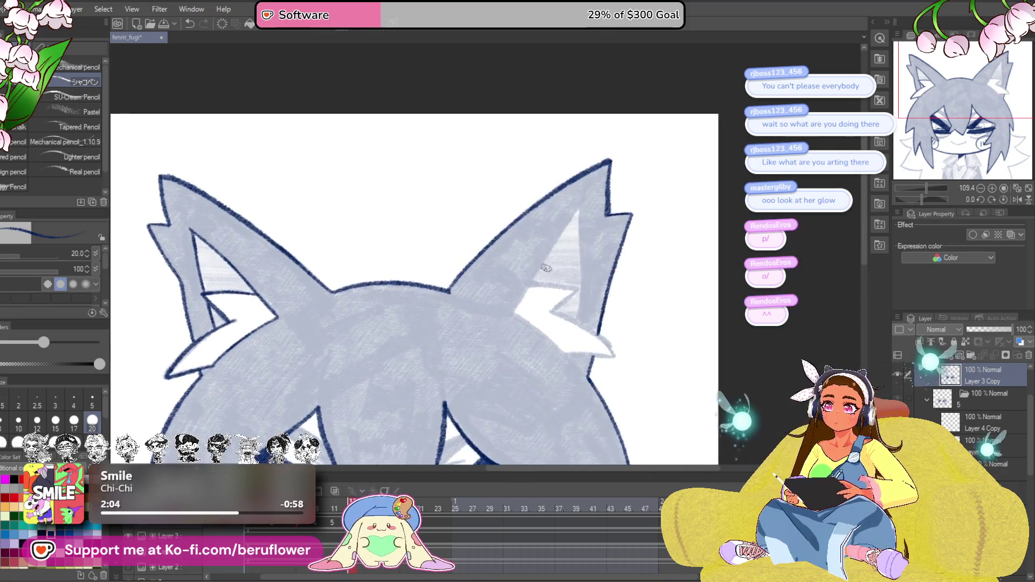
Trace the lower and upper edges of the right ear's inner fold in navy.
scroll(545, 268, up, 5)
drag(915, 200, 911, 199)
scroll(533, 319, up, 3)
mouse_move(496, 353)
mouse_down()
mouse_move(647, 254)
mouse_move(768, 202)
mouse_up()
scroll(755, 211, up, 3)
drag(450, 361, 629, 223)
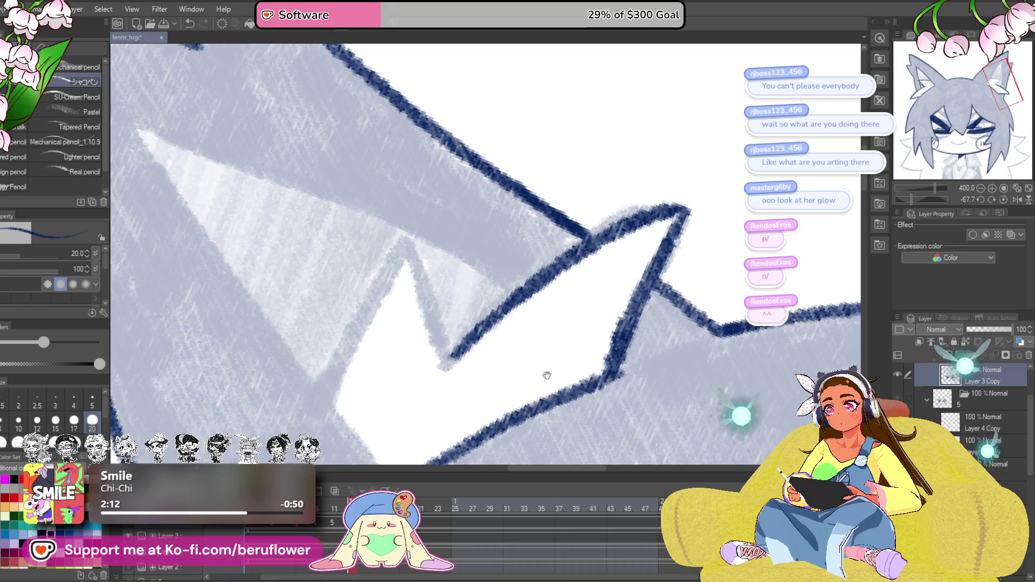
drag(548, 370, 675, 354)
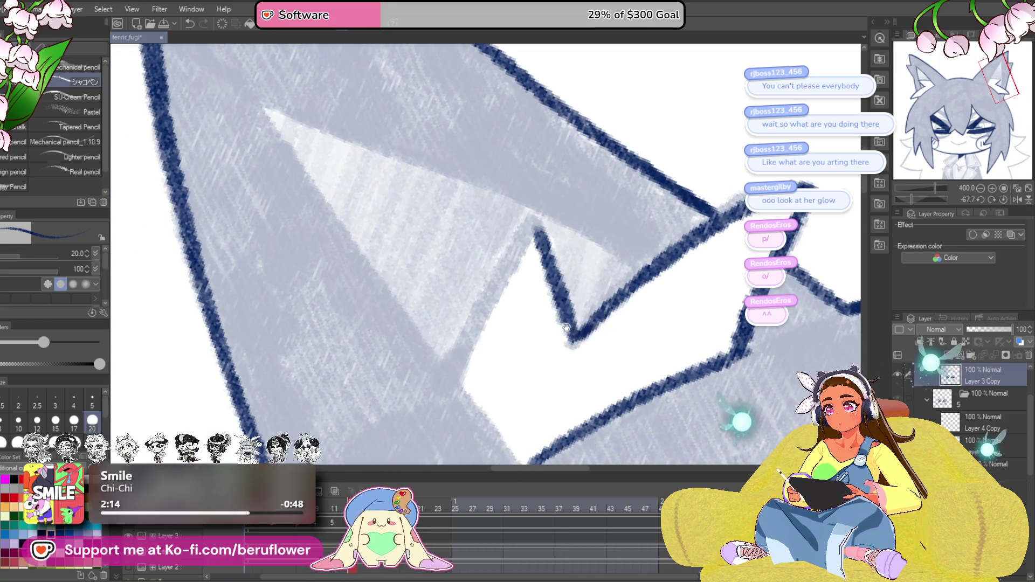
Pan over the ear top and face, reset rotation, then turn the canvas upside down.
drag(566, 328, 599, 324)
scroll(480, 361, down, 5)
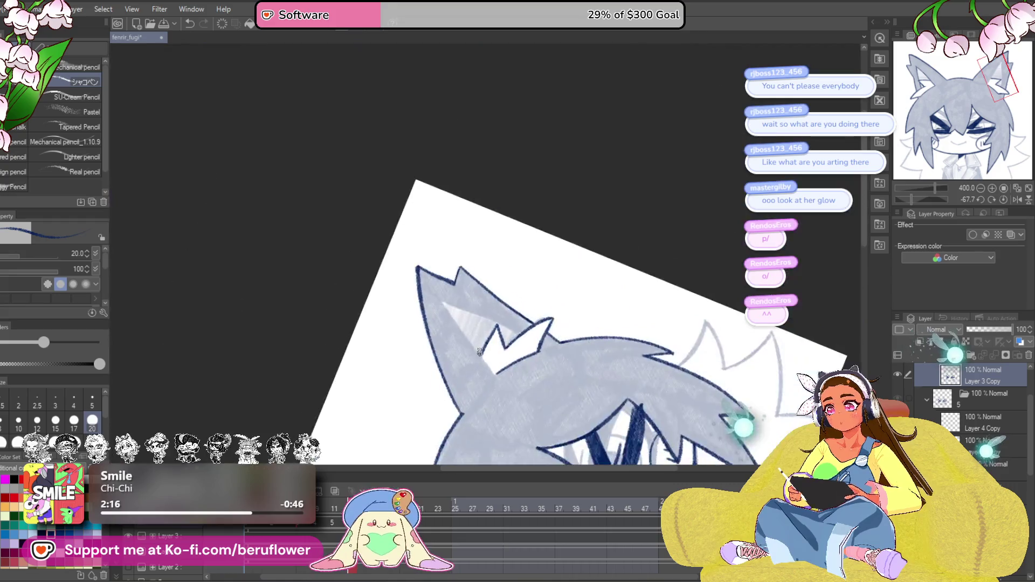
drag(918, 195, 924, 196)
scroll(381, 281, up, 4)
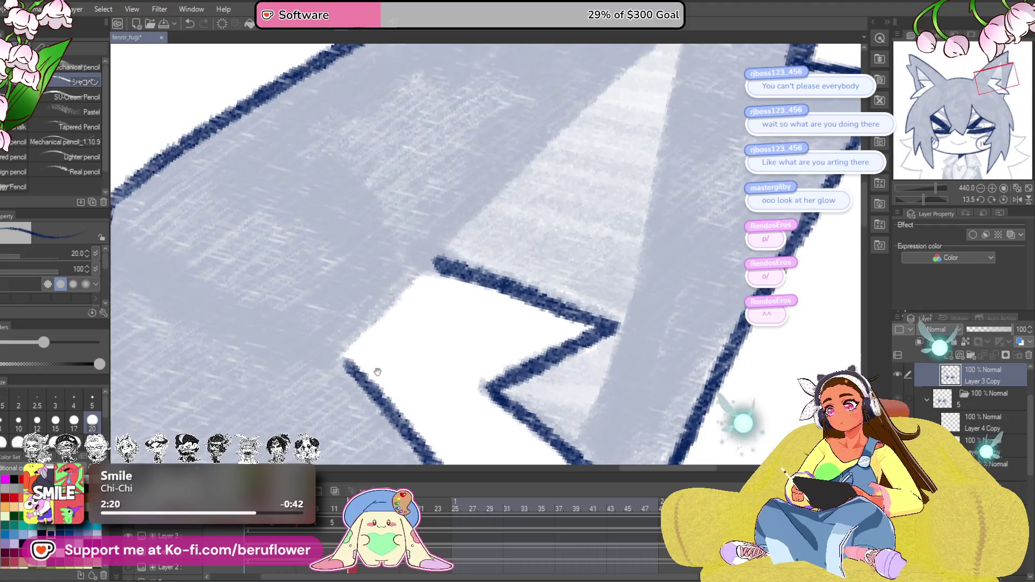
scroll(362, 341, down, 3)
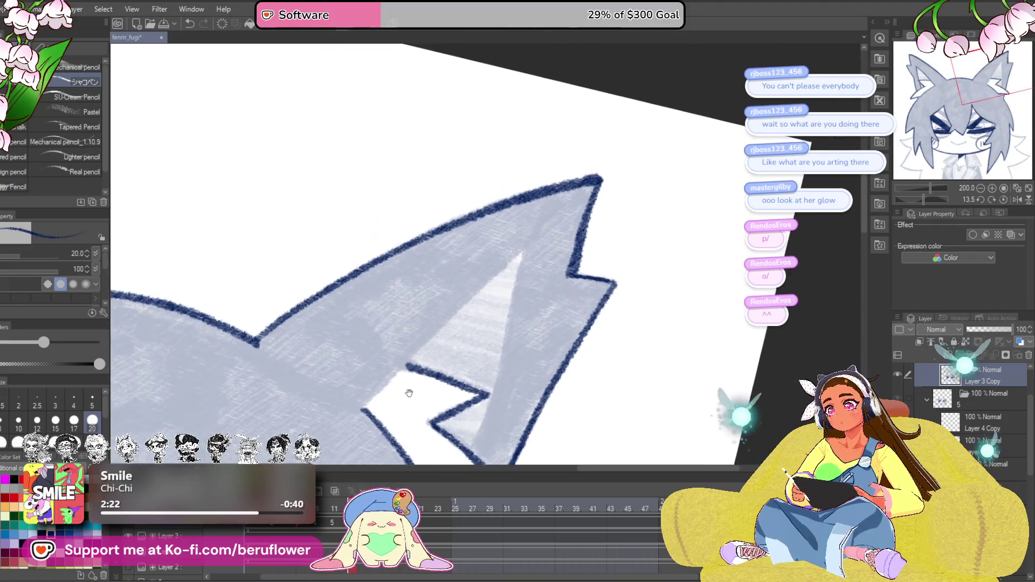
drag(525, 254, 539, 162)
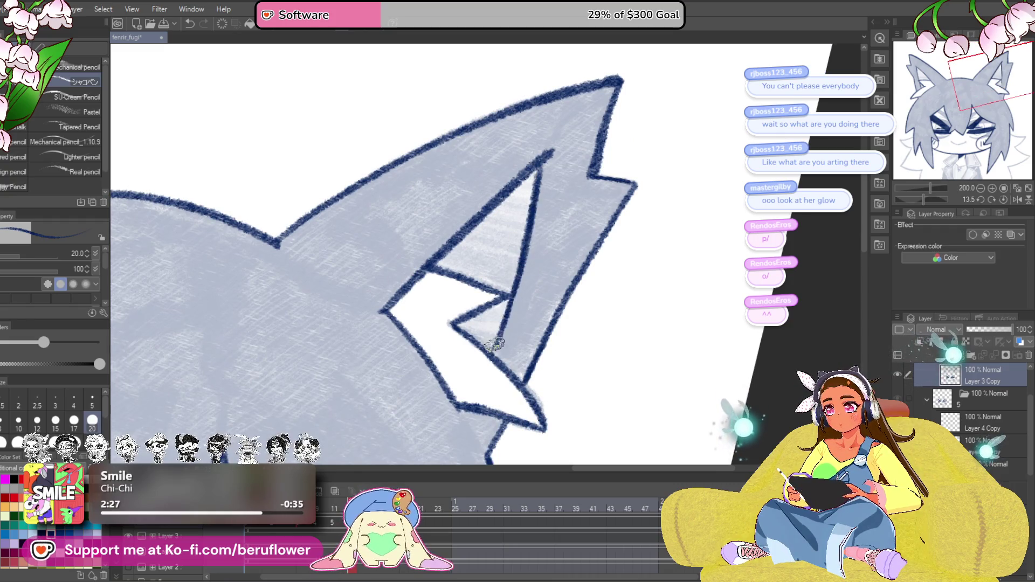
scroll(496, 334, down, 5)
drag(539, 425, 659, 313)
click(1003, 199)
mouse_move(642, 399)
mouse_down()
mouse_move(550, 398)
mouse_move(678, 398)
mouse_up()
scroll(680, 336, up, 5)
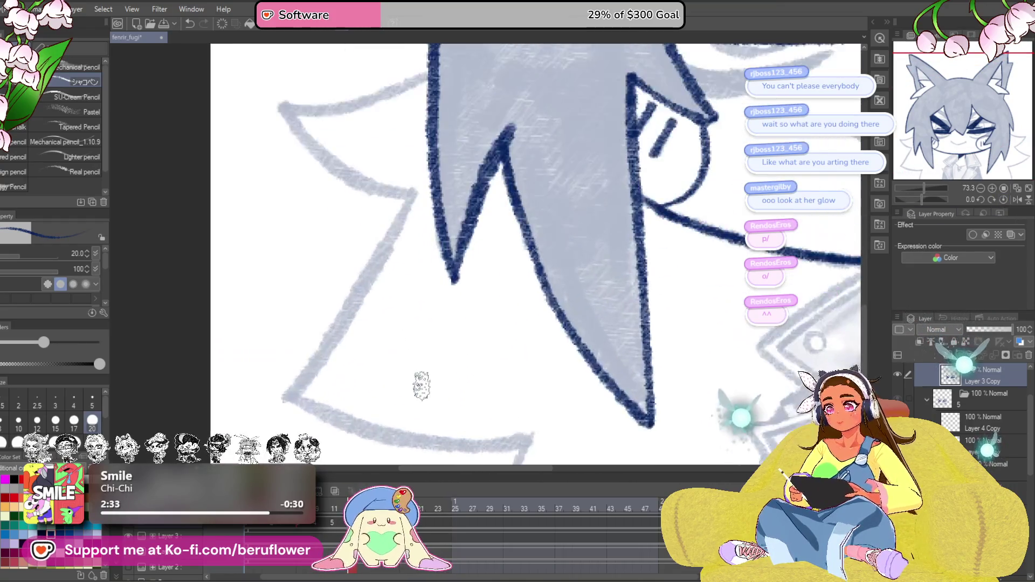
drag(925, 198, 946, 204)
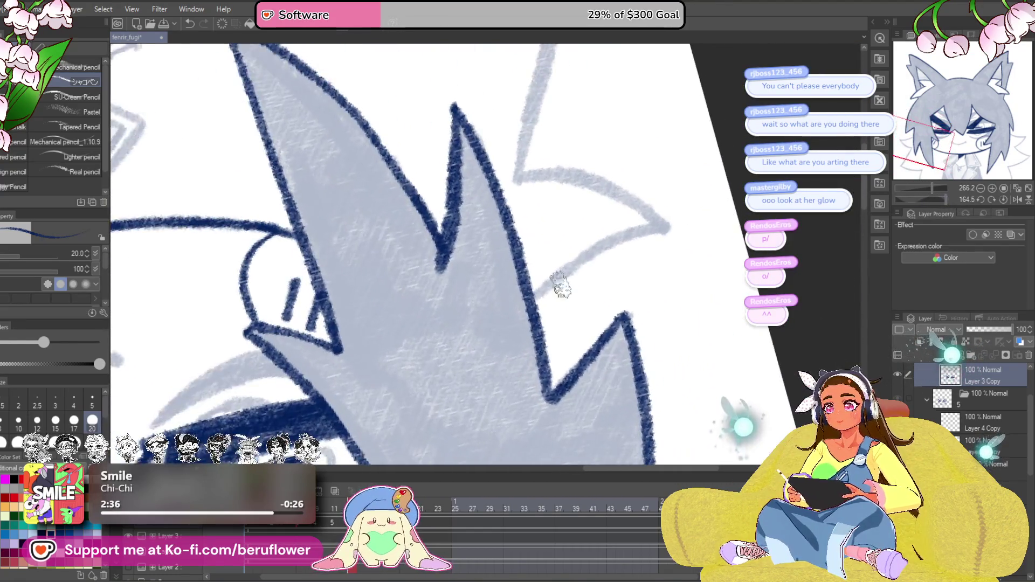
Ink the first side hair strand outline beside the left cheek in navy.
scroll(576, 309, up, 4)
scroll(575, 308, down, 4)
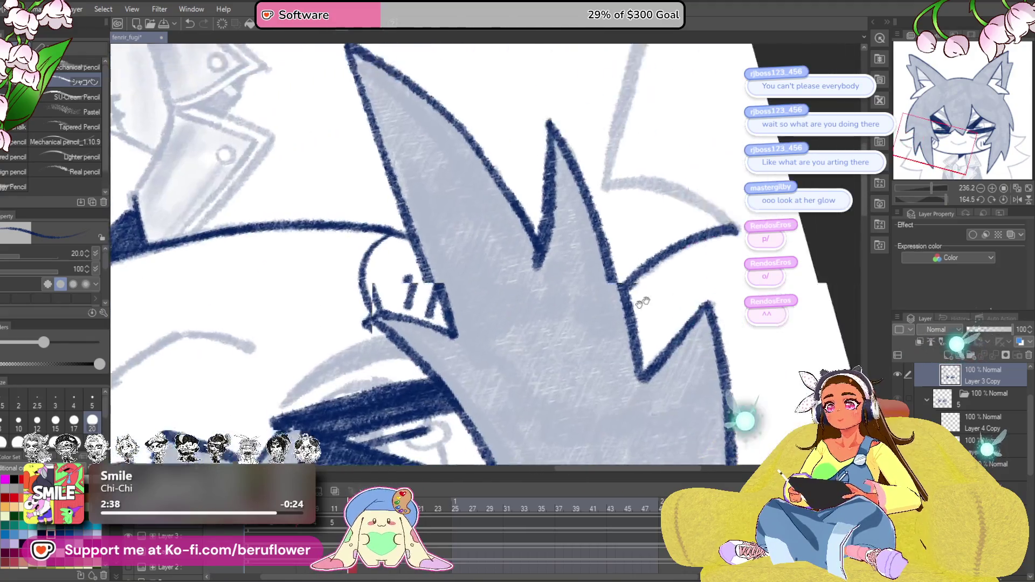
mouse_move(943, 199)
mouse_down()
mouse_move(953, 198)
mouse_move(937, 193)
mouse_up()
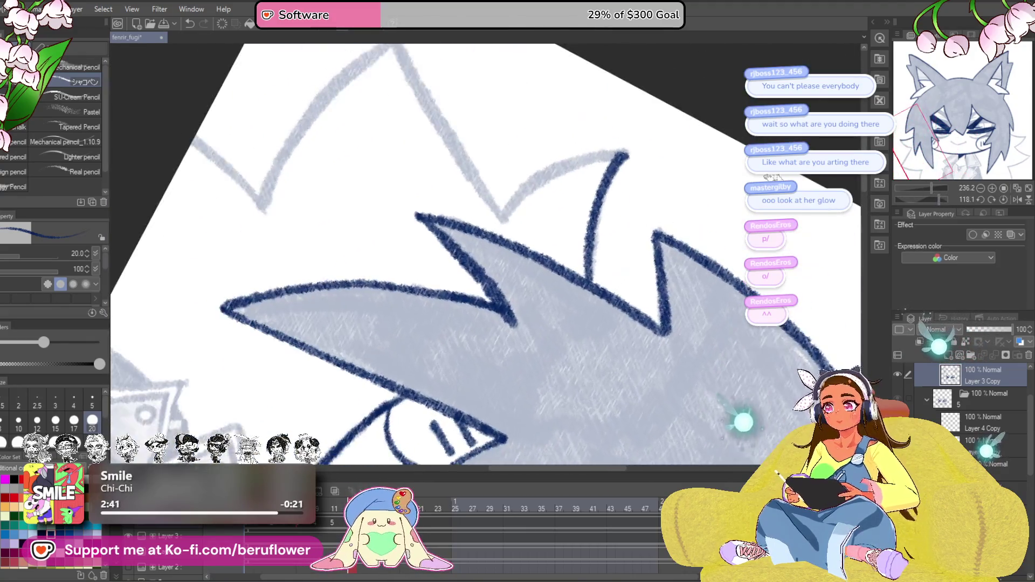
scroll(577, 165, up, 3)
scroll(577, 165, up, 3)
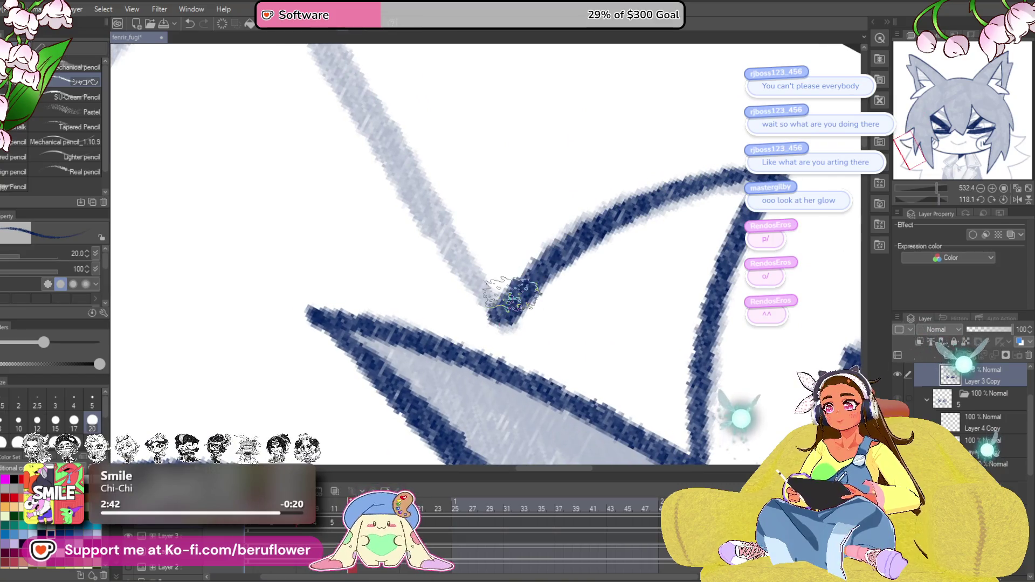
scroll(510, 294, down, 4)
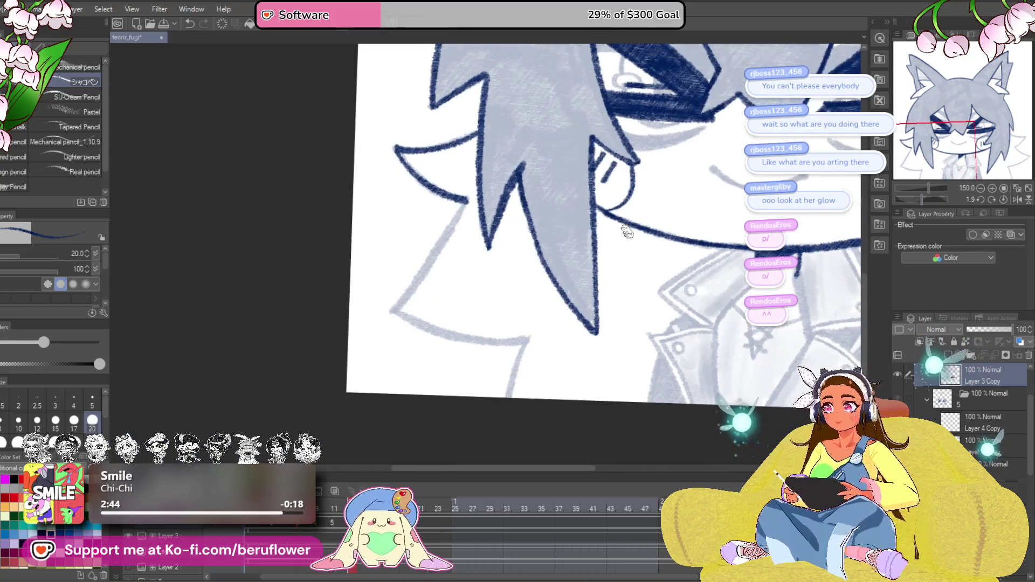
scroll(485, 243, up, 5)
drag(551, 145, 404, 379)
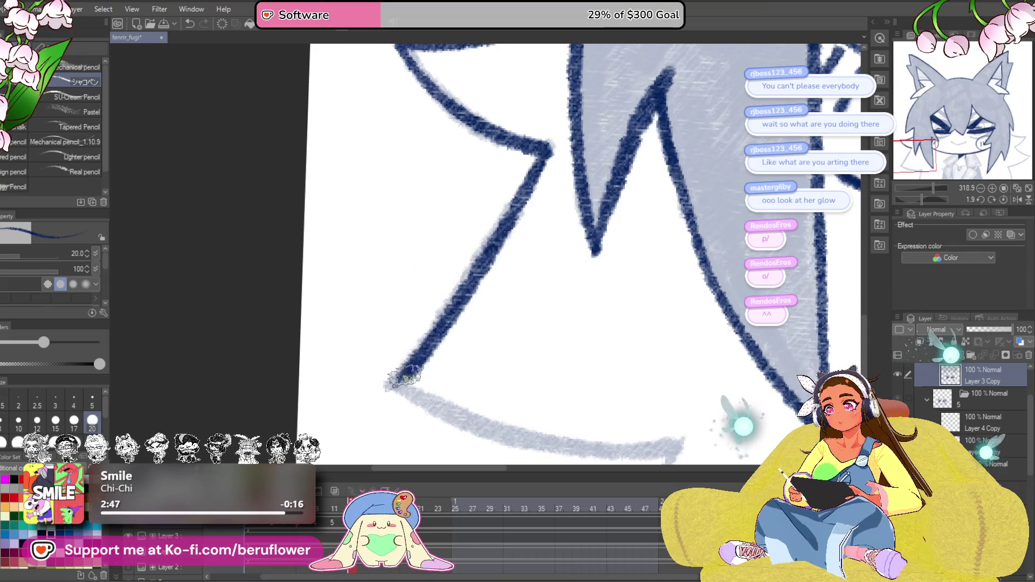
Redo the misplaced hair spike stroke and ink the line down into the V.
mouse_move(642, 364)
mouse_down()
mouse_move(604, 214)
mouse_move(630, 201)
mouse_up()
mouse_move(660, 167)
mouse_down()
mouse_move(543, 245)
mouse_move(449, 352)
mouse_move(548, 238)
mouse_move(634, 205)
mouse_up()
key(ctrl+z)
key(ctrl+z)
drag(429, 382, 621, 203)
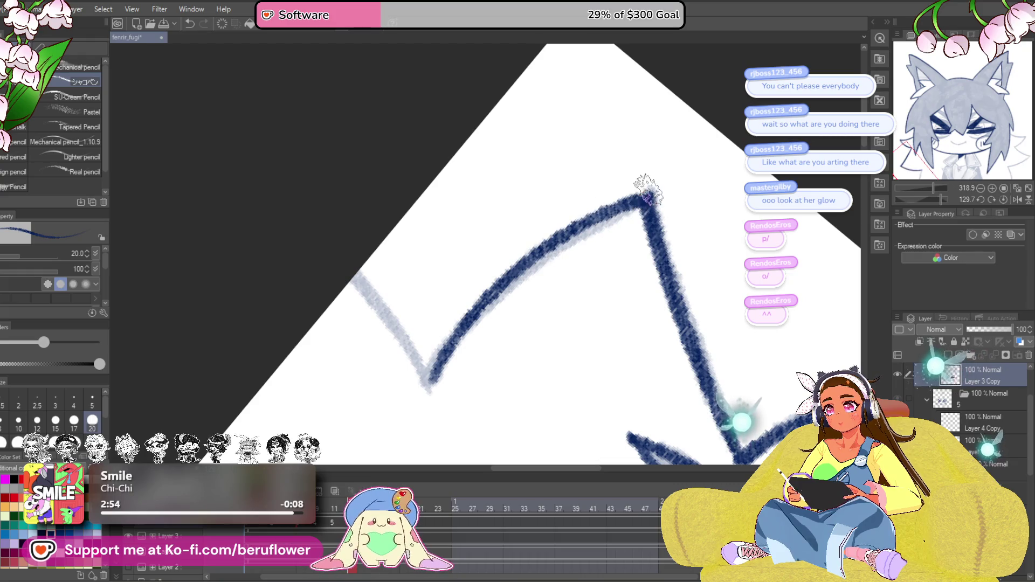
drag(358, 278, 427, 384)
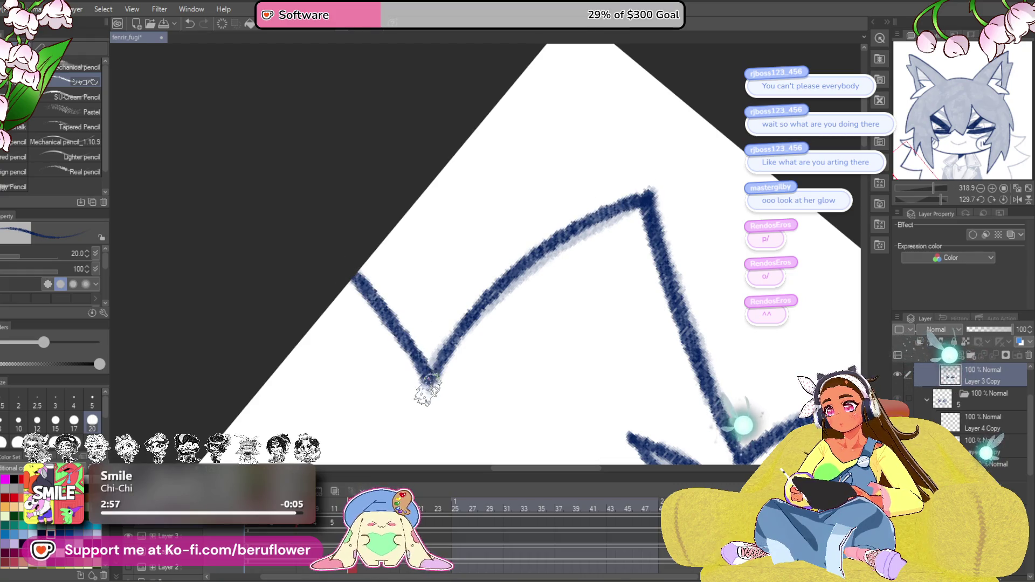
mouse_move(628, 428)
mouse_down()
mouse_move(569, 265)
mouse_move(519, 264)
mouse_move(502, 243)
mouse_up()
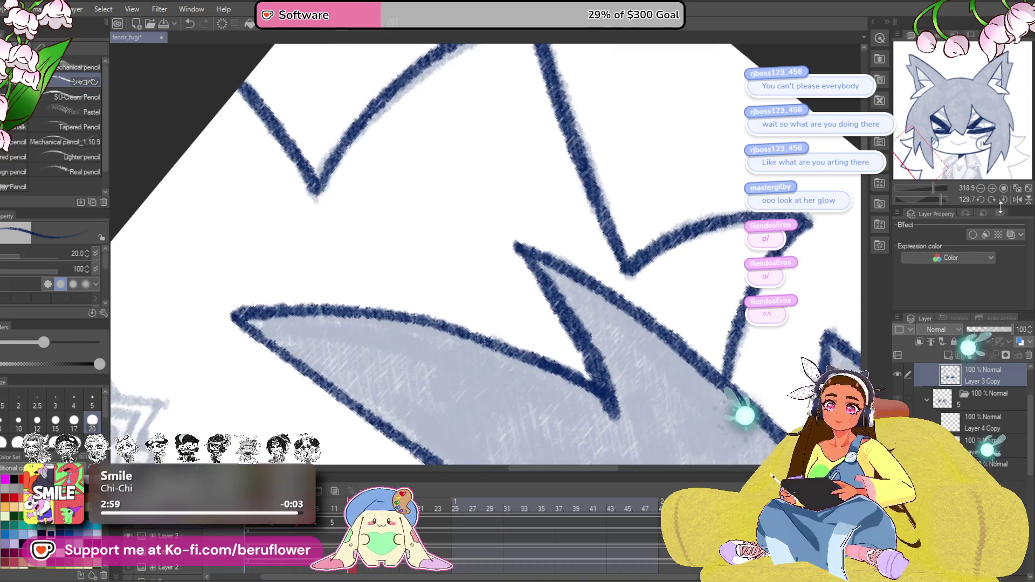
click(977, 200)
scroll(637, 382, down, 3)
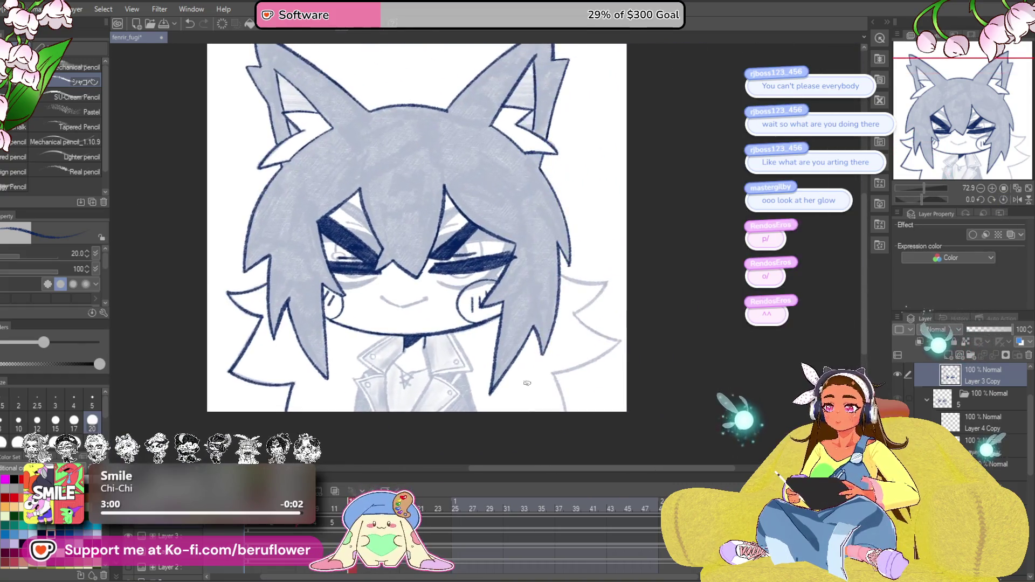
Zoom in over the face, try a hair outline stroke, and undo it.
scroll(637, 383, up, 3)
drag(636, 382, 551, 298)
mouse_move(594, 328)
mouse_down()
mouse_move(605, 351)
mouse_move(673, 359)
mouse_move(608, 261)
mouse_move(595, 196)
mouse_move(654, 259)
mouse_up()
scroll(654, 259, up, 5)
scroll(654, 259, up, 5)
mouse_move(762, 175)
mouse_down()
mouse_move(608, 268)
mouse_move(443, 314)
mouse_up()
key(ctrl+z)
scroll(472, 261, down, 5)
scroll(472, 261, down, 3)
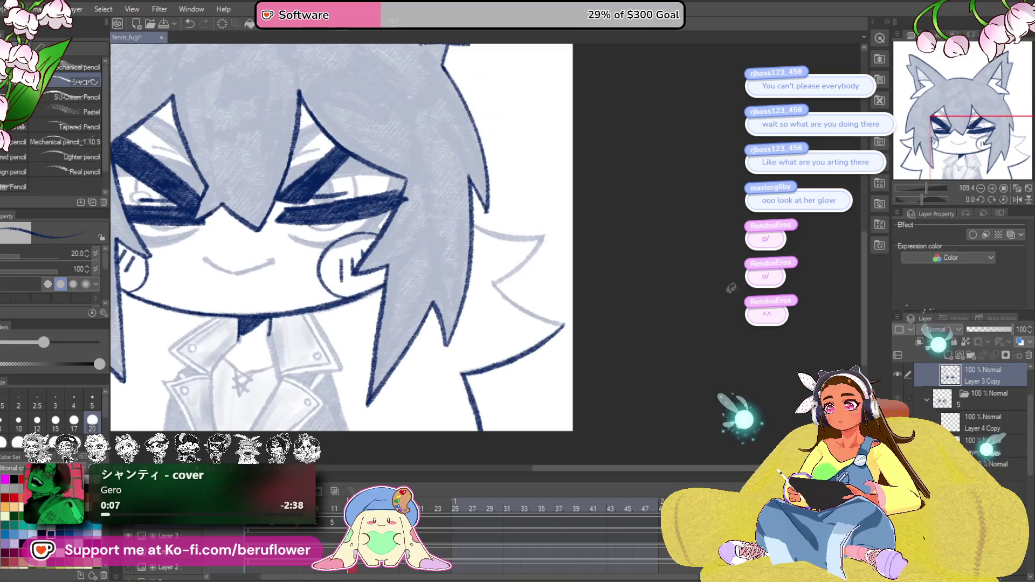
Trace the W-shaped right-side hair outline and its diagonal in navy, then straighten the canvas.
drag(923, 197, 937, 200)
scroll(454, 293, up, 5)
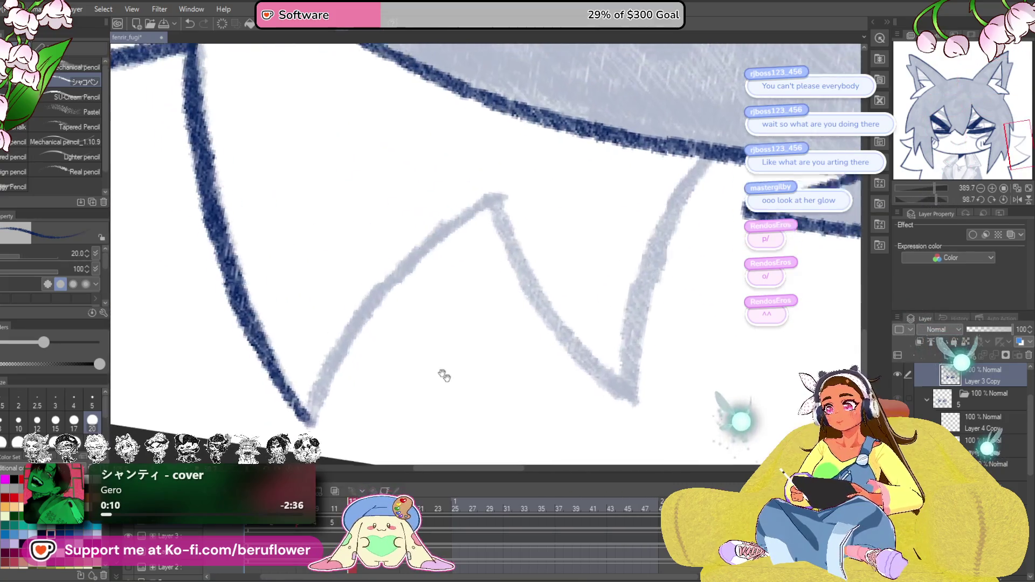
mouse_move(326, 431)
mouse_down()
mouse_move(440, 262)
mouse_move(518, 213)
mouse_up()
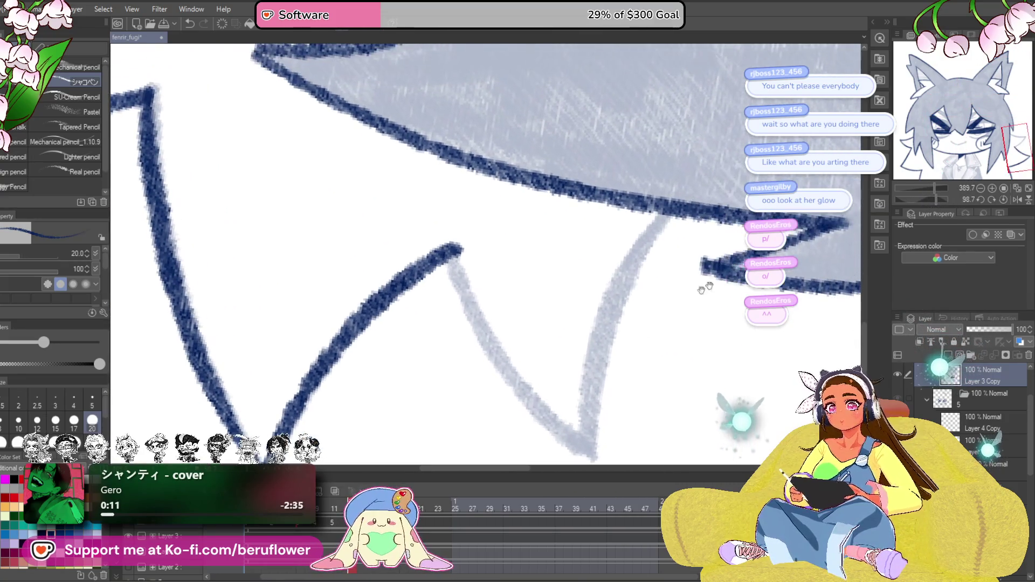
drag(934, 199, 908, 192)
drag(704, 325, 710, 340)
mouse_move(424, 150)
mouse_down()
mouse_move(421, 240)
mouse_move(381, 381)
mouse_up()
mouse_move(430, 184)
mouse_down()
mouse_move(428, 162)
mouse_move(449, 162)
mouse_move(516, 229)
mouse_move(570, 313)
mouse_up()
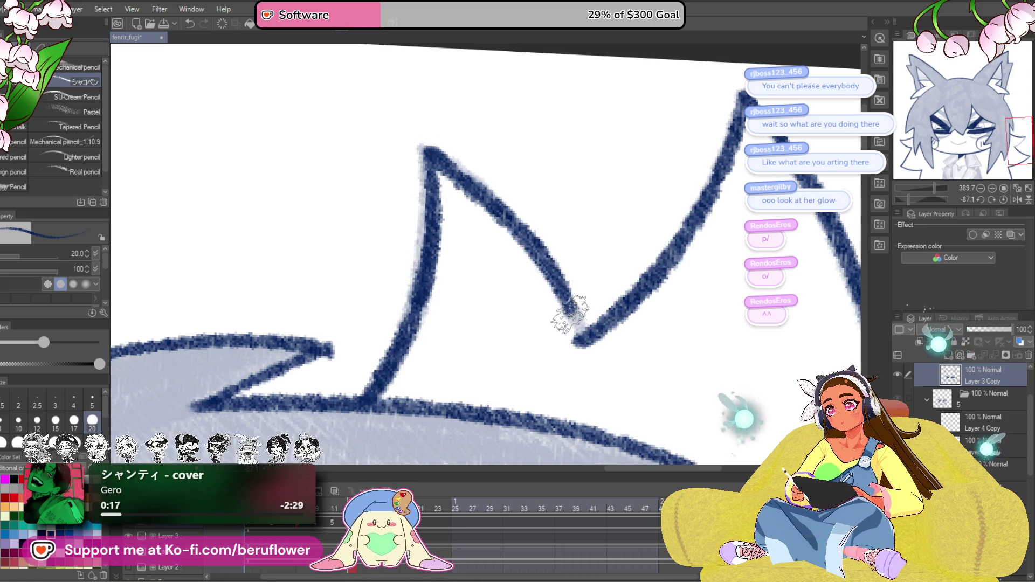
scroll(1019, 141, down, 5)
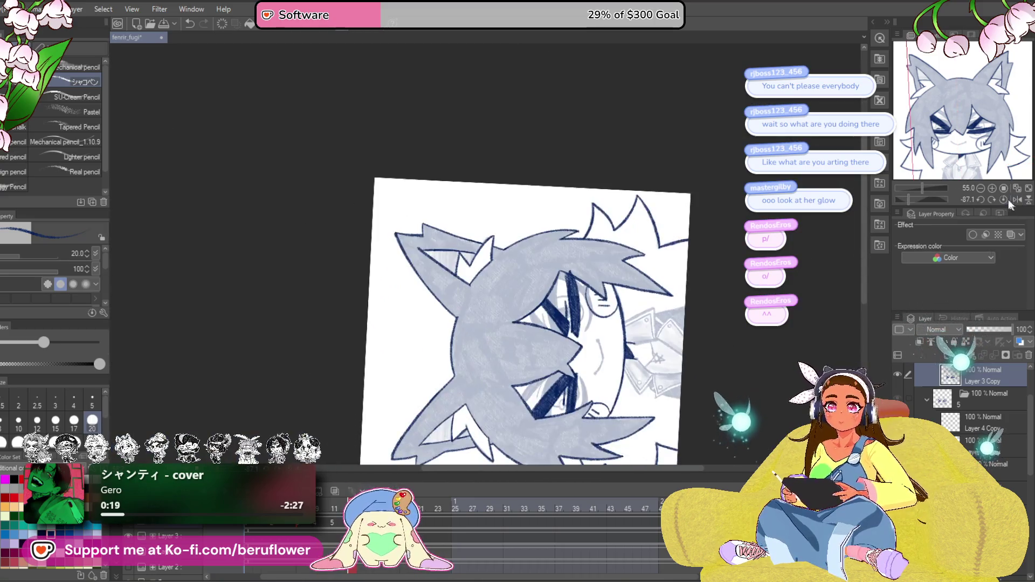
click(1008, 201)
scroll(478, 356, up, 5)
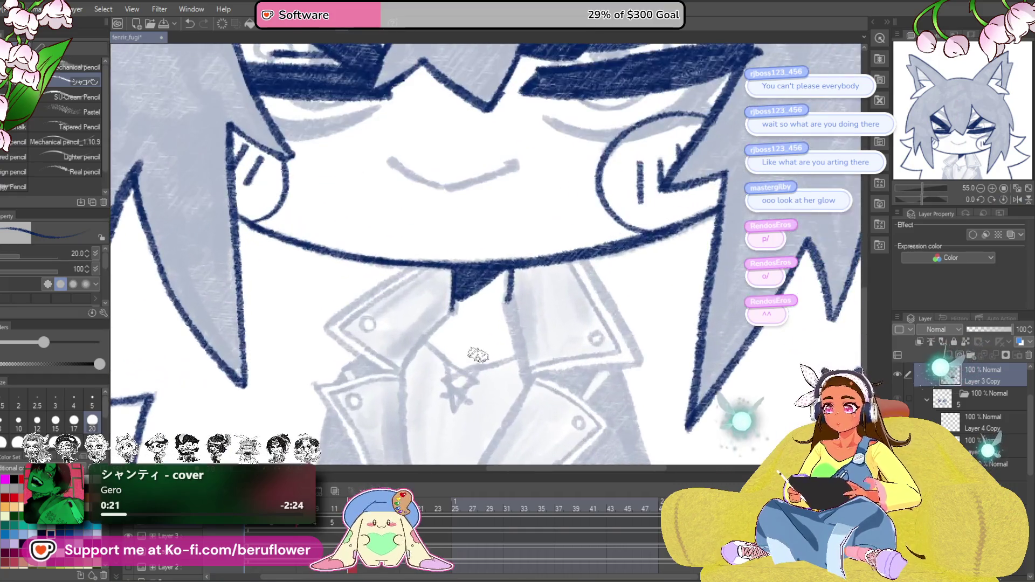
Ink the collar edge, the cord junction, and the star pendant's lower strokes in navy.
scroll(412, 300, up, 4)
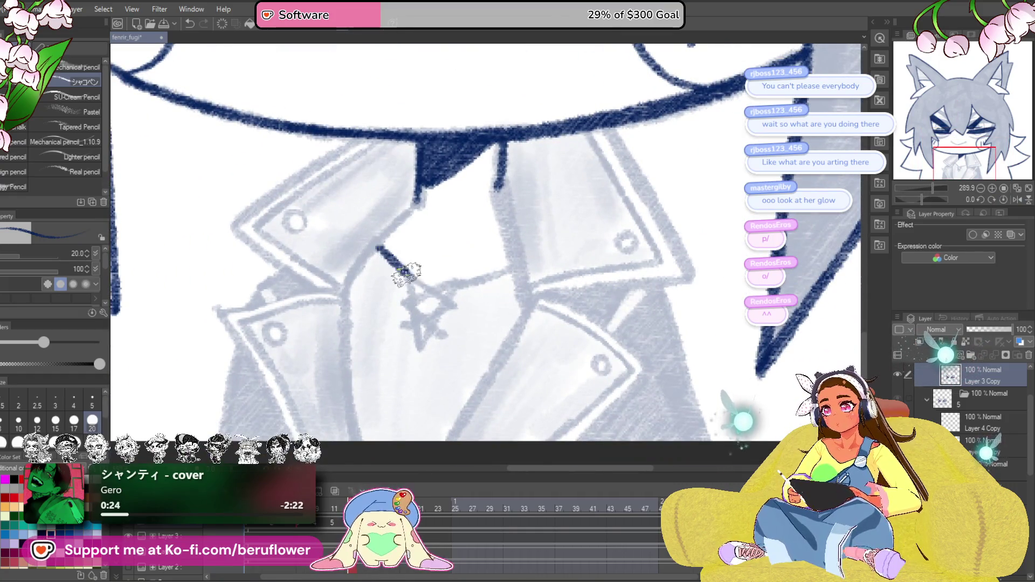
scroll(426, 288, up, 6)
scroll(402, 312, down, 5)
scroll(378, 285, up, 2)
drag(365, 292, 380, 404)
mouse_move(521, 279)
mouse_down()
mouse_move(432, 297)
mouse_move(382, 346)
mouse_move(375, 405)
mouse_up()
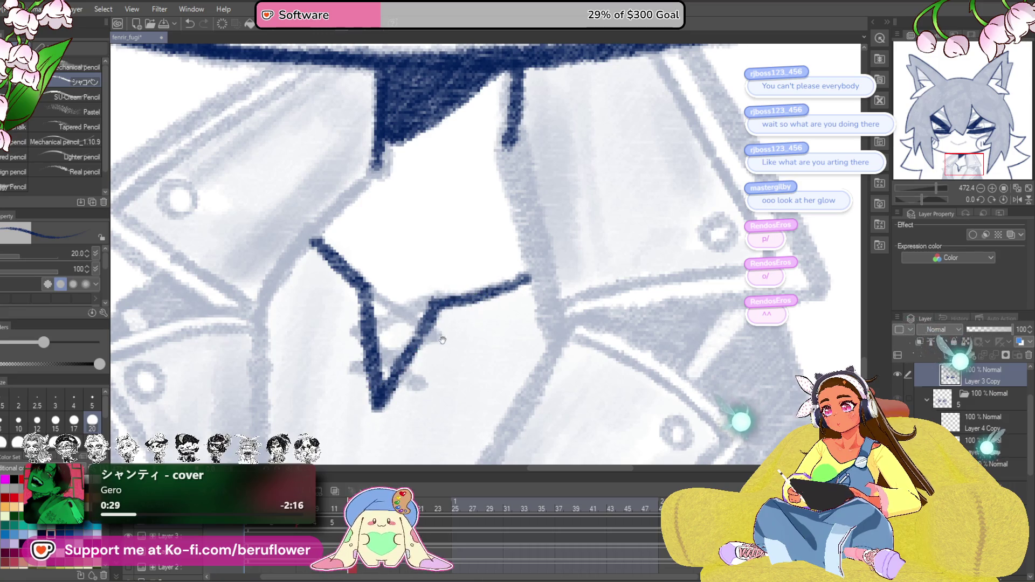
drag(442, 340, 448, 338)
mouse_move(388, 287)
mouse_down()
mouse_move(439, 324)
mouse_move(416, 324)
mouse_move(399, 314)
mouse_move(435, 289)
mouse_up()
mouse_move(388, 324)
mouse_down()
mouse_move(437, 358)
mouse_move(366, 343)
mouse_up()
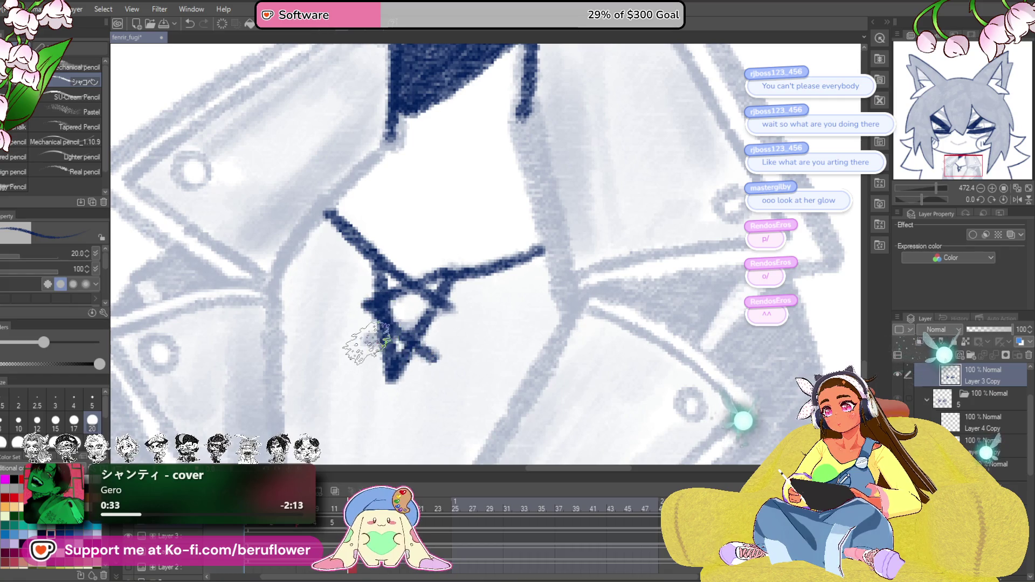
Extend the navy collar line downward.
scroll(458, 296, down, 3)
scroll(580, 311, up, 2)
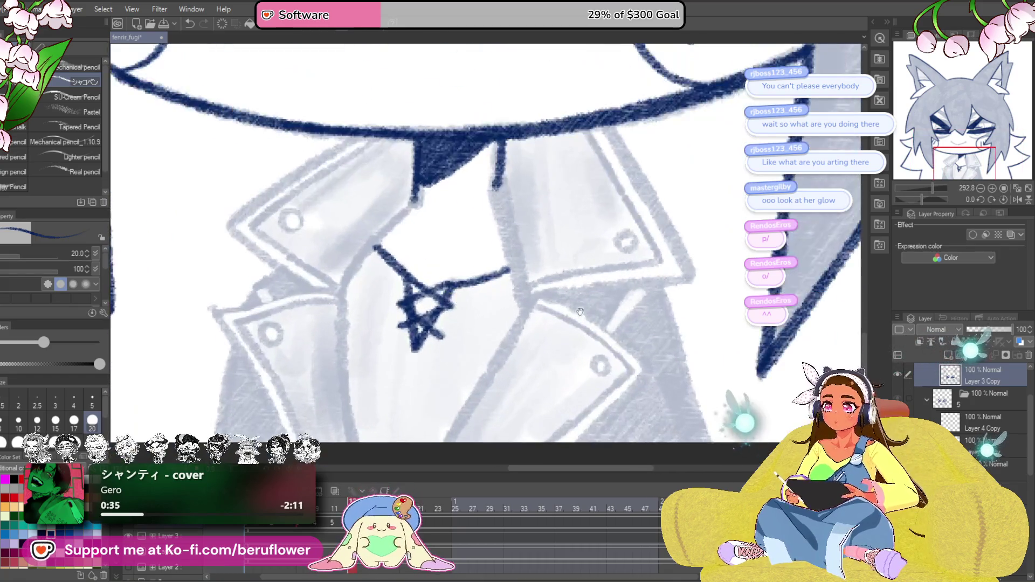
drag(580, 311, 560, 326)
drag(483, 222, 514, 330)
mouse_move(616, 185)
mouse_down()
mouse_move(515, 214)
mouse_move(401, 214)
mouse_up()
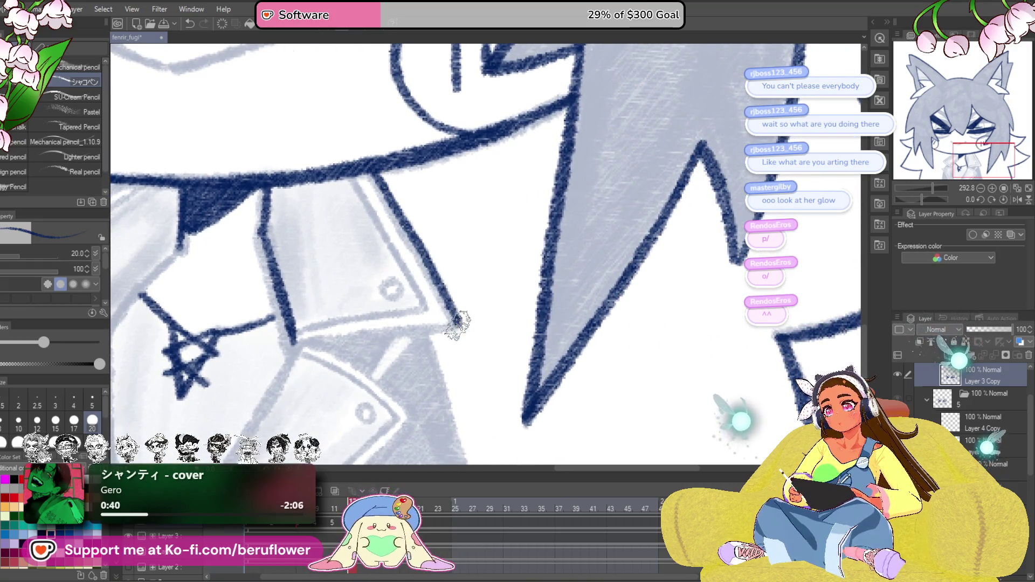
Ink the collar edge rising from its corner on a rotated canvas, then straighten it.
drag(927, 203, 915, 197)
drag(569, 310, 539, 280)
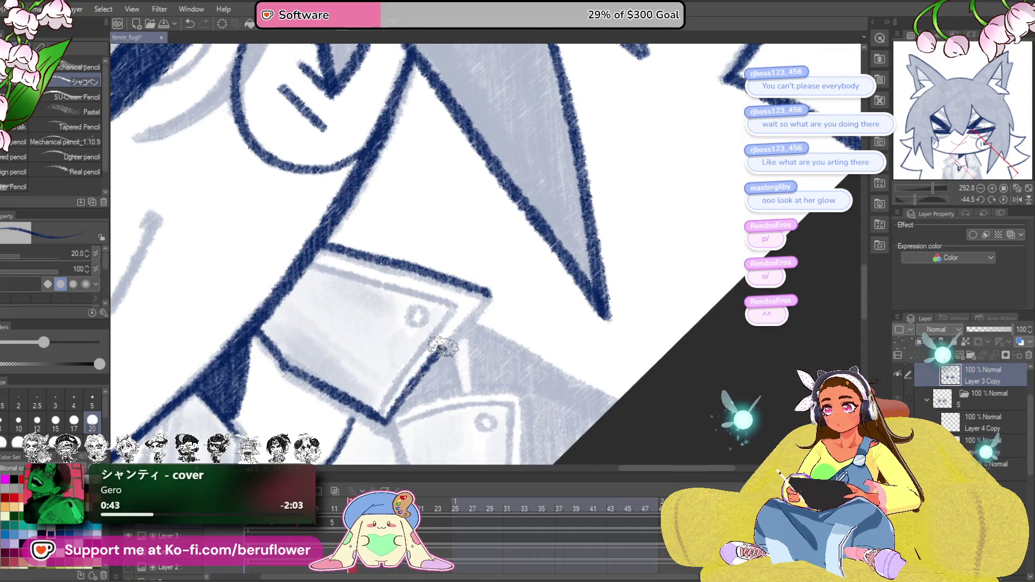
drag(485, 303, 461, 246)
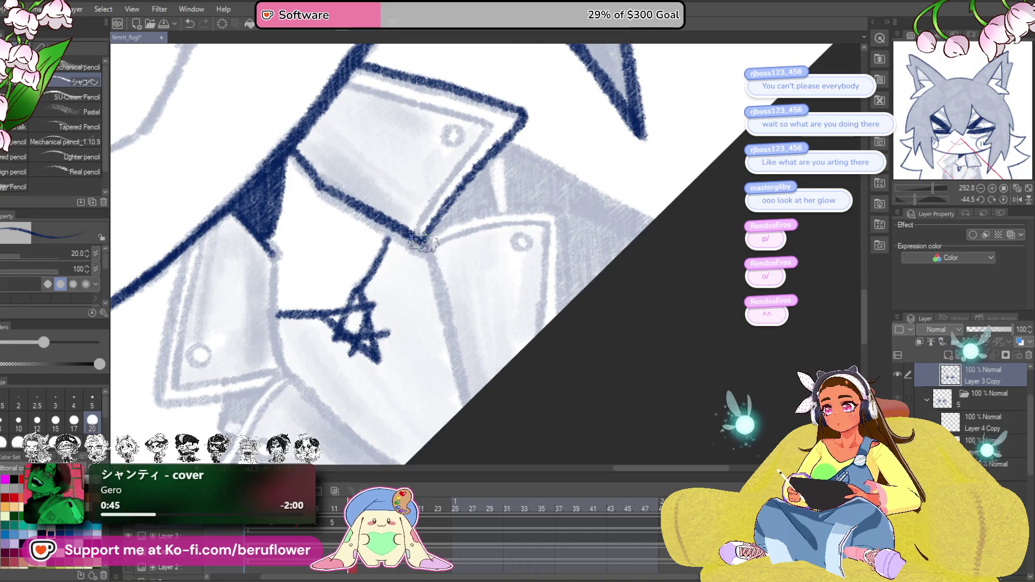
drag(470, 432, 450, 451)
drag(915, 200, 906, 200)
drag(463, 347, 511, 233)
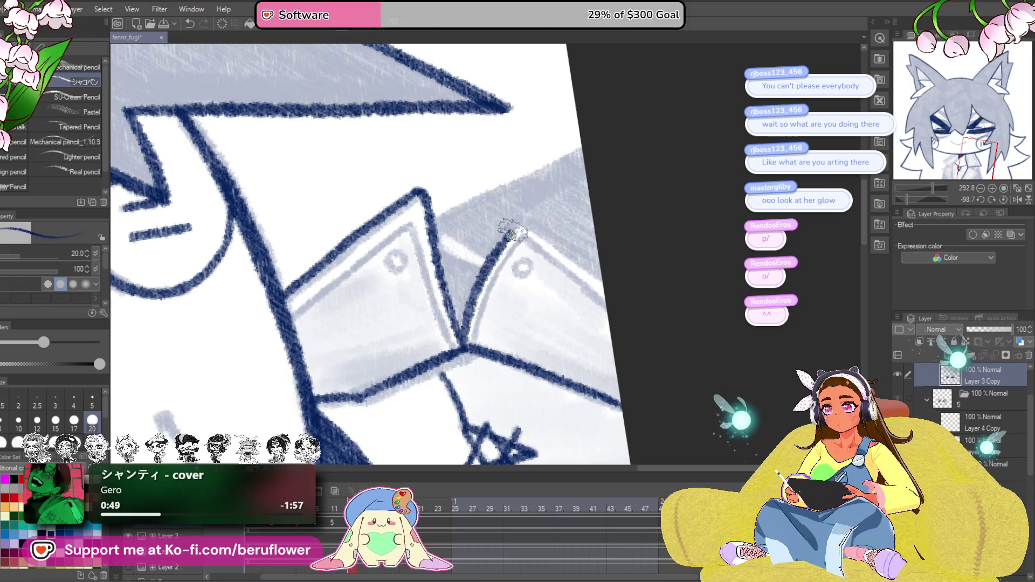
click(1003, 200)
Ink the collar's upper edge in navy, redrawing it with a thicker line.
scroll(520, 215, down, 2)
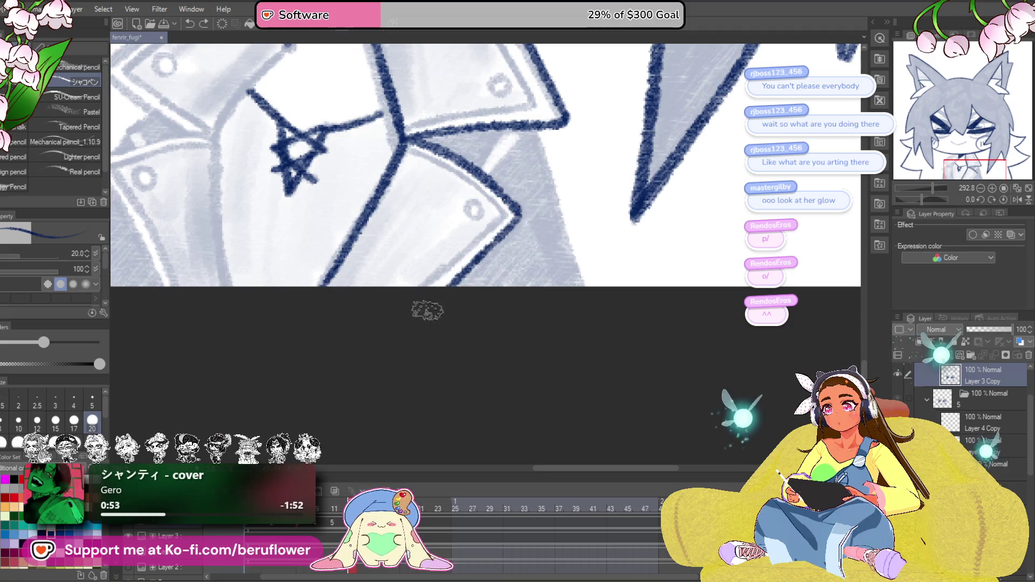
scroll(427, 307, up, 2)
scroll(487, 264, up, 2)
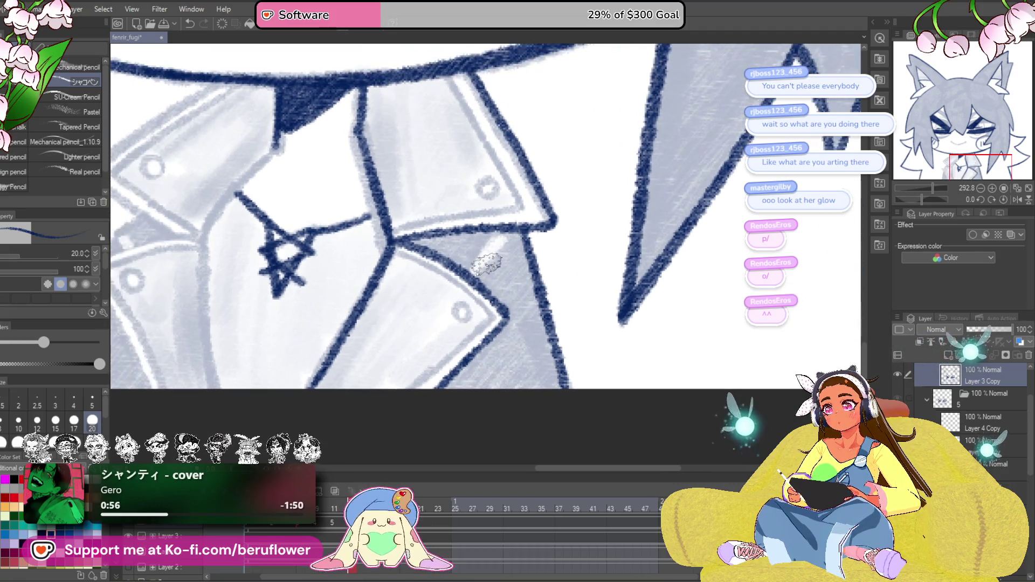
scroll(468, 323, left, 4)
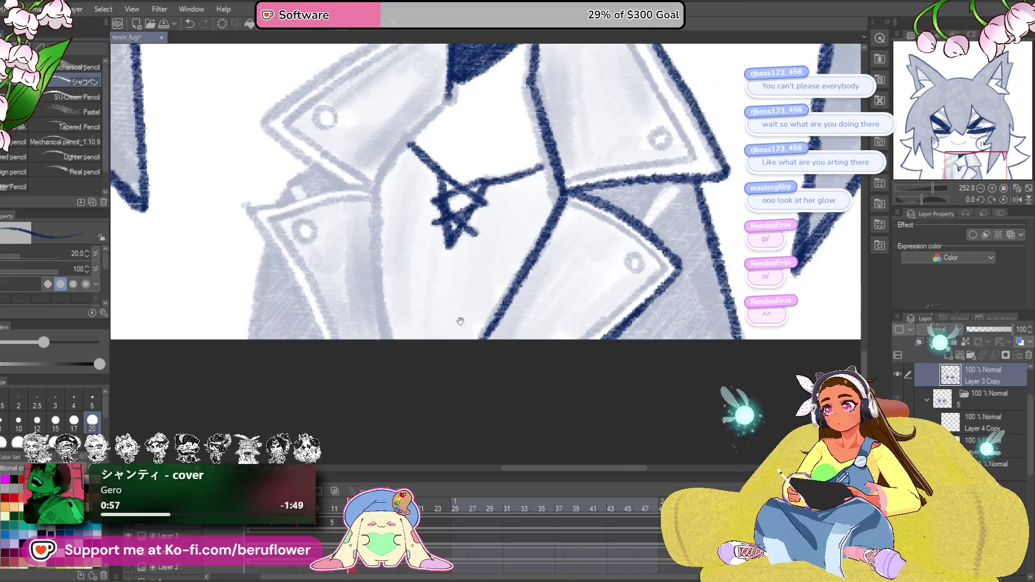
scroll(421, 275, up, 2)
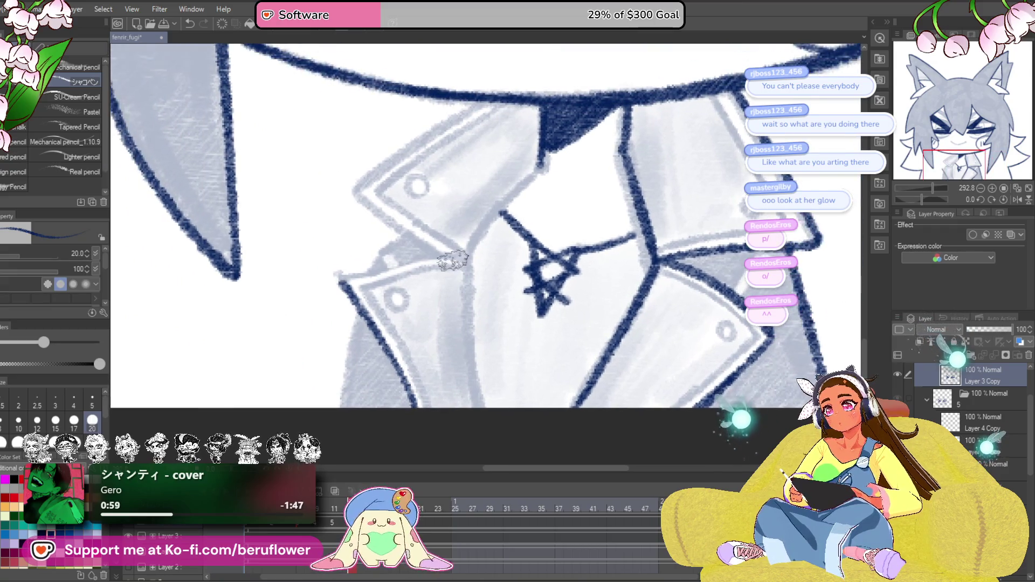
mouse_move(418, 277)
mouse_down()
mouse_move(402, 278)
mouse_move(394, 305)
mouse_move(501, 330)
mouse_up()
mouse_move(502, 201)
mouse_down()
mouse_move(416, 252)
mouse_move(372, 294)
mouse_up()
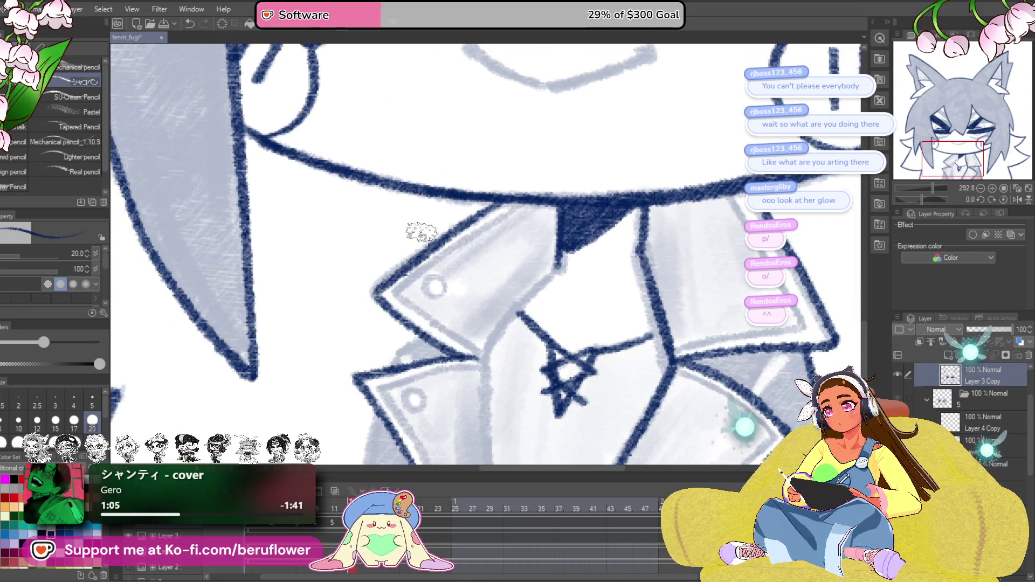
key(ctrl+z)
drag(507, 196, 391, 274)
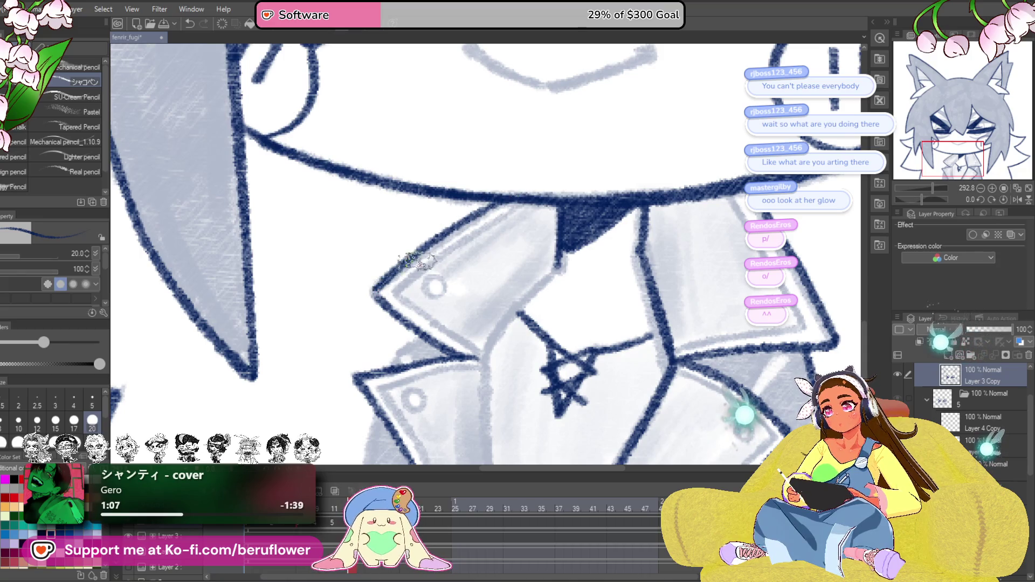
Re-ink the collar's upper edge in navy and bring the right lapel corner into view.
mouse_move(524, 205)
mouse_down()
mouse_move(384, 299)
mouse_move(366, 294)
mouse_up()
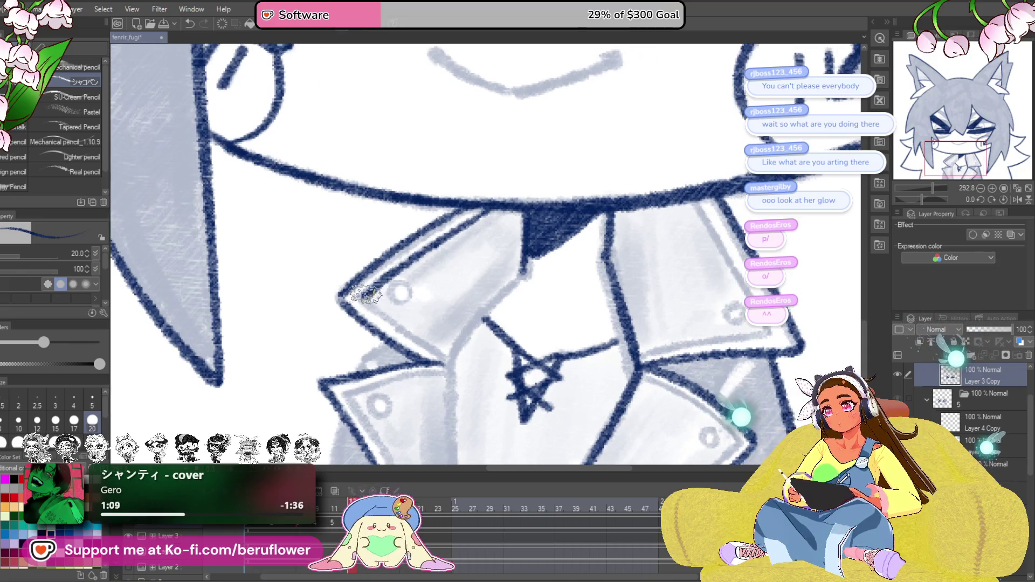
mouse_move(512, 363)
mouse_down()
mouse_move(426, 331)
mouse_move(393, 192)
mouse_up()
drag(384, 353, 472, 402)
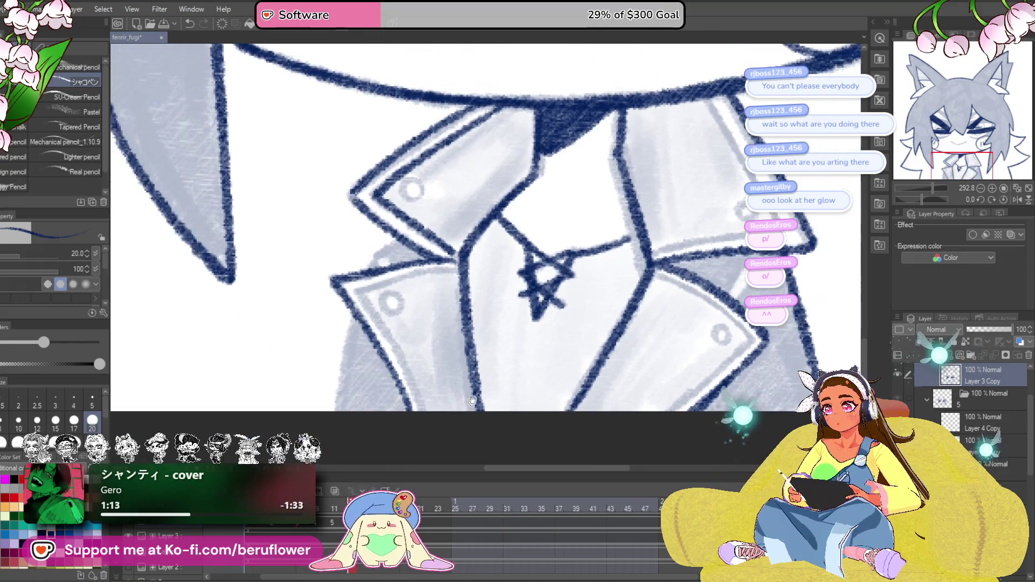
drag(442, 195, 404, 286)
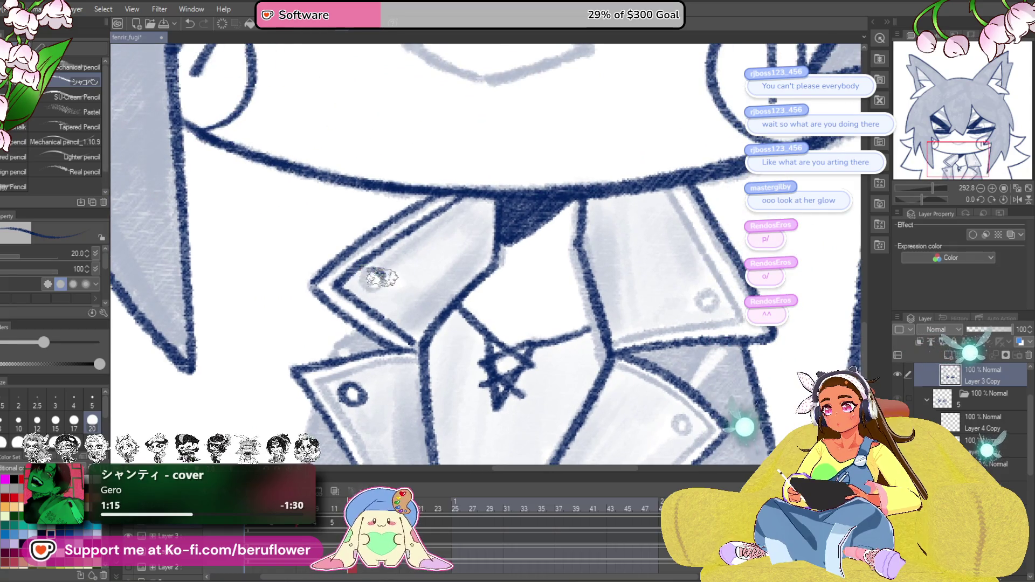
mouse_move(699, 288)
mouse_down()
mouse_move(508, 320)
mouse_move(526, 258)
mouse_up()
mouse_move(497, 337)
mouse_down()
mouse_move(446, 323)
mouse_move(488, 289)
mouse_up()
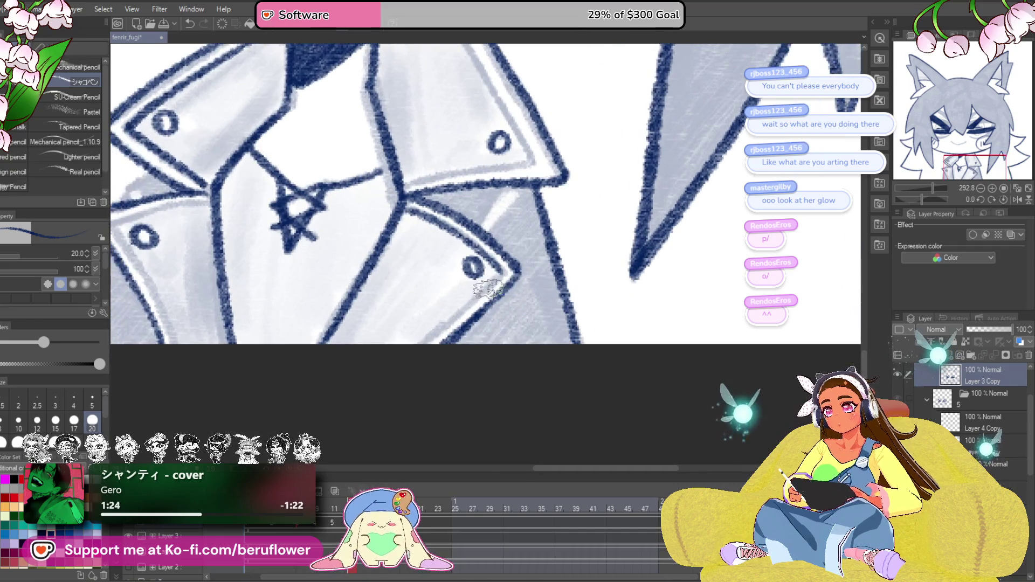
drag(582, 80, 522, 230)
Rotate the canvas view around the lapels, then straighten it back upright.
drag(912, 198, 917, 197)
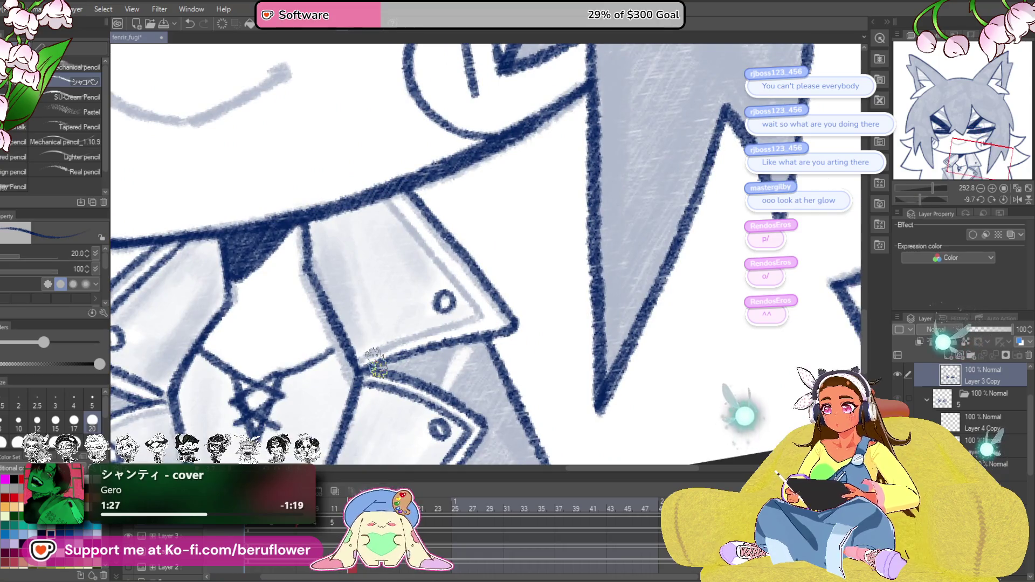
scroll(377, 364, up, 2)
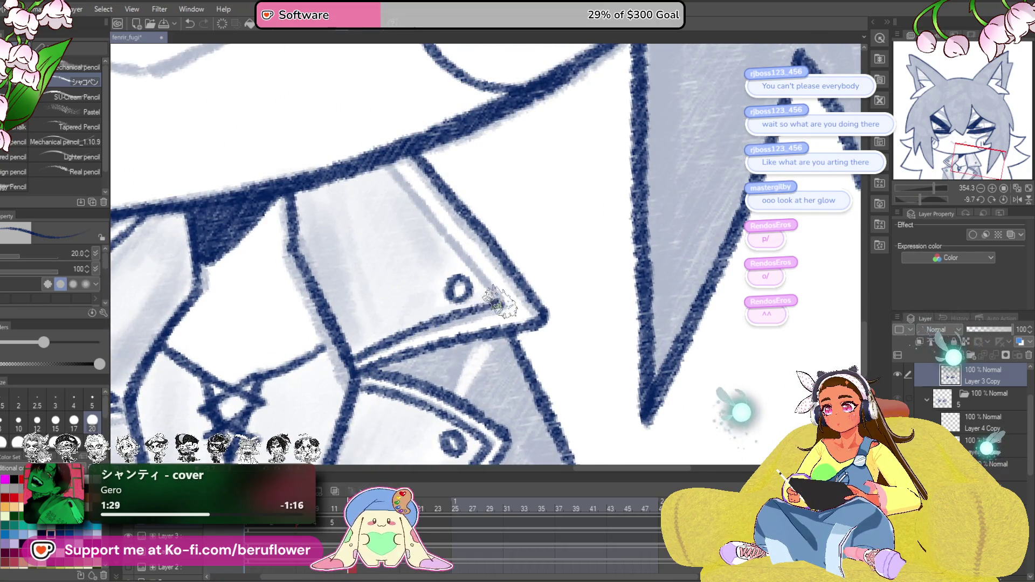
mouse_move(580, 295)
mouse_down()
mouse_move(641, 233)
mouse_move(593, 238)
mouse_move(434, 312)
mouse_up()
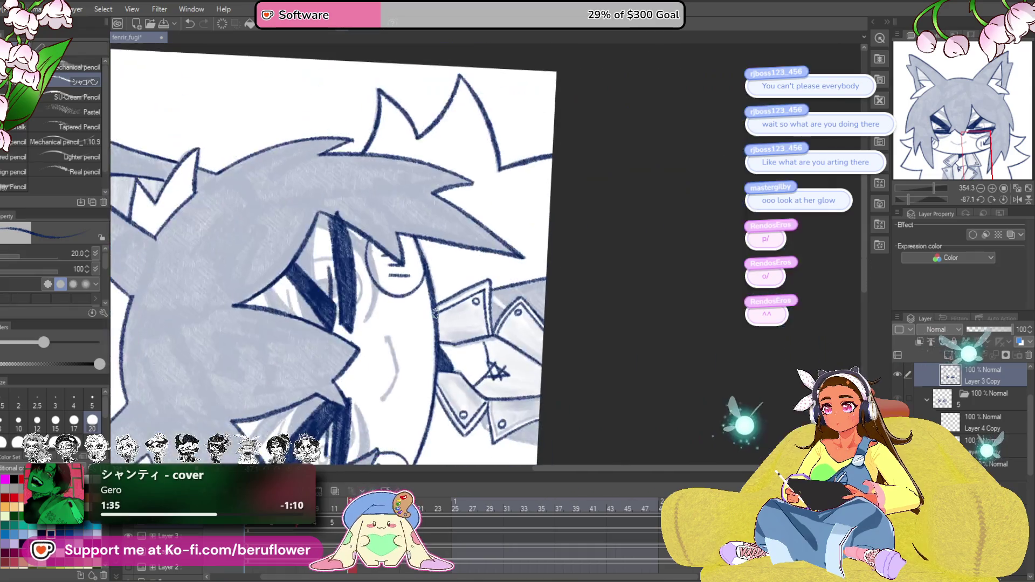
scroll(434, 313, up, 3)
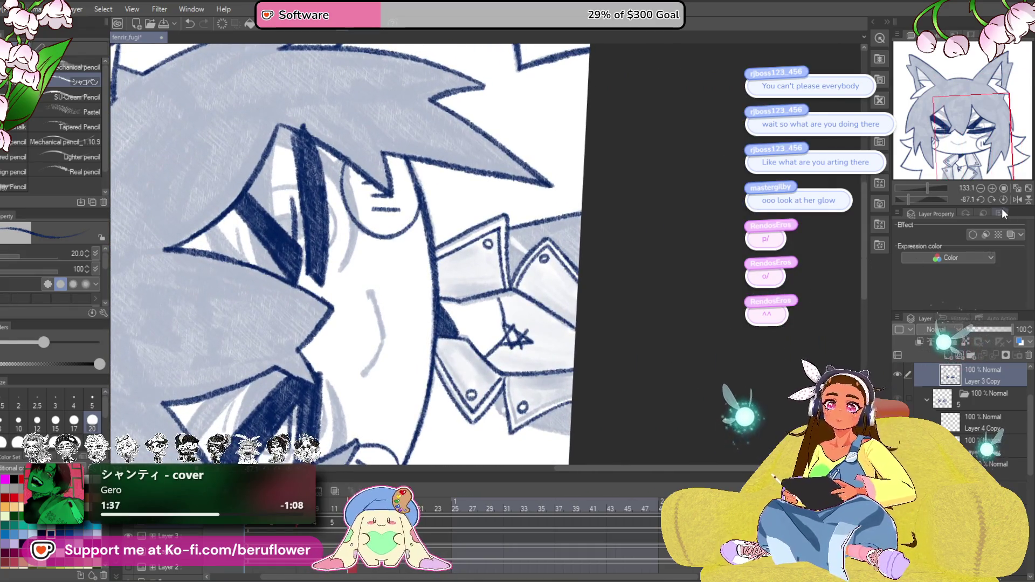
click(1003, 200)
scroll(347, 279, up, 5)
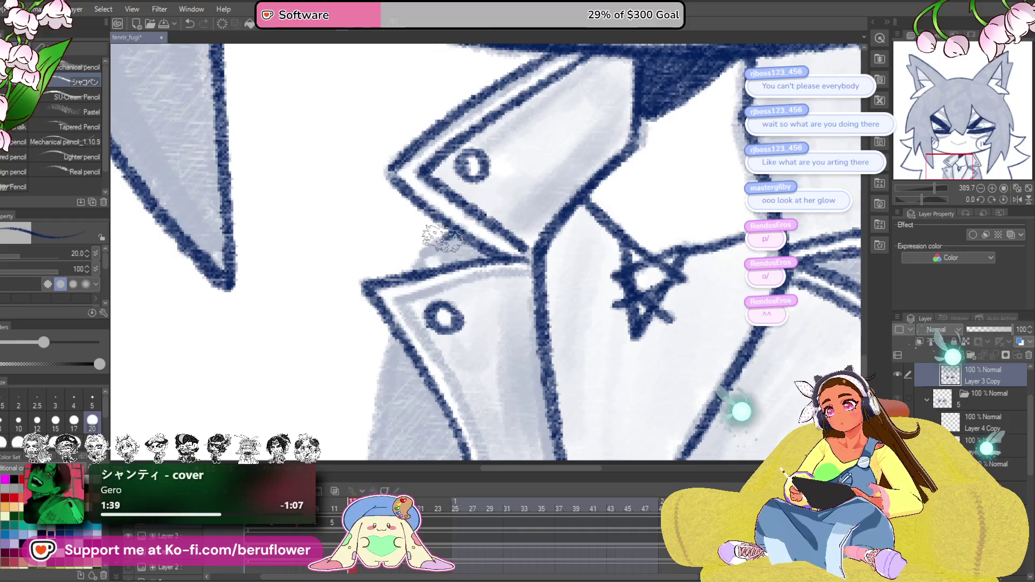
scroll(420, 248, down, 2)
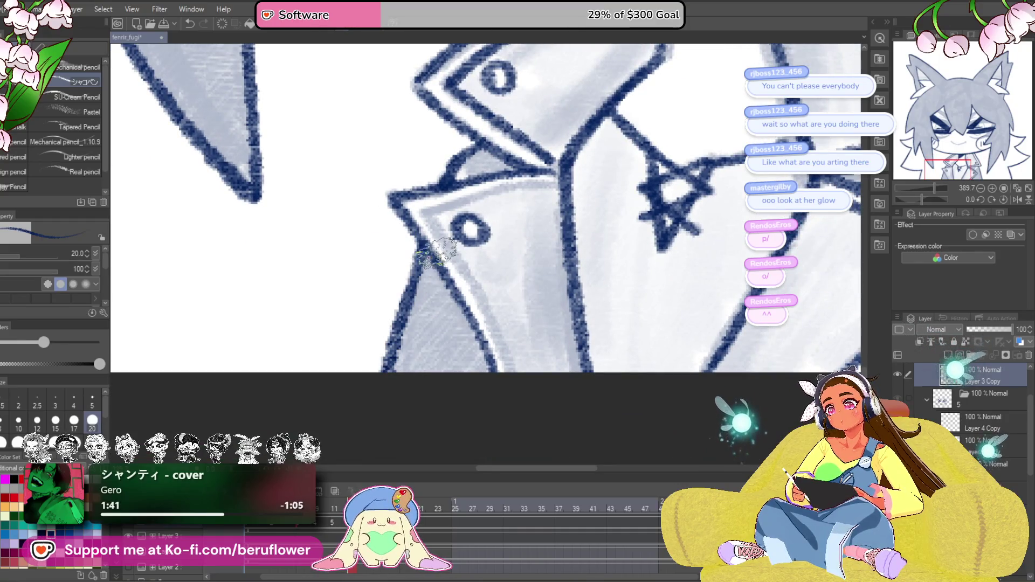
Undo and redraw the collar's lower-left navy outline slightly further right.
key(ctrl+z)
drag(426, 237, 396, 367)
key(ctrl+z)
drag(425, 238, 396, 367)
drag(603, 311, 561, 325)
mouse_move(372, 218)
mouse_down()
mouse_move(413, 244)
mouse_move(468, 394)
mouse_up()
drag(510, 247, 600, 261)
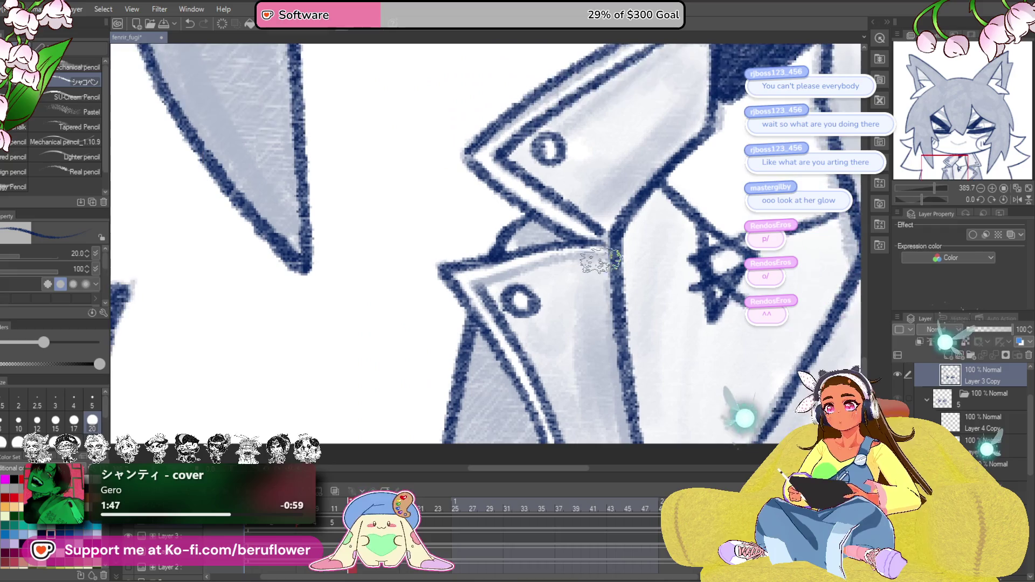
scroll(501, 318, down, 5)
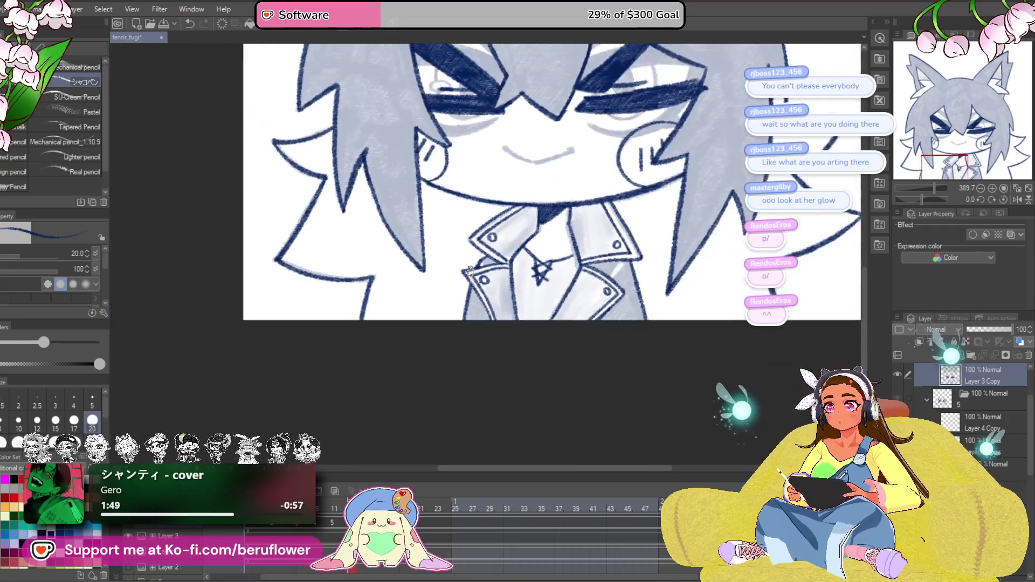
Zoom into the mouth, trace the full smile in dark navy, then zoom back out.
scroll(514, 340, up, 4)
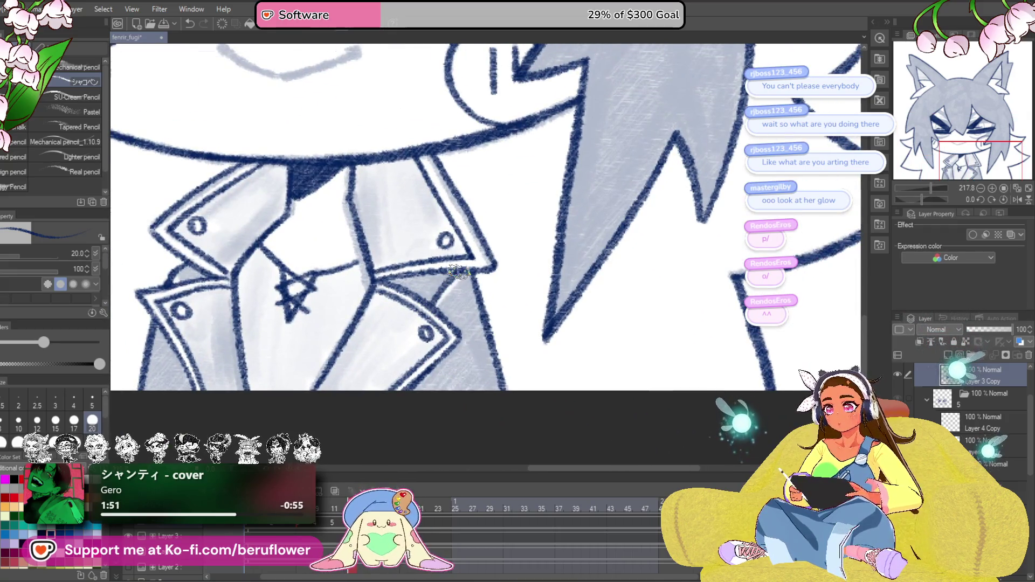
scroll(458, 273, down, 3)
scroll(466, 315, up, 3)
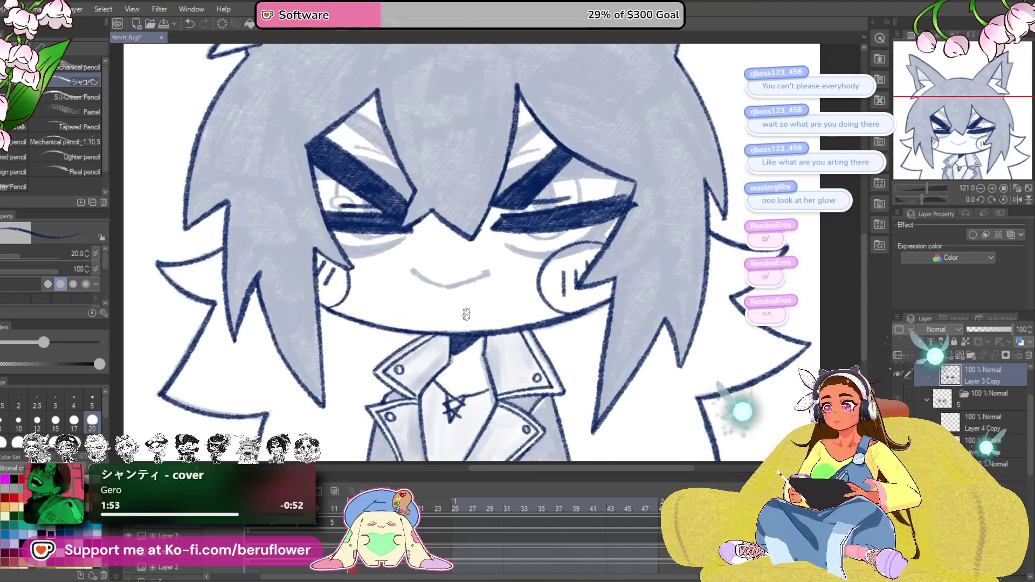
scroll(467, 314, up, 4)
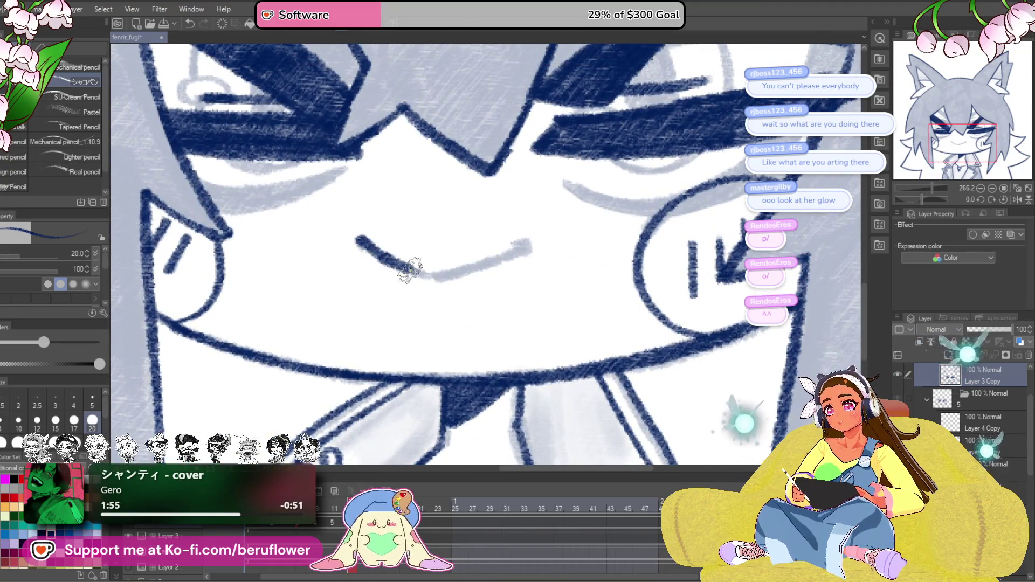
scroll(682, 237, up, 4)
drag(664, 227, 464, 295)
scroll(467, 296, down, 8)
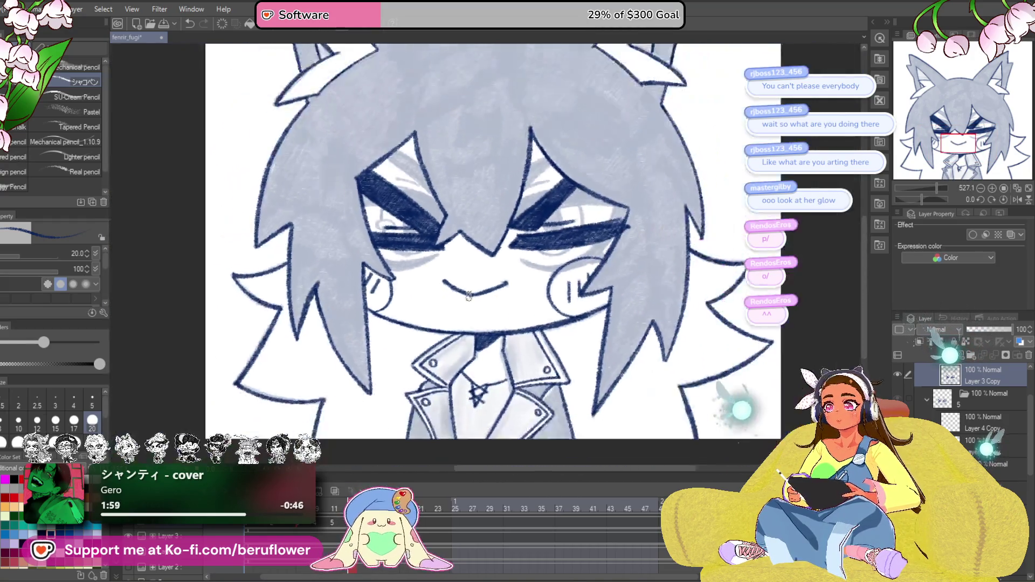
drag(609, 336, 625, 351)
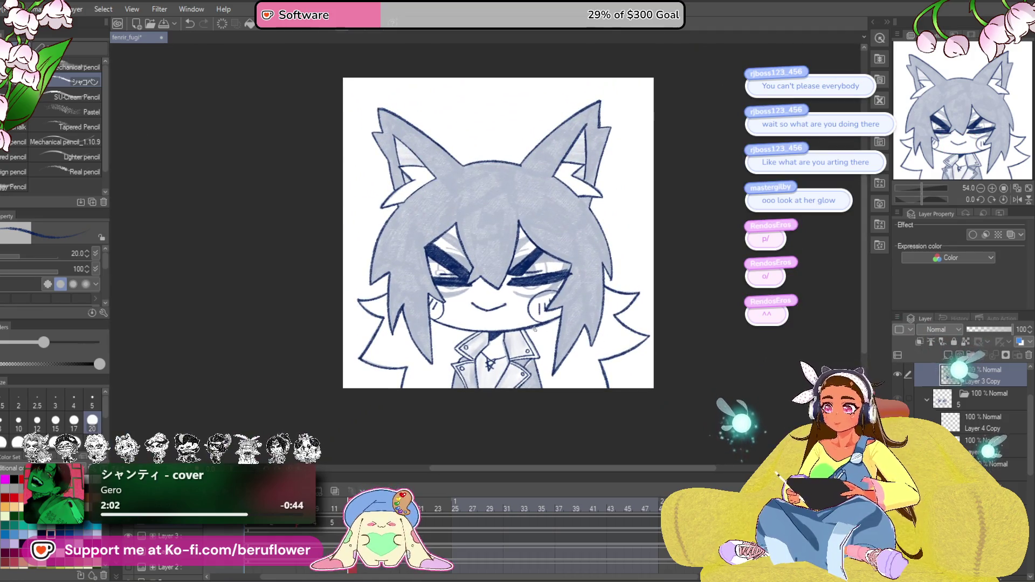
Nudge Layer 3 Copy in the layer list, centre on the eyes, and hatch navy between them.
scroll(535, 329, up, 3)
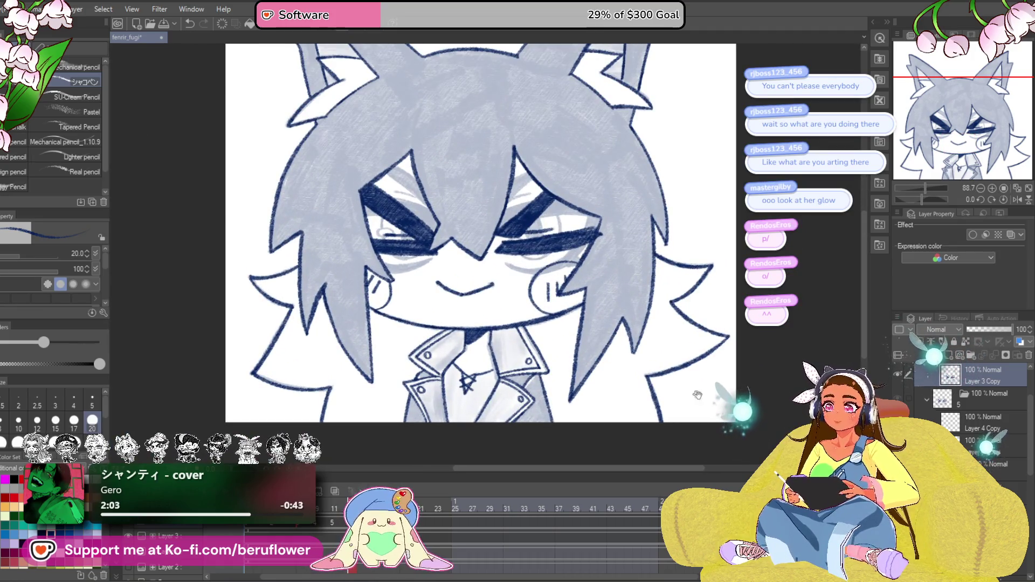
drag(948, 427, 955, 426)
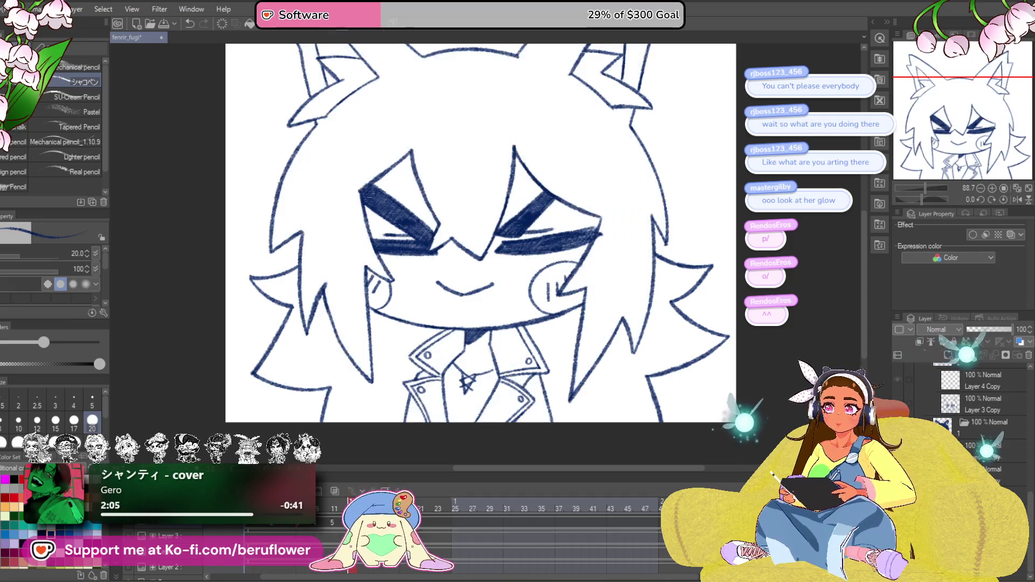
mouse_move(503, 377)
mouse_down()
mouse_move(529, 396)
mouse_move(588, 399)
mouse_up()
scroll(434, 258, up, 4)
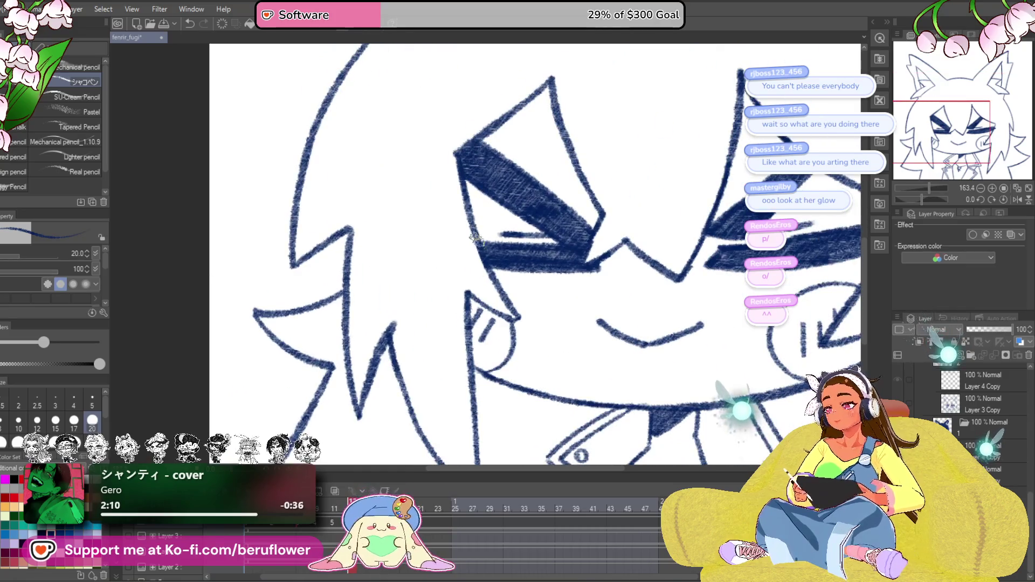
drag(585, 297, 546, 341)
mouse_move(609, 401)
mouse_down()
mouse_move(512, 367)
mouse_move(498, 346)
mouse_move(488, 353)
mouse_move(554, 345)
mouse_move(542, 328)
mouse_up()
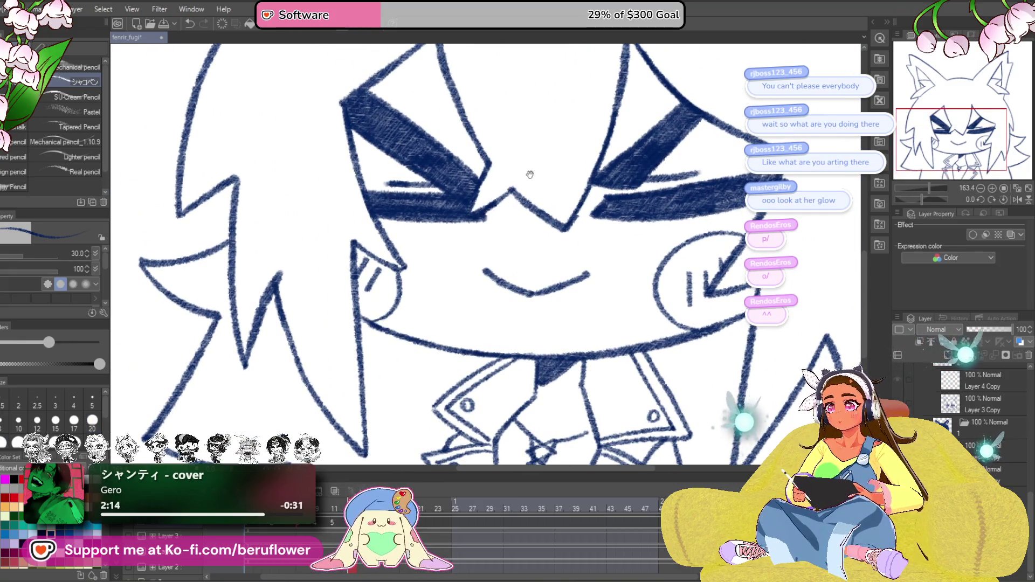
drag(531, 174, 484, 305)
drag(441, 330, 467, 274)
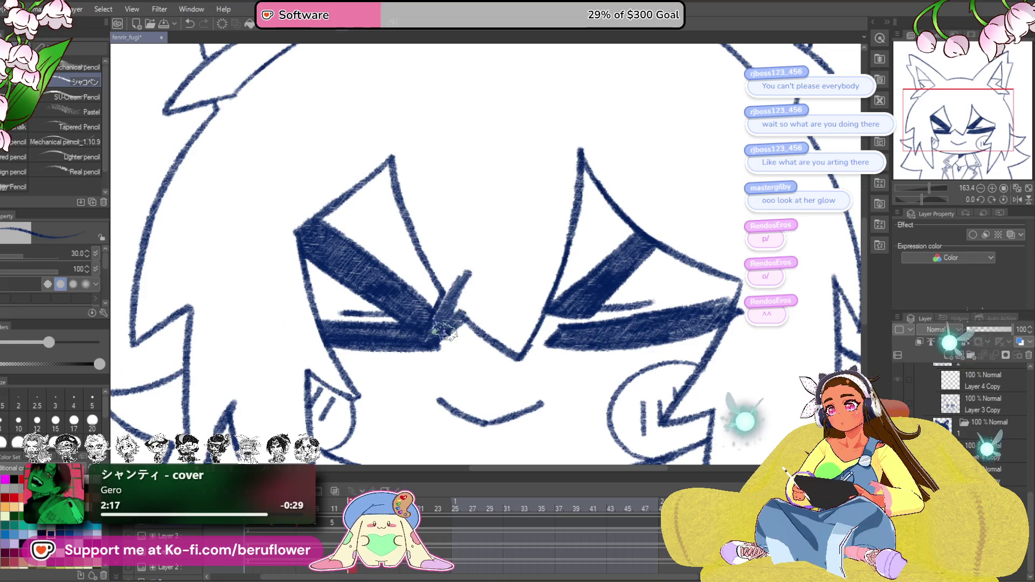
drag(528, 220, 566, 221)
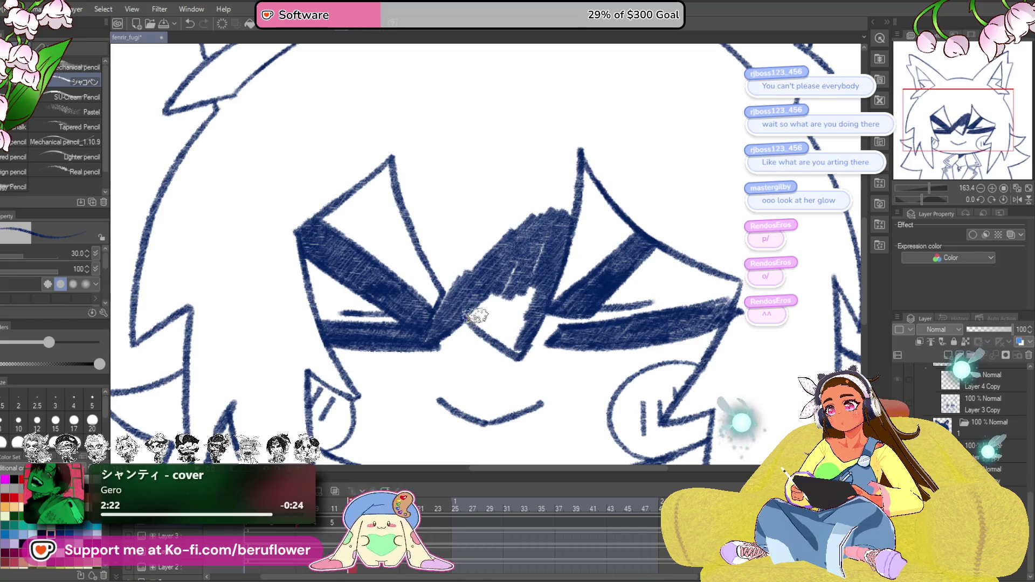
key(ctrl+alt+0)
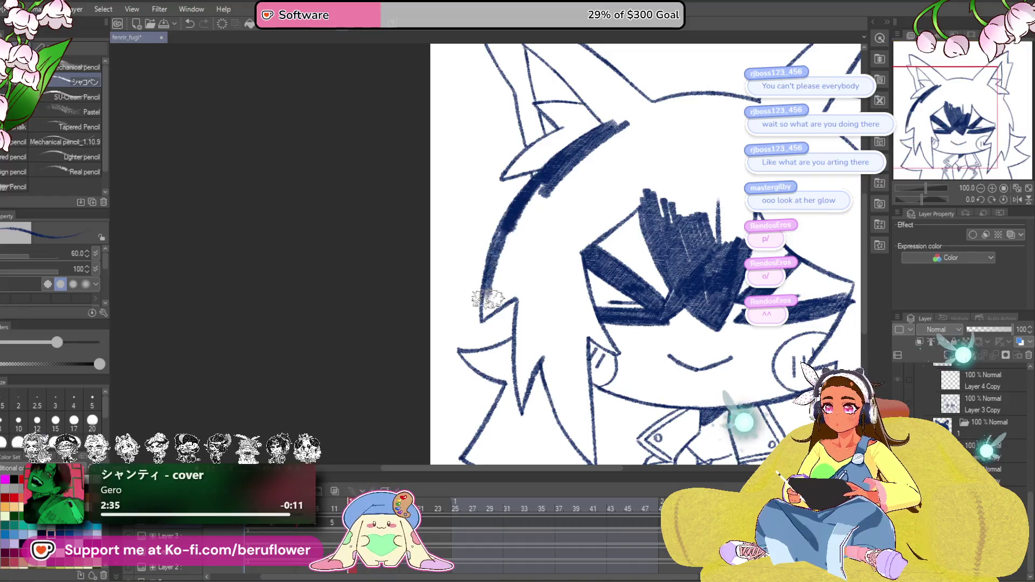
Fill the bangs and upper hair with dense navy hatching at brush size 60.
mouse_move(531, 269)
mouse_down()
mouse_move(502, 292)
mouse_move(518, 227)
mouse_move(560, 185)
mouse_move(535, 255)
mouse_move(587, 195)
mouse_move(636, 178)
mouse_move(647, 204)
mouse_move(601, 220)
mouse_move(674, 151)
mouse_move(620, 140)
mouse_move(594, 157)
mouse_move(658, 131)
mouse_move(722, 145)
mouse_move(680, 216)
mouse_move(690, 233)
mouse_move(722, 216)
mouse_move(743, 226)
mouse_move(610, 267)
mouse_move(623, 178)
mouse_move(594, 172)
mouse_move(604, 162)
mouse_move(600, 216)
mouse_move(571, 185)
mouse_up()
scroll(571, 184, up, 5)
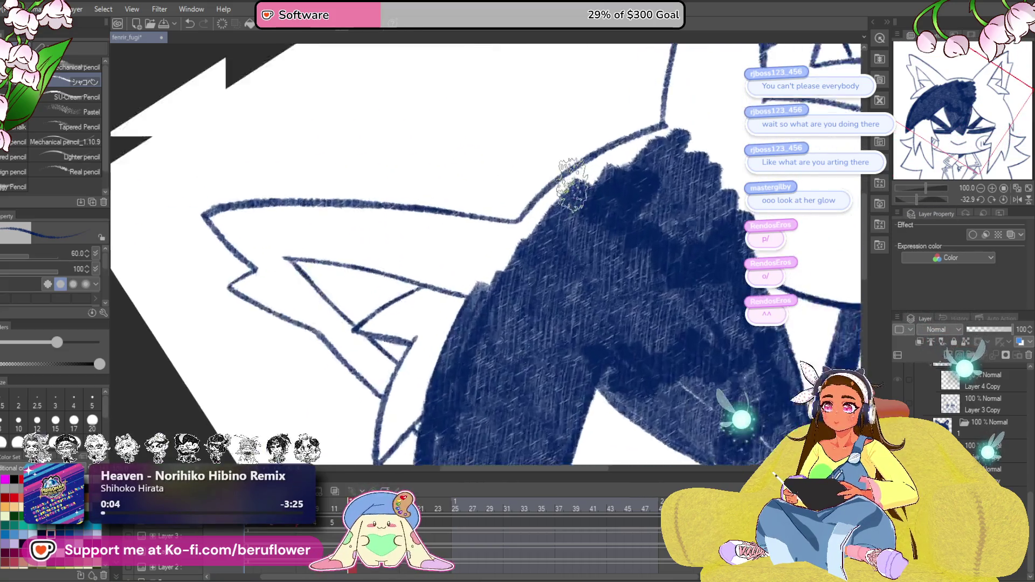
mouse_move(647, 162)
mouse_down()
mouse_move(612, 116)
mouse_move(491, 250)
mouse_move(497, 205)
mouse_move(555, 225)
mouse_move(701, 134)
mouse_up()
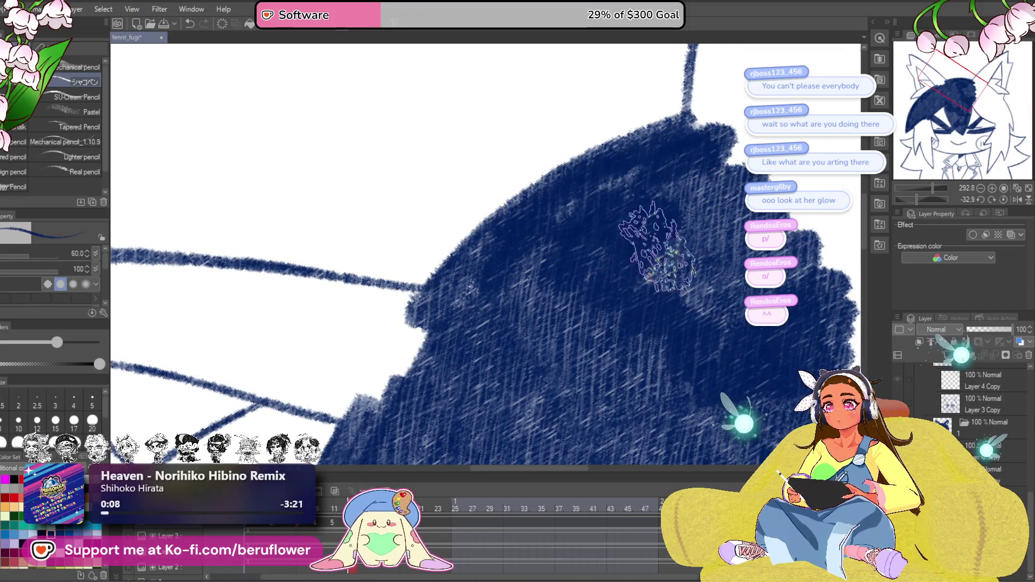
scroll(476, 351, down, 5)
Rotate the canvas and shade the right ear tip solid navy, erasing strays and closing white gaps.
drag(921, 206, 925, 202)
scroll(488, 261, up, 4)
mouse_move(442, 263)
mouse_down()
mouse_move(452, 239)
mouse_move(517, 202)
mouse_move(734, 123)
mouse_move(721, 131)
mouse_move(696, 205)
mouse_up()
mouse_move(743, 172)
mouse_down()
mouse_move(731, 140)
mouse_move(722, 227)
mouse_move(630, 264)
mouse_up()
mouse_move(620, 162)
mouse_down()
mouse_move(585, 227)
mouse_move(572, 216)
mouse_move(607, 164)
mouse_up()
mouse_move(555, 203)
mouse_down()
mouse_move(613, 161)
mouse_move(423, 296)
mouse_move(439, 323)
mouse_move(593, 159)
mouse_move(416, 231)
mouse_move(416, 265)
mouse_move(663, 240)
mouse_up()
mouse_move(617, 259)
mouse_down()
mouse_move(561, 275)
mouse_move(517, 324)
mouse_move(582, 270)
mouse_move(477, 442)
mouse_move(385, 329)
mouse_up()
drag(515, 224, 577, 332)
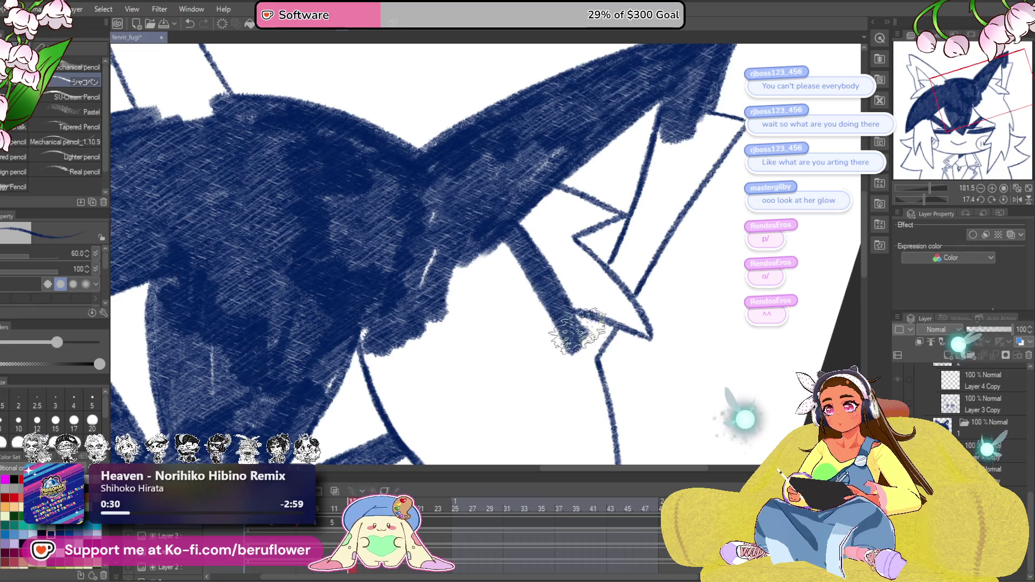
mouse_move(668, 288)
mouse_down()
mouse_move(570, 340)
mouse_move(638, 179)
mouse_move(620, 248)
mouse_move(577, 216)
mouse_move(588, 202)
mouse_move(554, 330)
mouse_move(599, 246)
mouse_move(608, 273)
mouse_up()
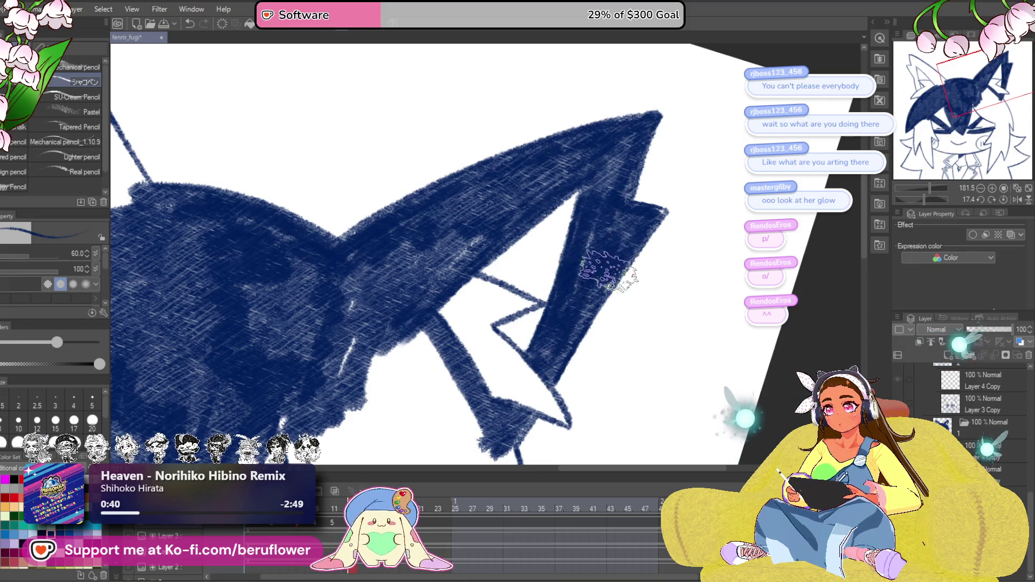
key(ctrl+0)
scroll(637, 206, up, 3)
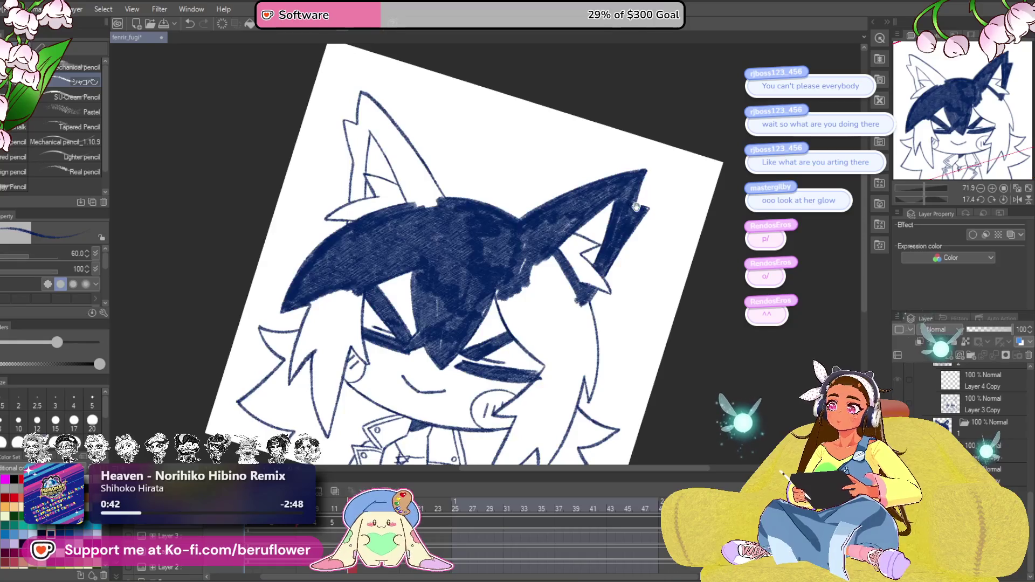
Shade the left ear's inner strip and tip solid navy, thickening its outer edge.
scroll(404, 167, up, 3)
mouse_move(383, 148)
mouse_down()
mouse_move(472, 318)
mouse_move(499, 261)
mouse_up()
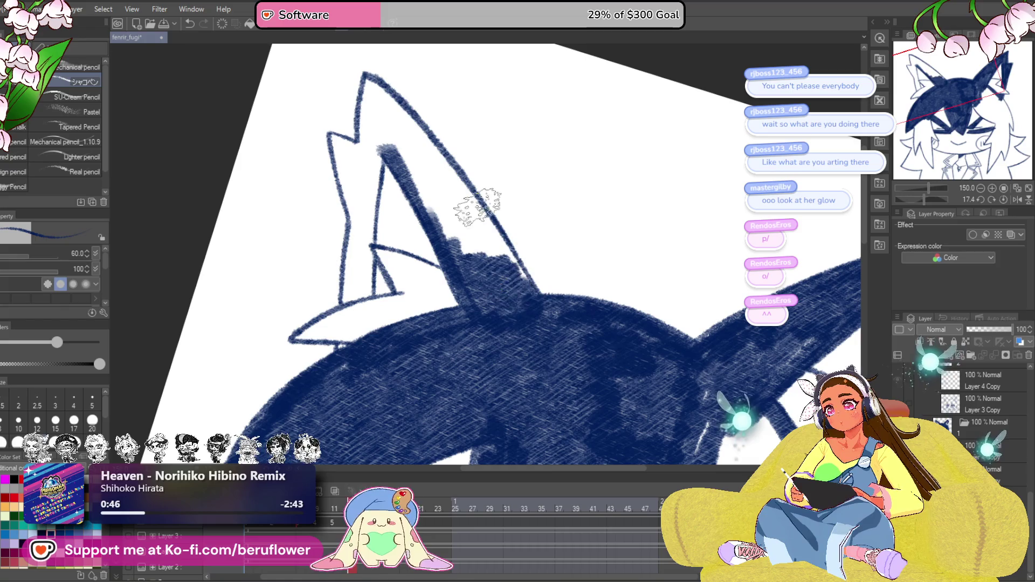
mouse_move(405, 121)
mouse_down()
mouse_move(501, 245)
mouse_move(416, 184)
mouse_move(384, 119)
mouse_up()
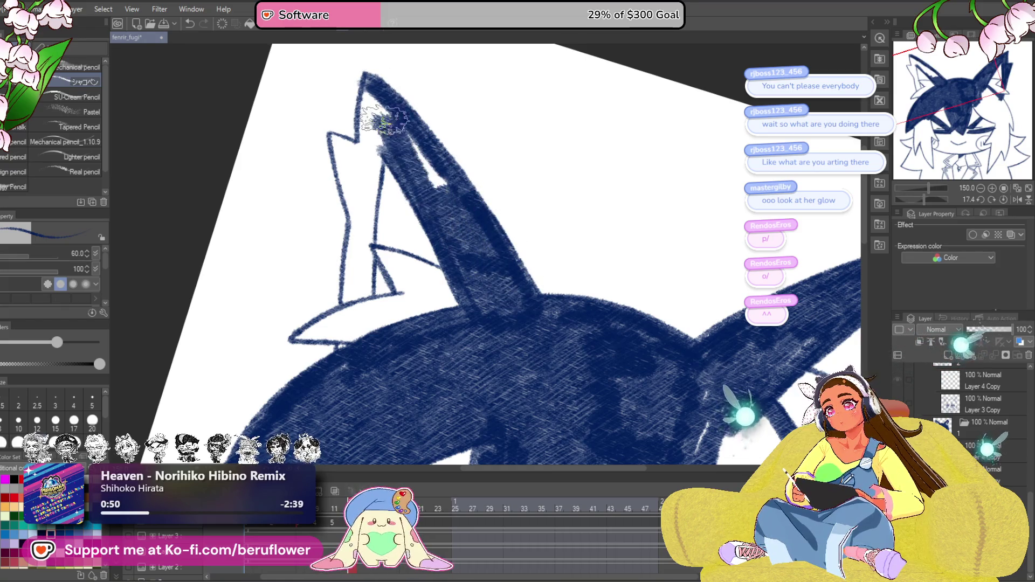
mouse_move(424, 159)
mouse_down()
mouse_move(474, 192)
mouse_move(450, 327)
mouse_up()
drag(452, 260, 437, 396)
scroll(432, 306, up, 3)
mouse_move(480, 361)
mouse_down()
mouse_move(488, 264)
mouse_move(475, 340)
mouse_move(476, 464)
mouse_up()
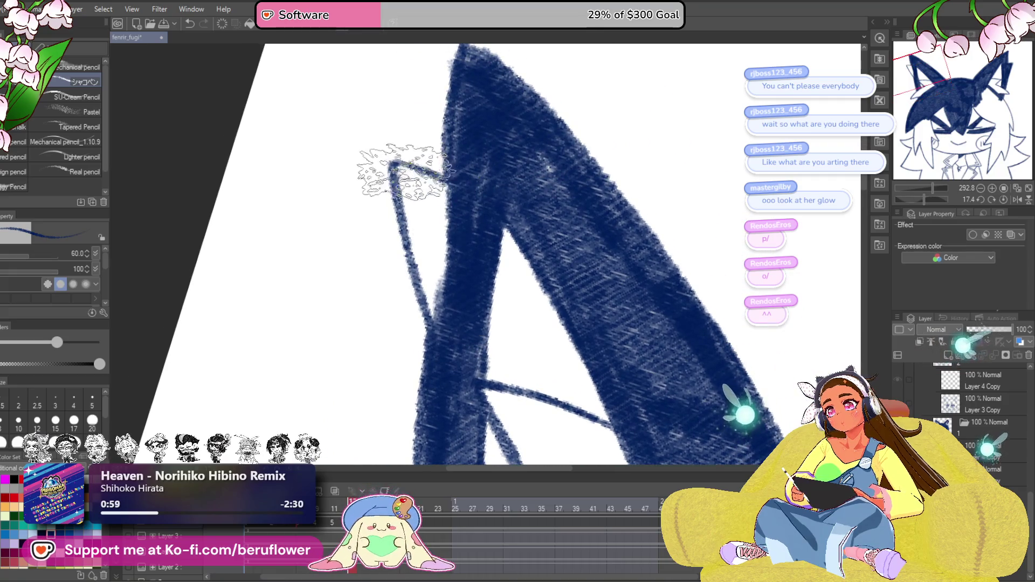
mouse_move(402, 170)
mouse_down()
mouse_move(416, 312)
mouse_move(416, 254)
mouse_move(451, 301)
mouse_move(423, 251)
mouse_up()
scroll(424, 251, down, 5)
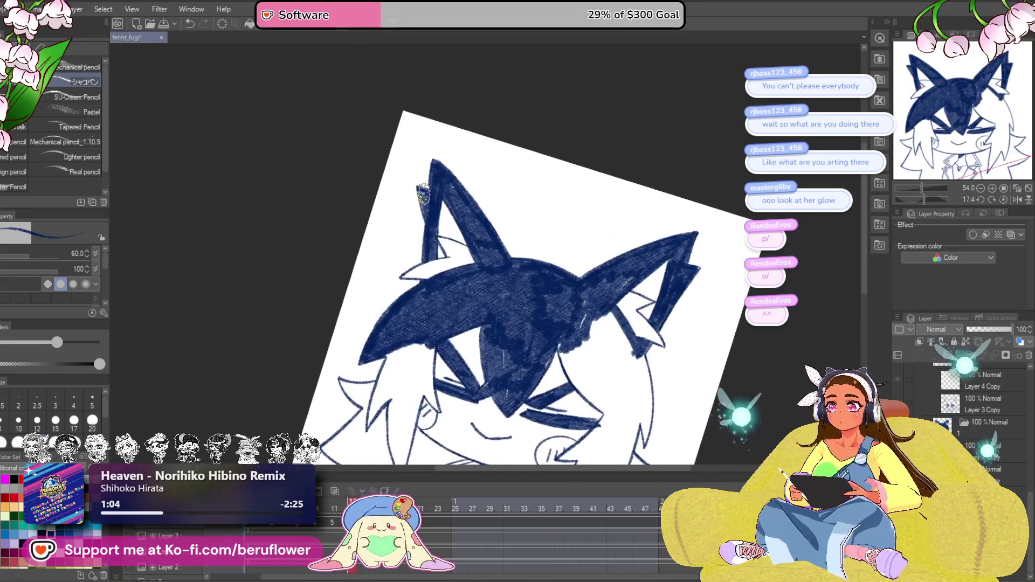
Rotate the canvas about 95° and fill the white gap below the side hair with navy.
drag(702, 298, 680, 278)
drag(927, 205, 933, 204)
scroll(551, 280, up, 4)
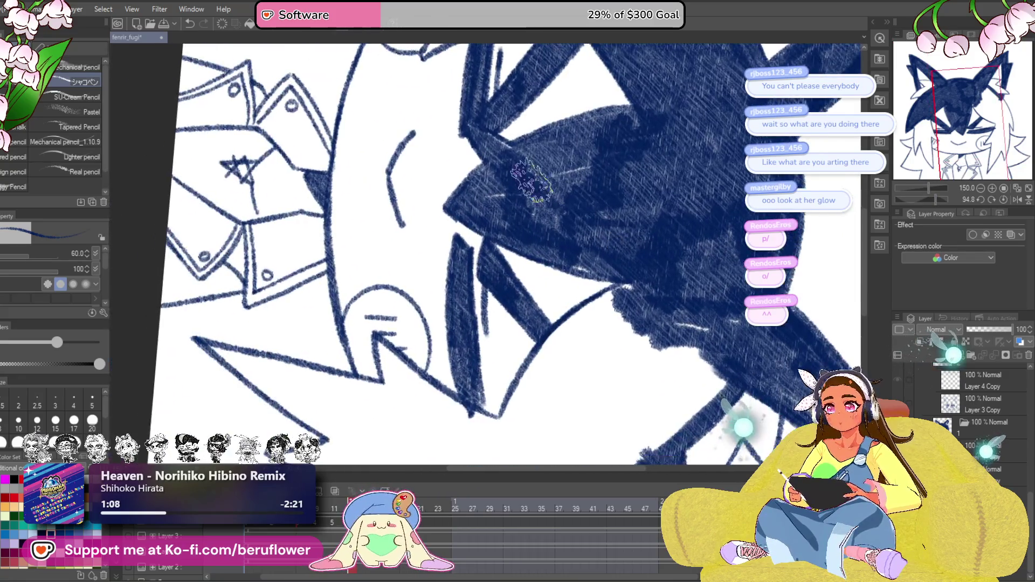
mouse_move(616, 322)
mouse_down()
mouse_move(620, 281)
mouse_move(543, 312)
mouse_move(517, 370)
mouse_move(585, 287)
mouse_move(626, 259)
mouse_move(669, 275)
mouse_move(655, 337)
mouse_move(712, 318)
mouse_move(728, 332)
mouse_up()
mouse_move(695, 369)
mouse_down()
mouse_move(723, 312)
mouse_move(536, 402)
mouse_up()
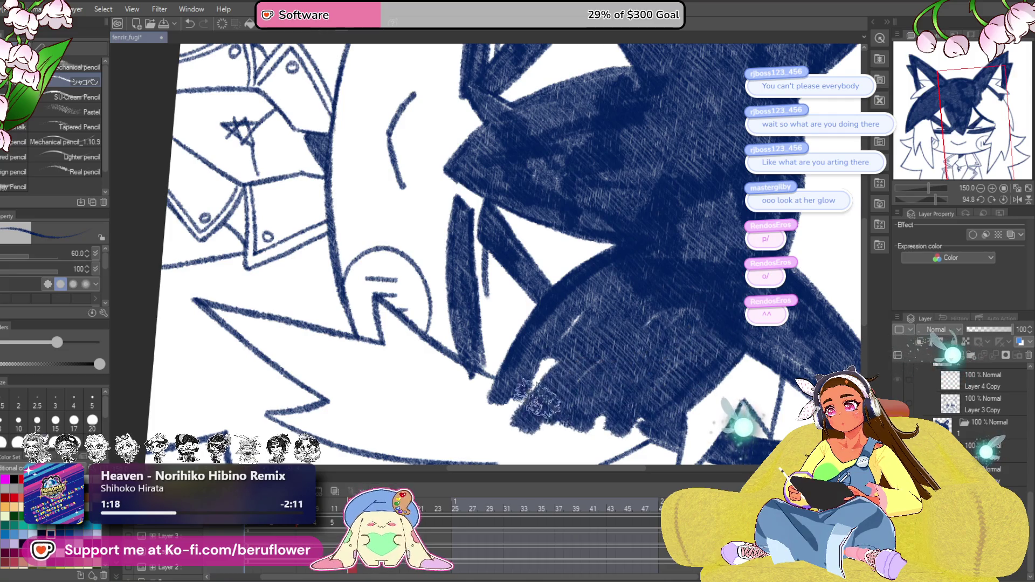
scroll(633, 326, down, 5)
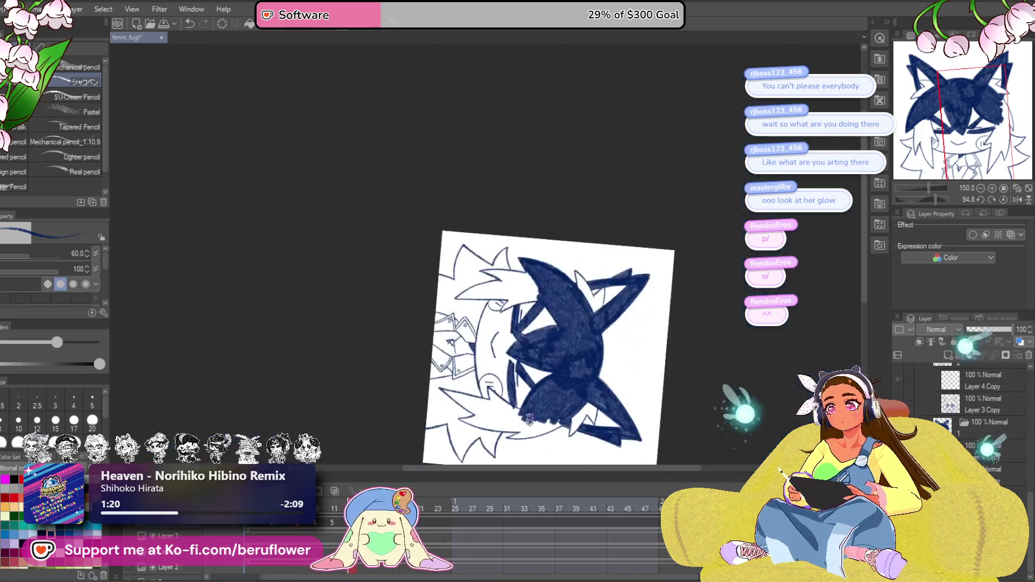
Turn the canvas nearly upright at 165% and extend the thick navy hair line down to the lower spike.
scroll(530, 418, up, 5)
drag(952, 204, 923, 197)
scroll(534, 292, up, 4)
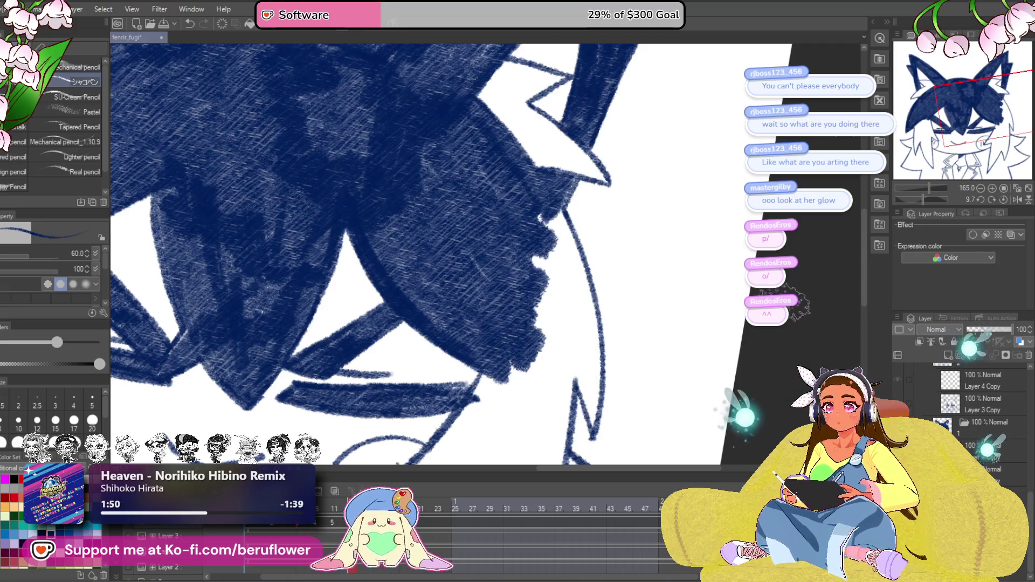
mouse_move(550, 400)
mouse_down()
mouse_move(578, 404)
mouse_move(596, 301)
mouse_move(558, 232)
mouse_move(595, 294)
mouse_move(593, 253)
mouse_move(604, 323)
mouse_up()
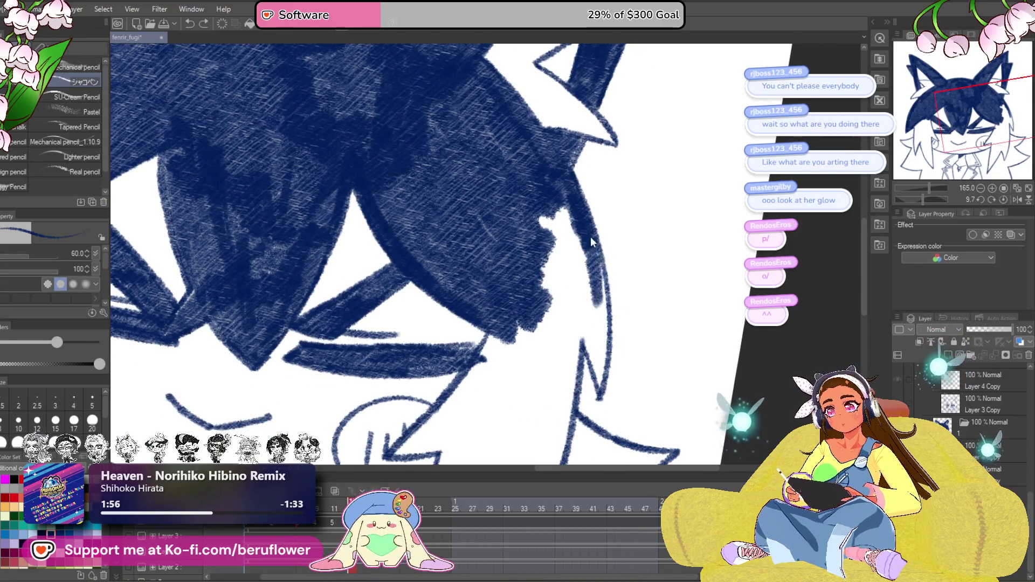
mouse_move(598, 266)
mouse_down()
mouse_move(600, 372)
mouse_move(548, 219)
mouse_move(539, 323)
mouse_up()
mouse_move(478, 332)
mouse_down()
mouse_move(555, 220)
mouse_move(534, 278)
mouse_up()
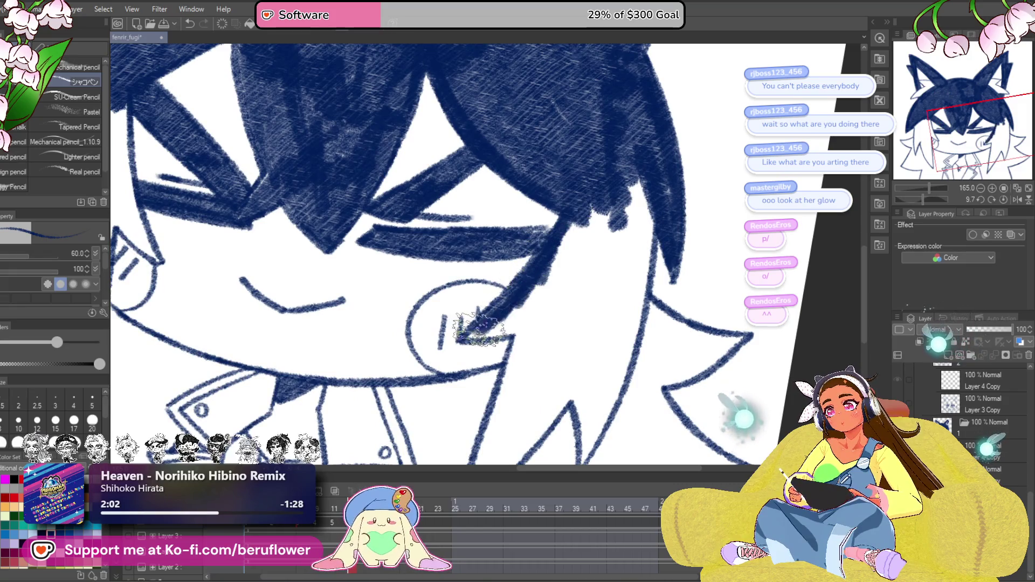
mouse_move(504, 333)
mouse_down()
mouse_move(560, 275)
mouse_move(588, 273)
mouse_move(649, 189)
mouse_move(633, 299)
mouse_up()
Paint hatched navy hair strands along the right cheek, extending them down toward the collar.
drag(611, 370, 600, 286)
drag(639, 205, 593, 329)
mouse_move(573, 366)
mouse_down()
mouse_move(593, 227)
mouse_move(583, 296)
mouse_move(553, 275)
mouse_move(580, 180)
mouse_up()
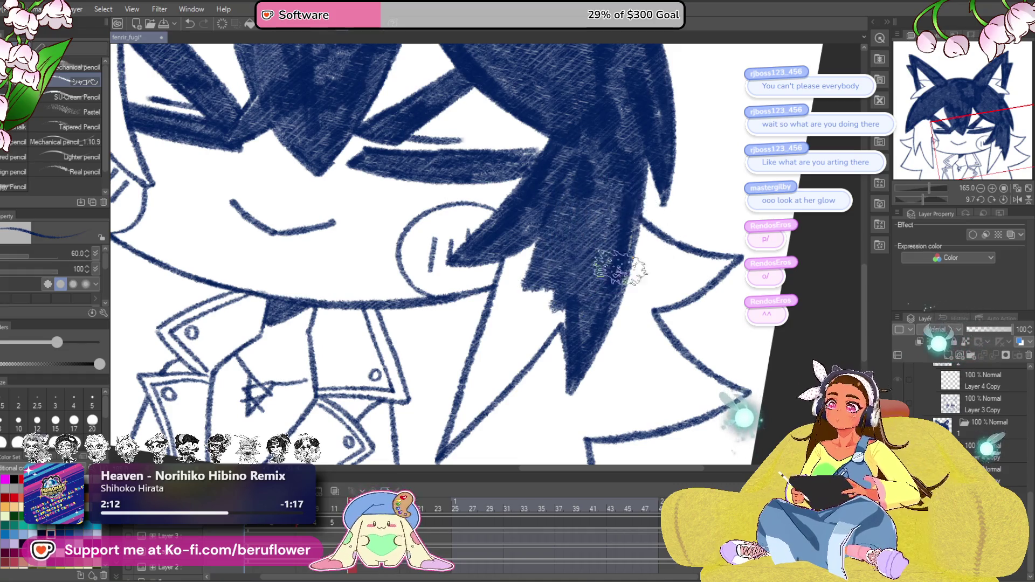
drag(617, 265, 587, 331)
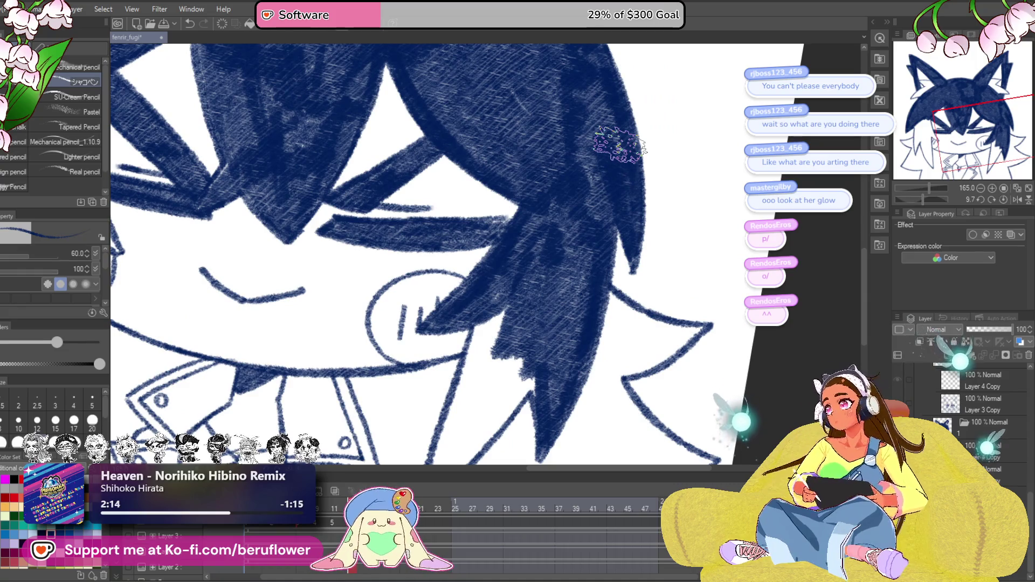
mouse_move(611, 323)
mouse_down()
mouse_move(651, 268)
mouse_move(654, 244)
mouse_up()
mouse_move(577, 300)
mouse_down()
mouse_move(473, 403)
mouse_move(560, 221)
mouse_move(523, 280)
mouse_move(556, 204)
mouse_move(547, 283)
mouse_move(512, 358)
mouse_up()
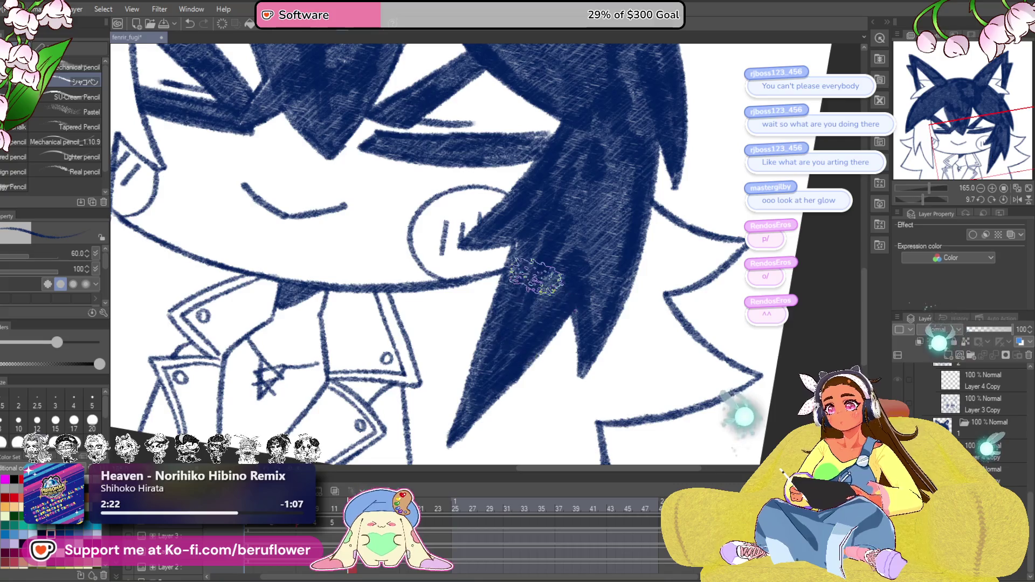
scroll(537, 276, down, 5)
scroll(486, 259, up, 1)
drag(468, 243, 481, 254)
drag(926, 200, 929, 196)
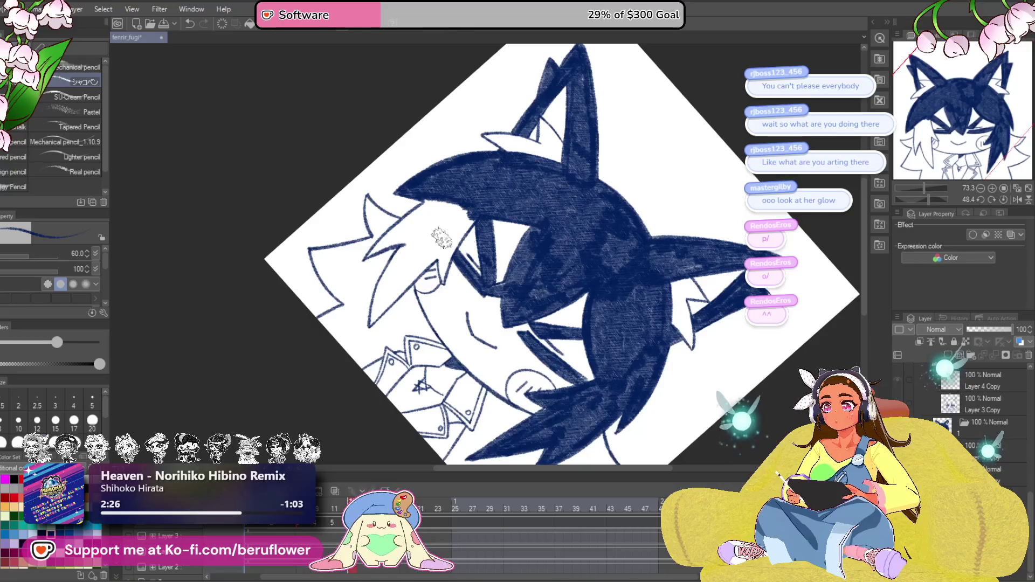
Hatch the left hair strands near the eye and above the ear, filling gaps with navy.
scroll(441, 237, up, 4)
mouse_move(477, 178)
mouse_down()
mouse_move(428, 289)
mouse_move(423, 341)
mouse_move(431, 227)
mouse_move(406, 203)
mouse_move(381, 202)
mouse_move(380, 136)
mouse_move(448, 176)
mouse_move(330, 293)
mouse_move(405, 259)
mouse_move(345, 280)
mouse_move(410, 238)
mouse_move(434, 273)
mouse_move(478, 272)
mouse_move(411, 261)
mouse_up()
mouse_move(411, 261)
mouse_down()
mouse_move(431, 205)
mouse_move(353, 340)
mouse_move(347, 289)
mouse_move(326, 418)
mouse_move(450, 289)
mouse_up()
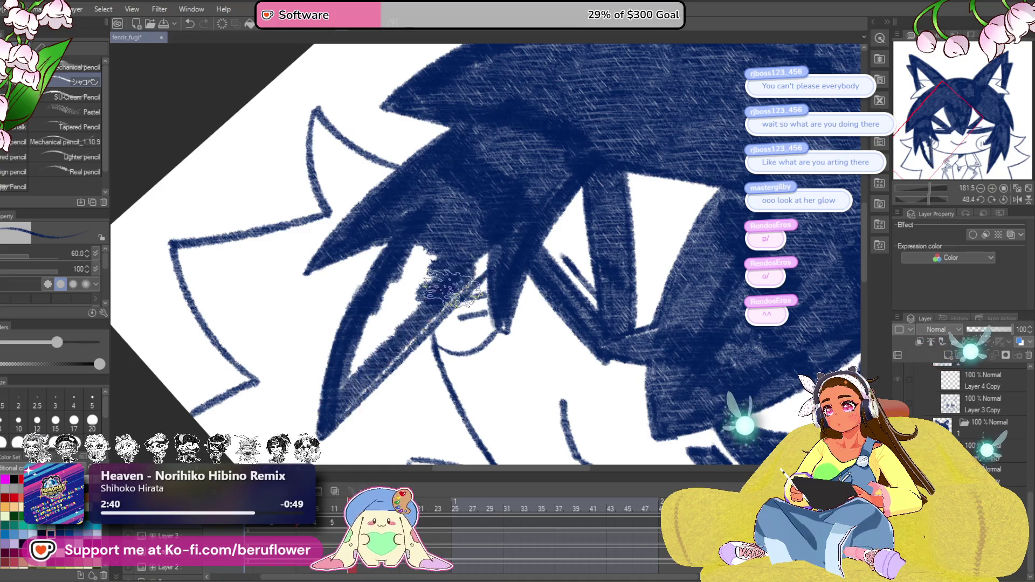
mouse_move(367, 380)
mouse_down()
mouse_move(501, 226)
mouse_move(345, 388)
mouse_move(431, 207)
mouse_move(403, 327)
mouse_up()
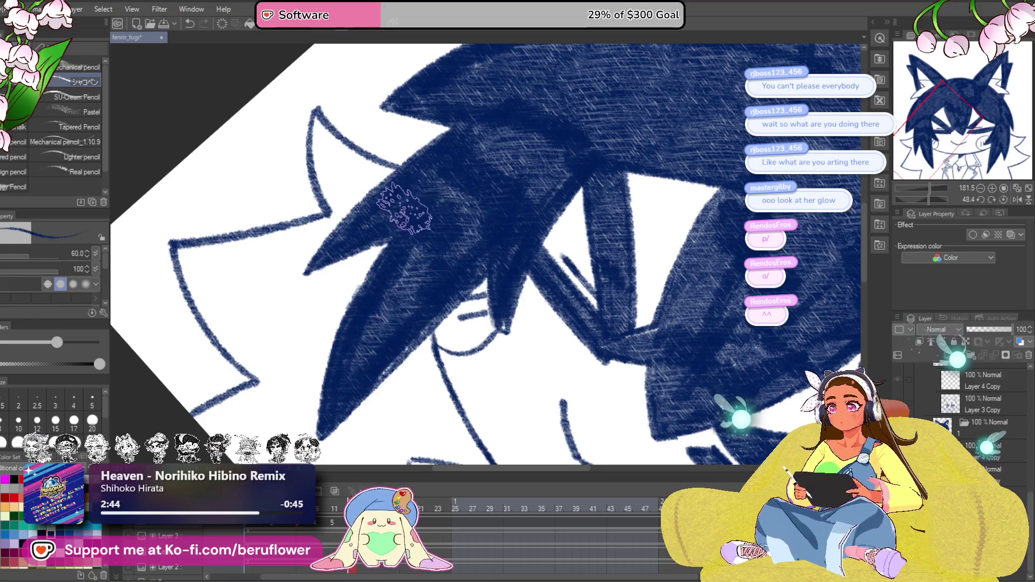
scroll(404, 208, down, 5)
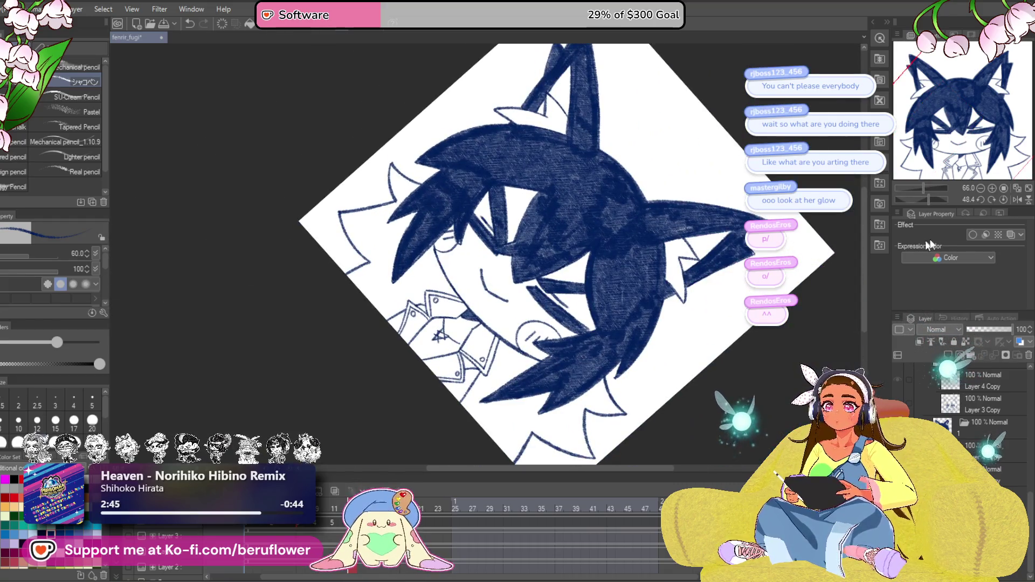
Reset rotation to upright and shade the inner ear light grey with a size-70 brush.
click(1006, 197)
scroll(539, 161, up, 5)
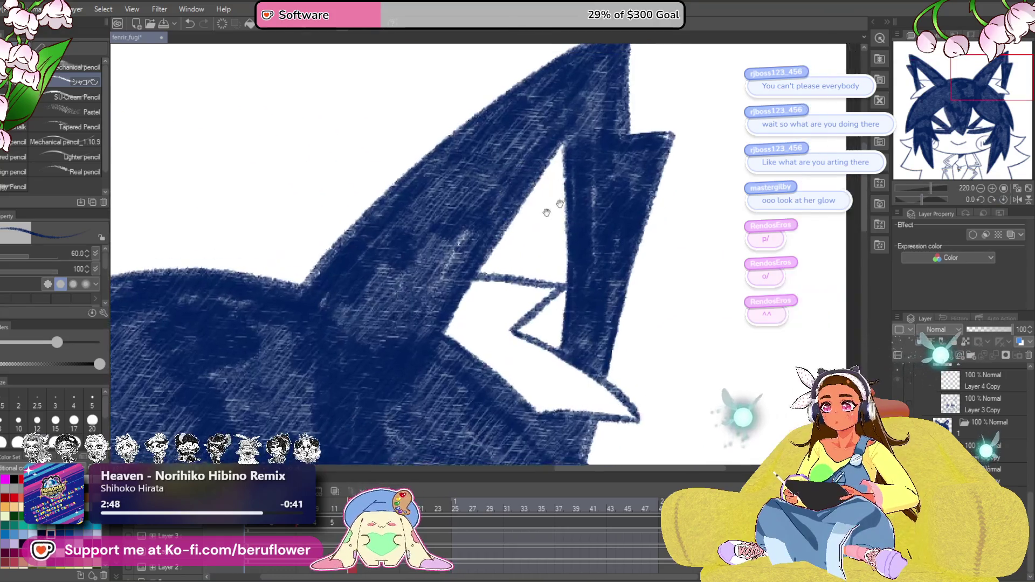
key(bracketright)
mouse_move(555, 151)
mouse_down()
mouse_move(474, 242)
mouse_move(504, 240)
mouse_move(488, 262)
mouse_move(526, 262)
mouse_move(544, 237)
mouse_move(556, 307)
mouse_move(492, 254)
mouse_move(592, 350)
mouse_up()
key(ctrl+z)
mouse_move(324, 151)
mouse_down()
mouse_move(345, 242)
mouse_move(377, 243)
mouse_move(378, 231)
mouse_move(367, 199)
mouse_move(348, 312)
mouse_up()
Save the drawing with Ctrl+S and jump to animation frame 11.
scroll(347, 313, down, 6)
scroll(635, 428, up, 1)
mouse_move(635, 428)
mouse_down()
mouse_move(633, 373)
mouse_move(619, 410)
mouse_up()
key(ctrl+s)
drag(553, 425, 570, 400)
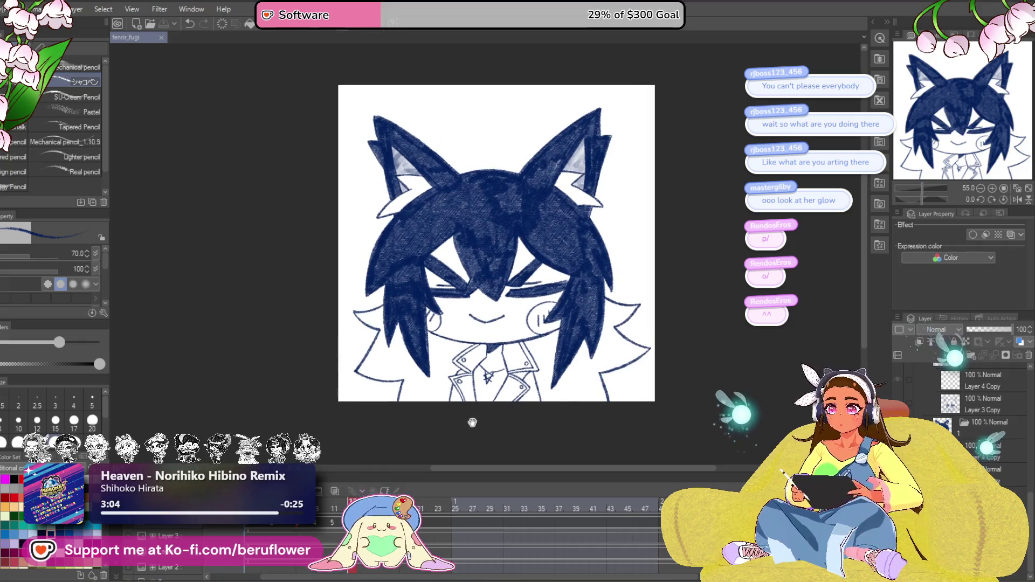
click(337, 492)
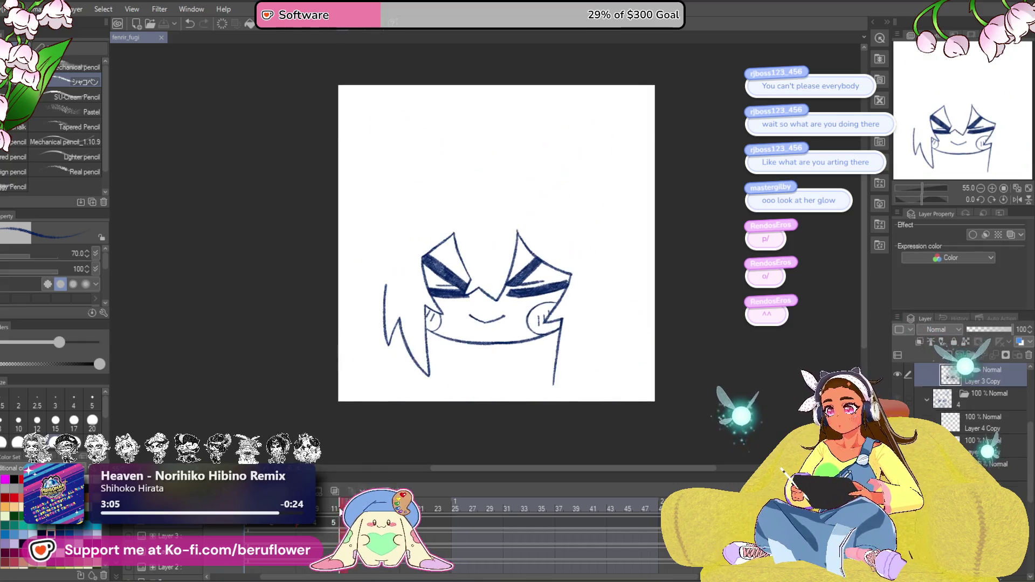
Briefly check onion skin, thin the brush, and ink the head's top curve and side in navy.
click(337, 491)
click(338, 491)
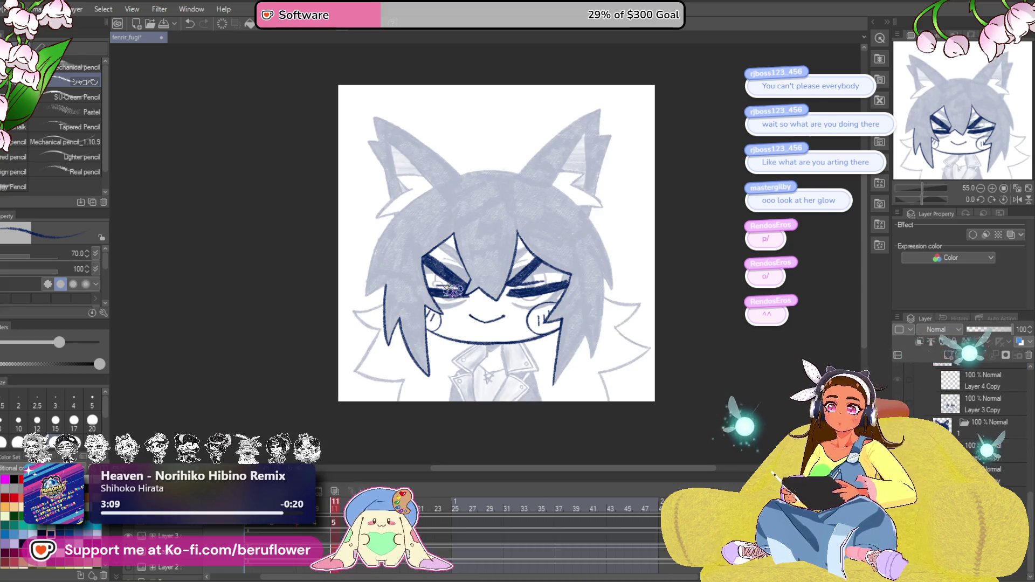
scroll(455, 292, up, 5)
scroll(454, 291, down, 2)
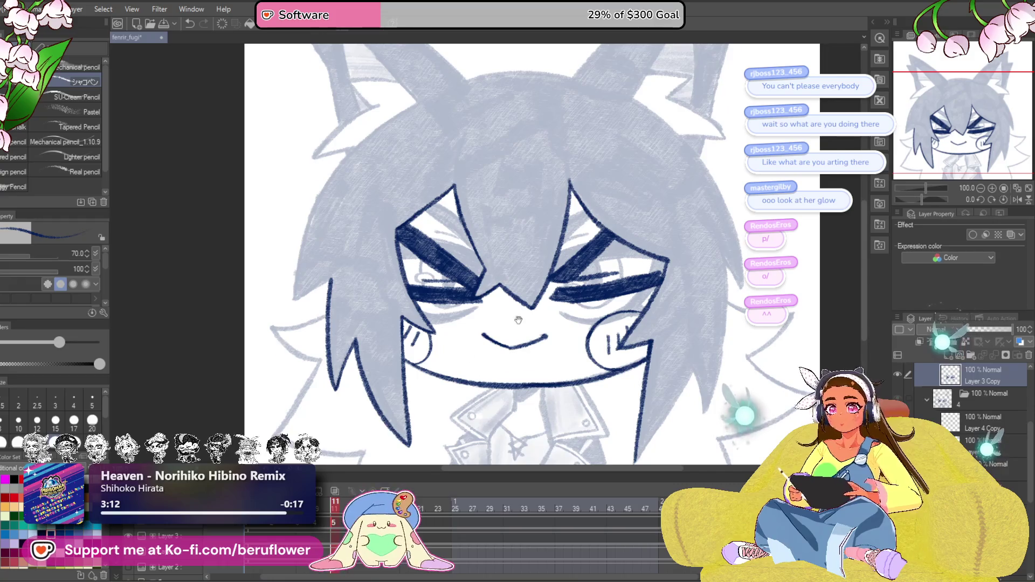
scroll(495, 276, up, 3)
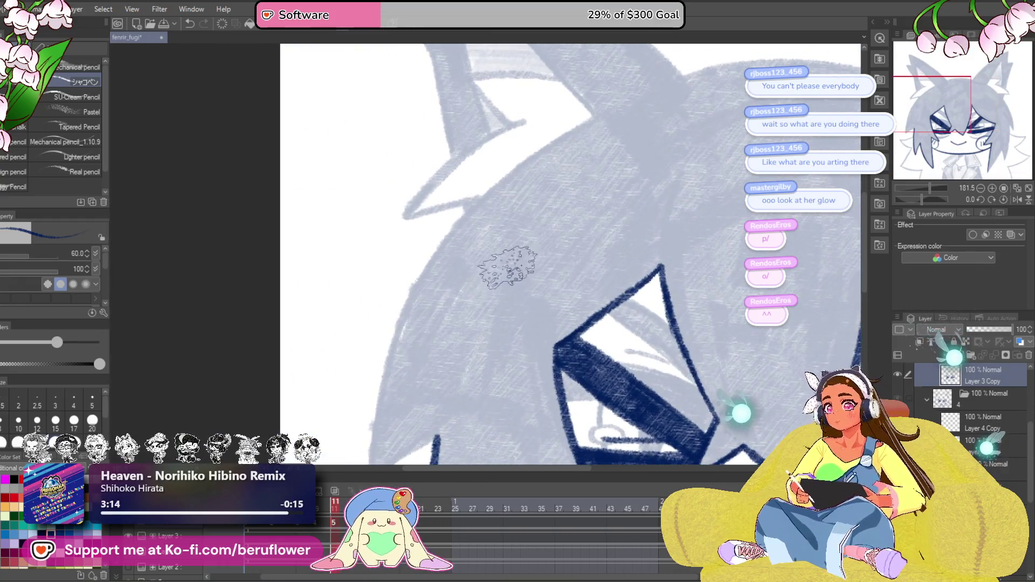
key(bracketleft)
mouse_move(592, 115)
mouse_down()
mouse_move(442, 227)
mouse_move(411, 283)
mouse_up()
drag(392, 406, 382, 341)
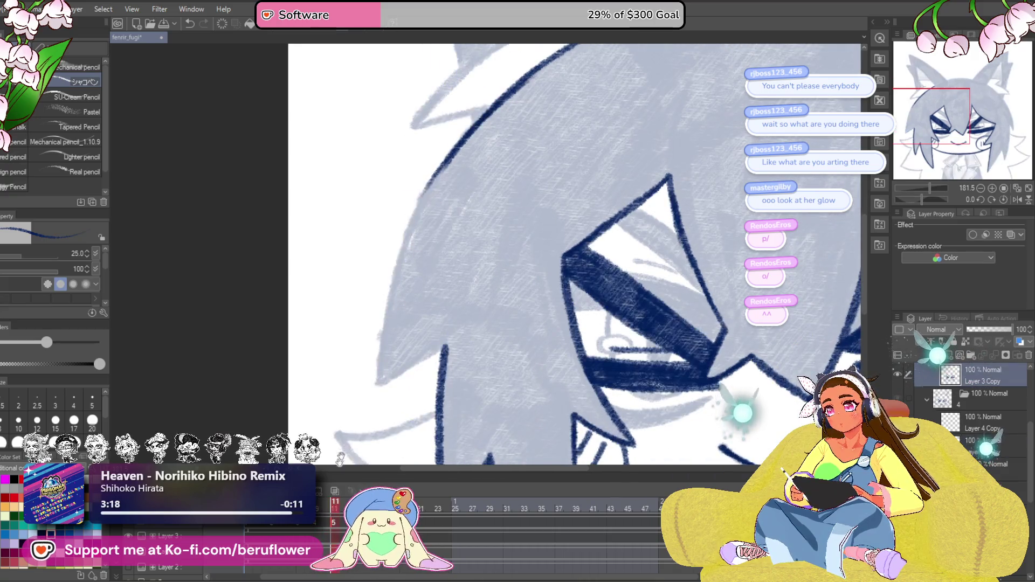
mouse_move(414, 194)
mouse_down()
mouse_move(370, 312)
mouse_move(362, 396)
mouse_move(405, 339)
mouse_up()
mouse_move(527, 47)
mouse_down()
mouse_move(499, 259)
mouse_move(382, 298)
mouse_up()
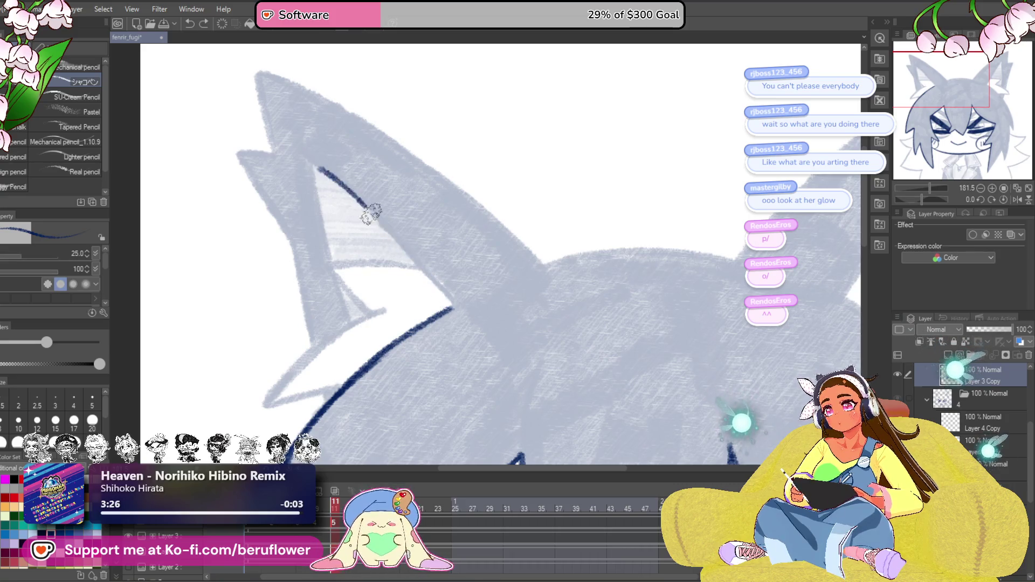
Ink the left ear's lower edge, tip-to-notch line and the fur edge below it.
scroll(453, 281, down, 6)
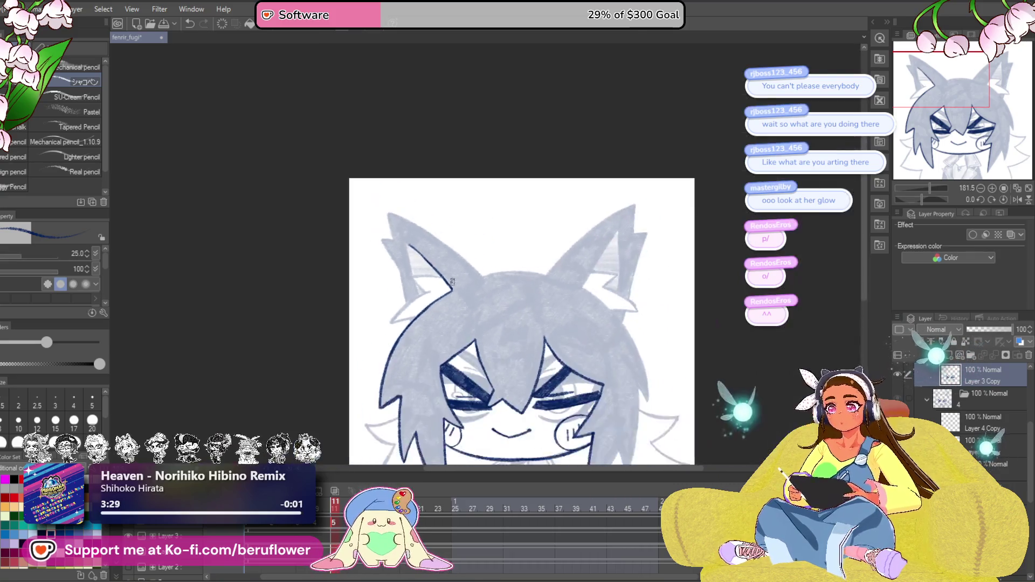
scroll(546, 335, up, 2)
scroll(546, 335, up, 7)
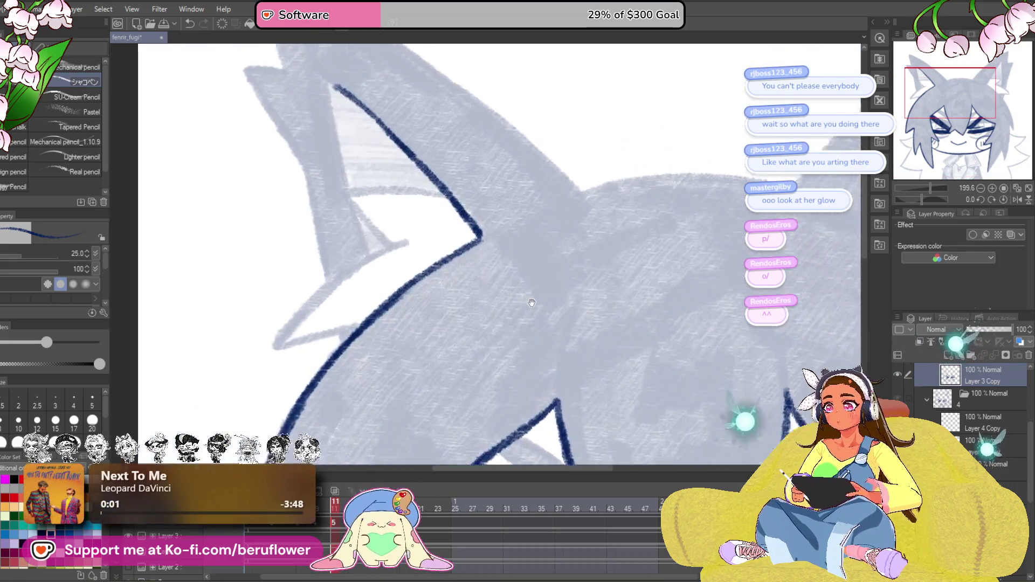
drag(532, 303, 626, 330)
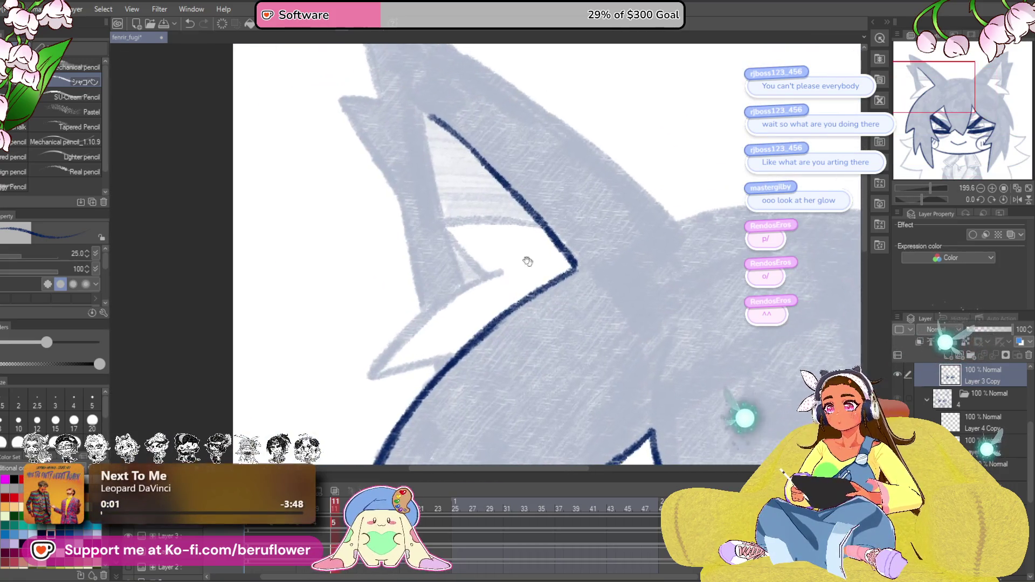
drag(565, 251, 549, 298)
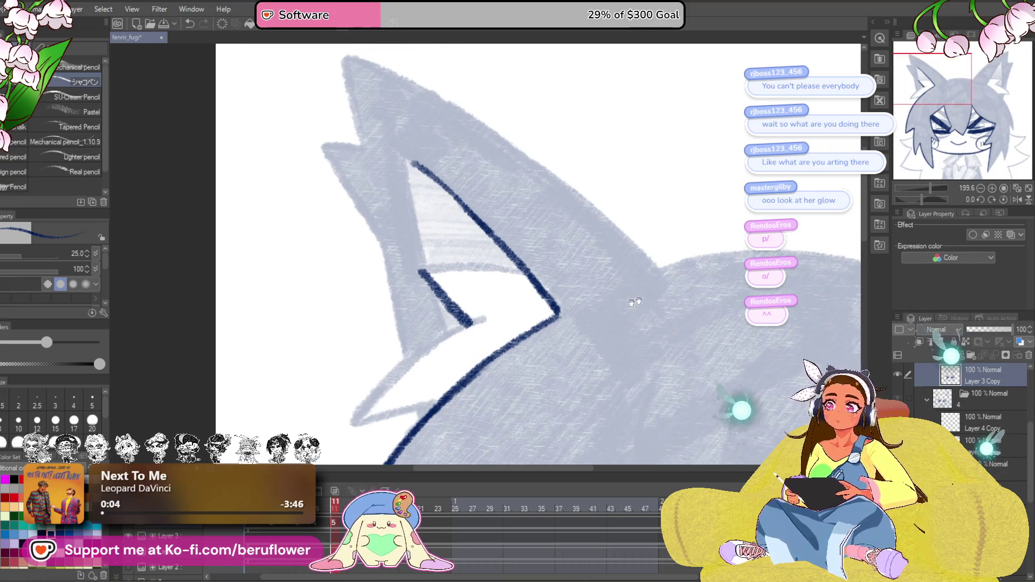
scroll(635, 302, up, 4)
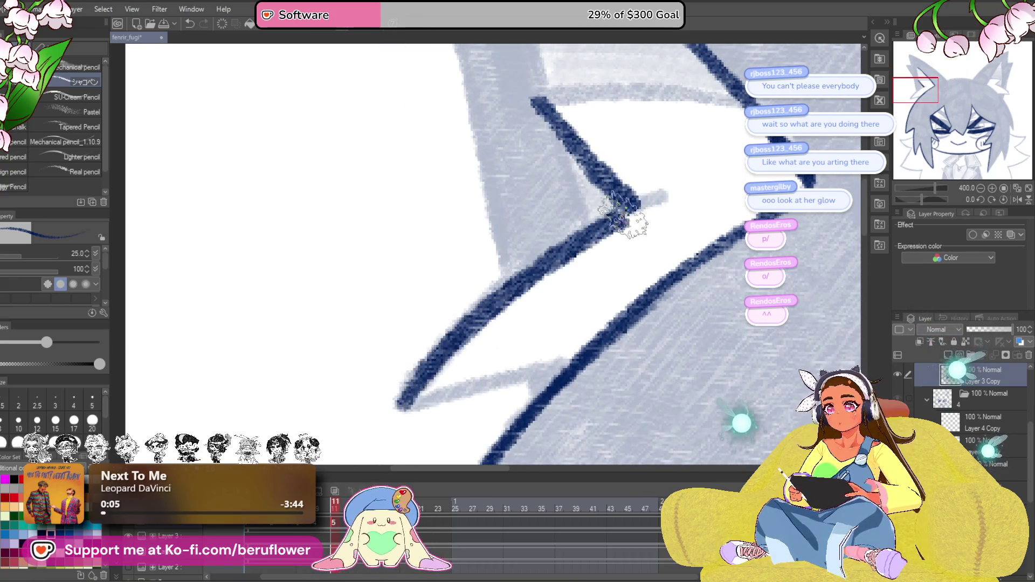
mouse_move(474, 329)
mouse_down()
mouse_move(451, 347)
mouse_move(601, 296)
mouse_move(625, 308)
mouse_up()
drag(922, 199, 910, 200)
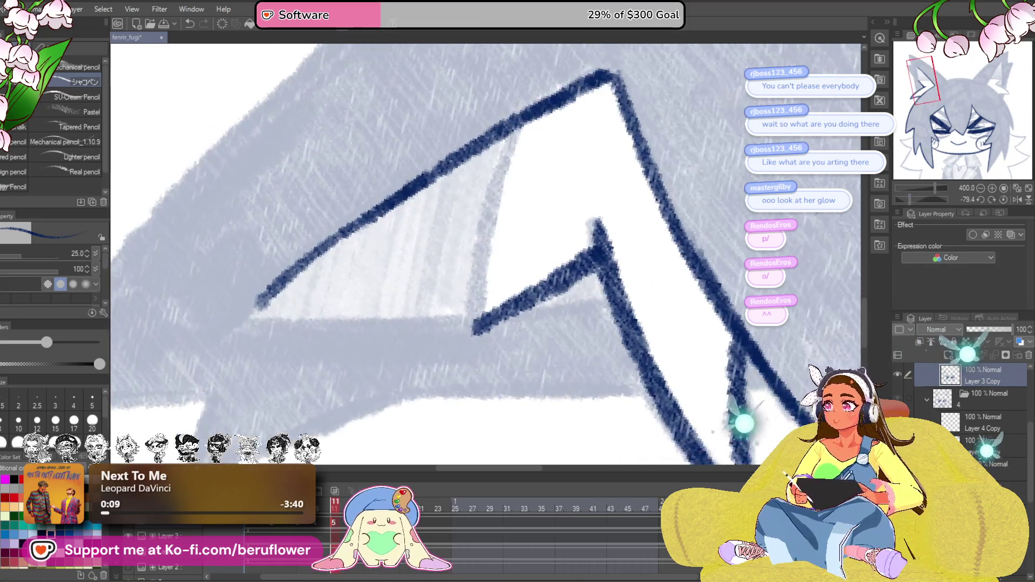
drag(502, 227, 454, 272)
drag(463, 168, 429, 372)
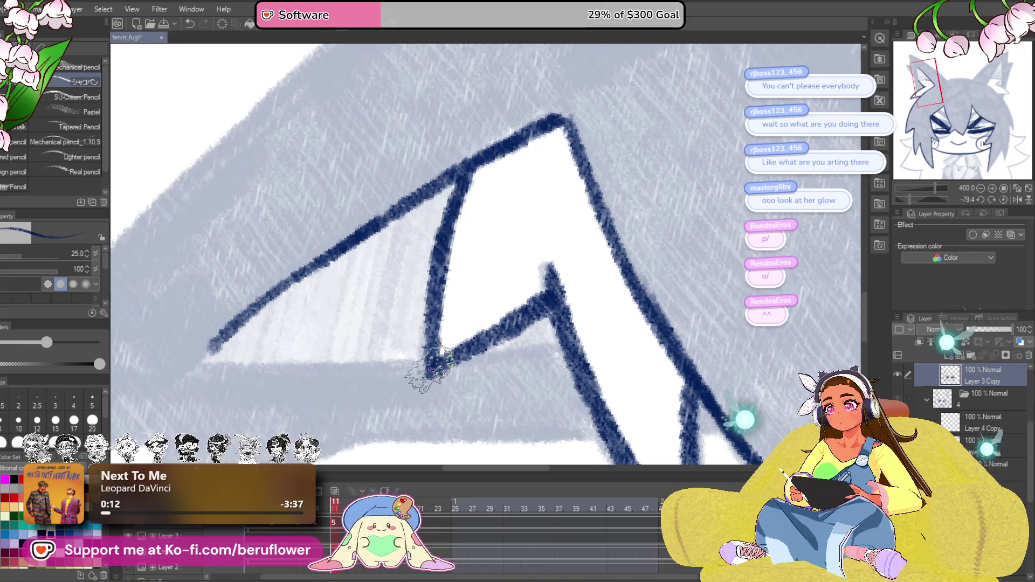
scroll(429, 372, down, 3)
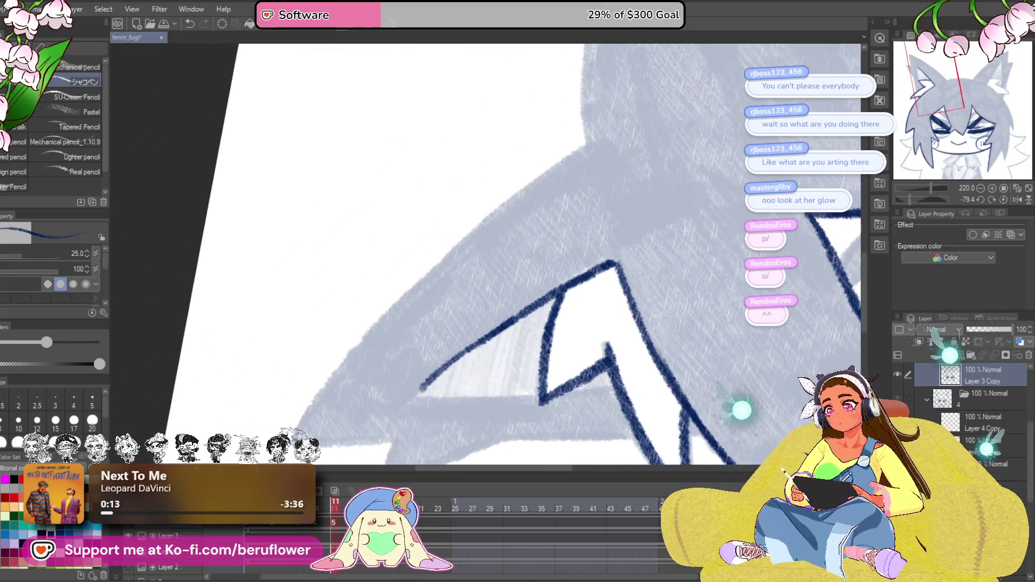
drag(296, 435, 427, 275)
drag(646, 168, 478, 239)
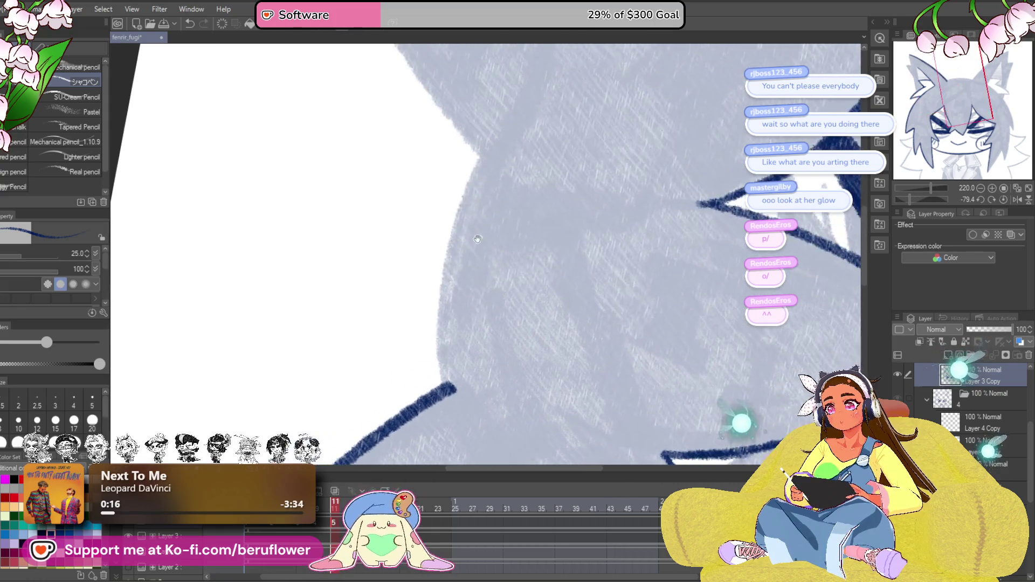
mouse_move(478, 163)
mouse_down()
mouse_move(439, 301)
mouse_move(446, 381)
mouse_up()
scroll(747, 331, down, 5)
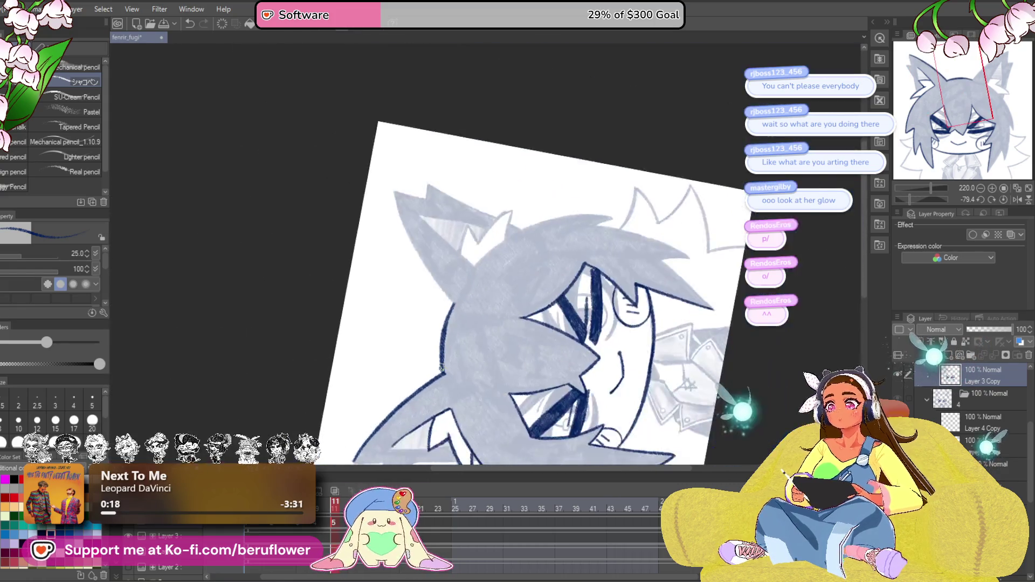
Ink the right ear's outer edge, tip, inner edges and inner fold in navy.
drag(905, 193, 923, 192)
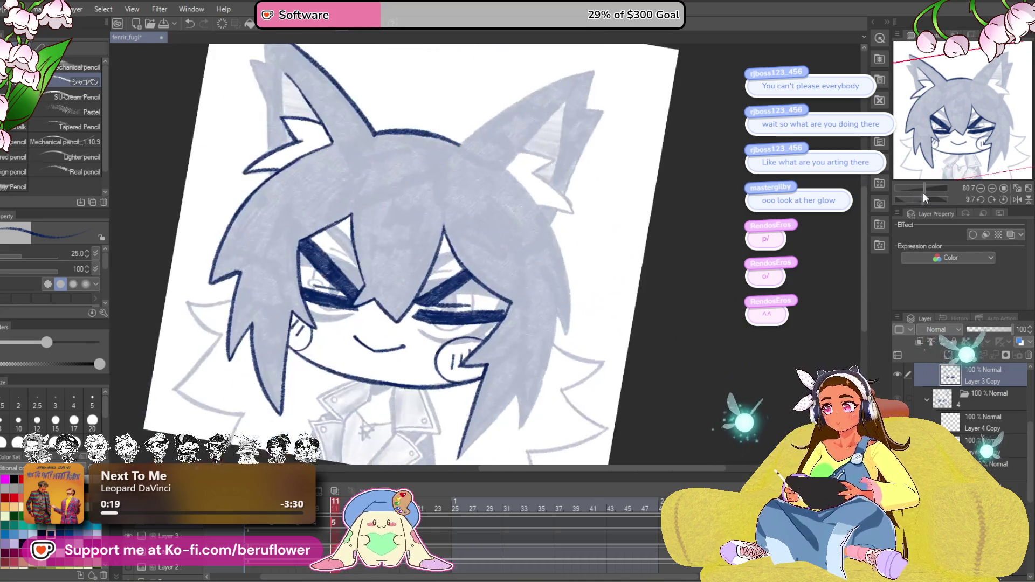
scroll(491, 246, up, 5)
mouse_move(370, 358)
mouse_down()
mouse_move(411, 319)
mouse_move(596, 213)
mouse_move(703, 176)
mouse_up()
mouse_move(702, 176)
mouse_down()
mouse_move(578, 203)
mouse_move(562, 280)
mouse_up()
scroll(562, 285, up, 4)
drag(491, 221, 567, 232)
scroll(536, 293, down, 3)
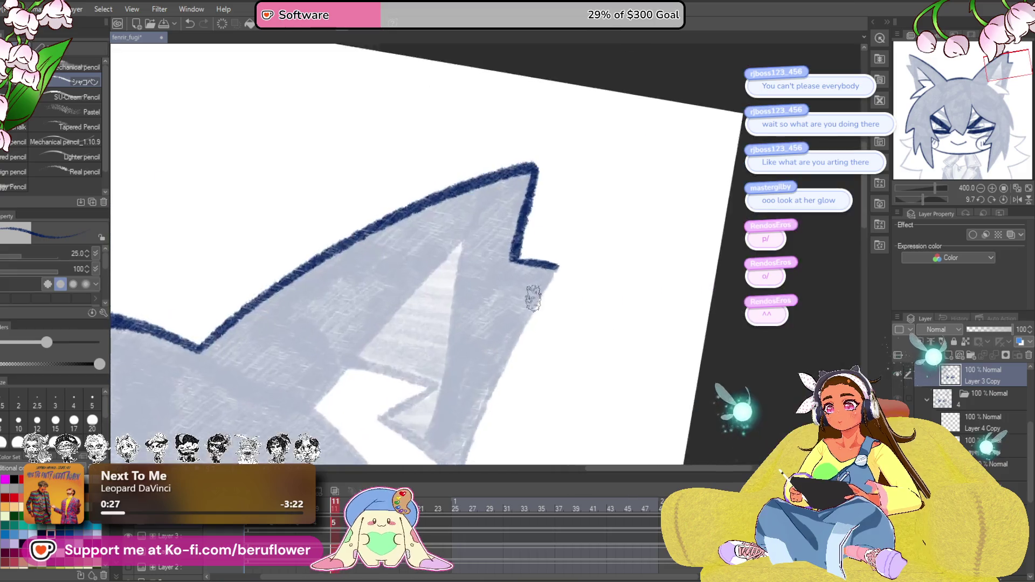
drag(541, 201, 448, 403)
drag(457, 343, 512, 388)
drag(339, 394, 556, 167)
drag(515, 291, 523, 241)
mouse_move(555, 154)
mouse_down()
mouse_move(536, 183)
mouse_move(527, 256)
mouse_up()
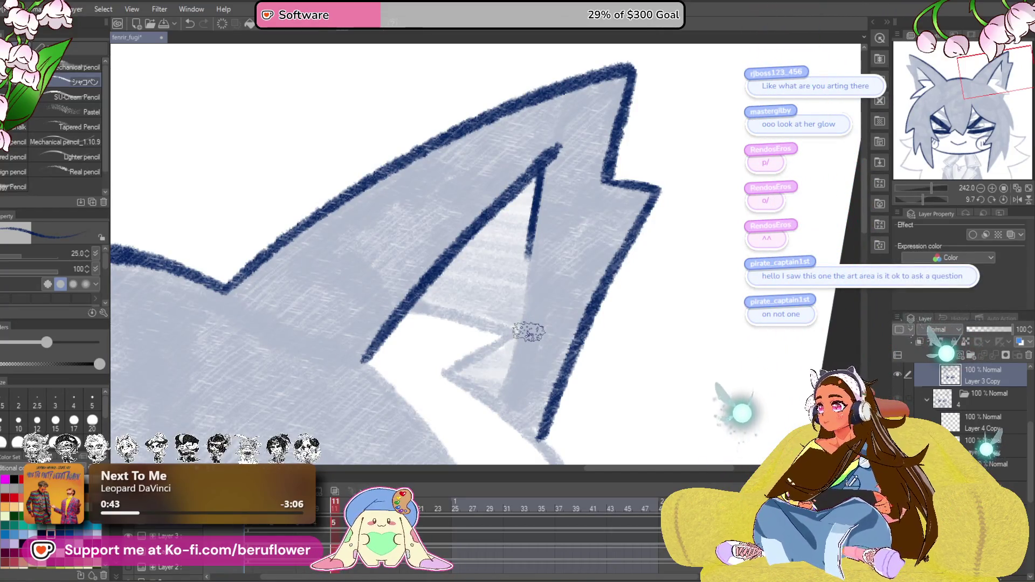
scroll(536, 294, down, 3)
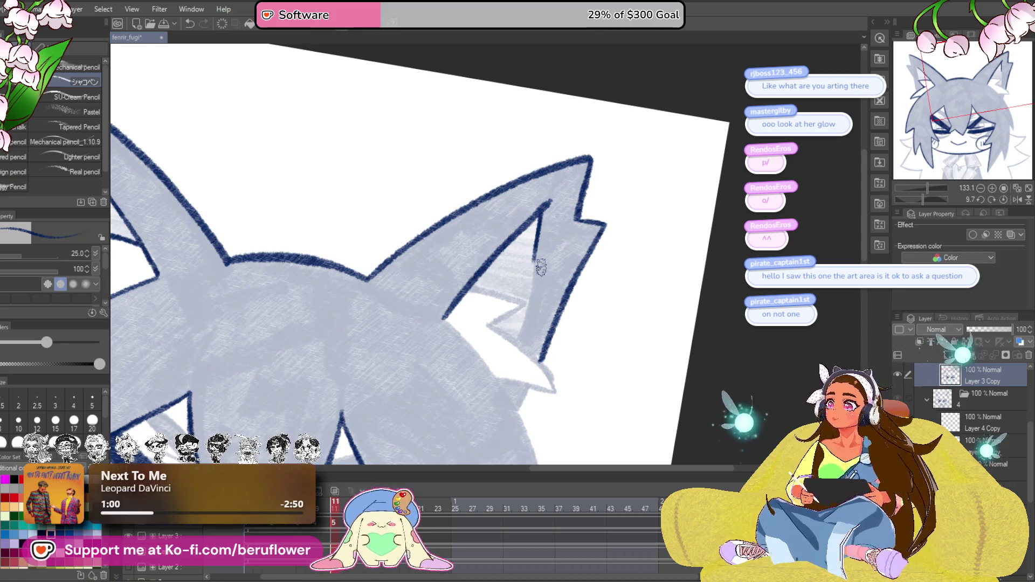
click(1005, 201)
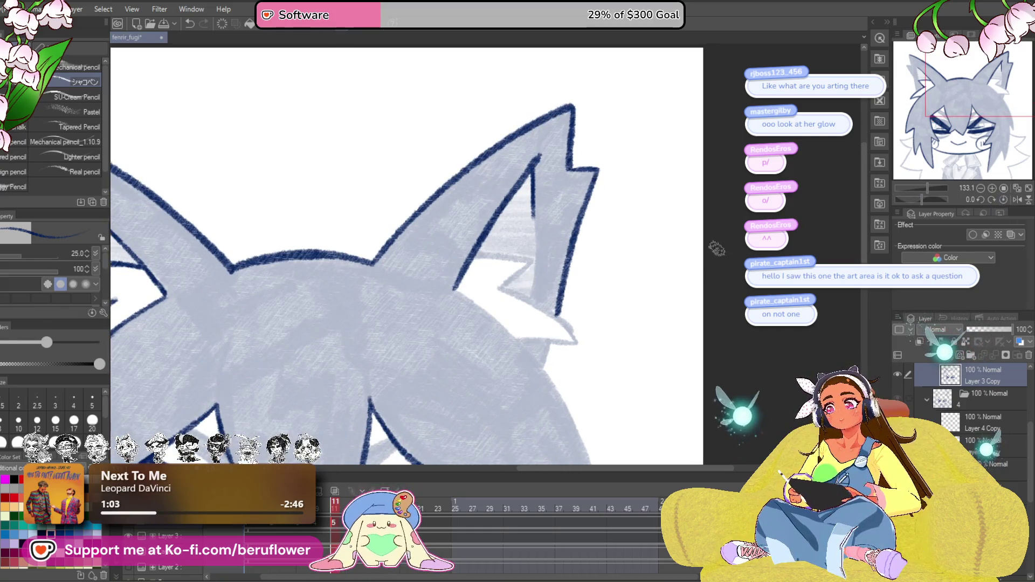
drag(920, 198, 906, 199)
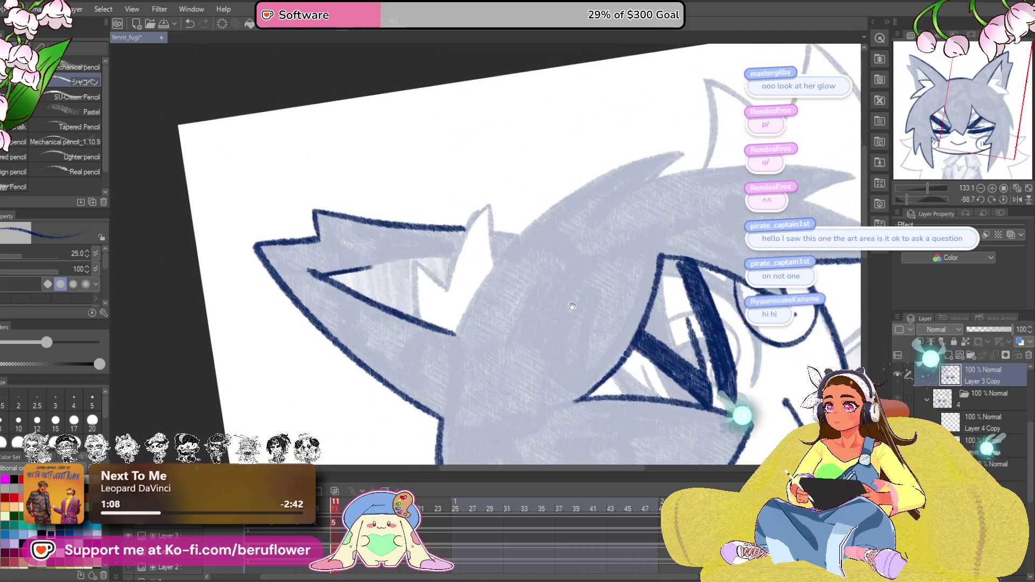
Extend the outline up the hair edge, redo the line below the ear fold, and ink the lower corner.
scroll(473, 314, up, 2)
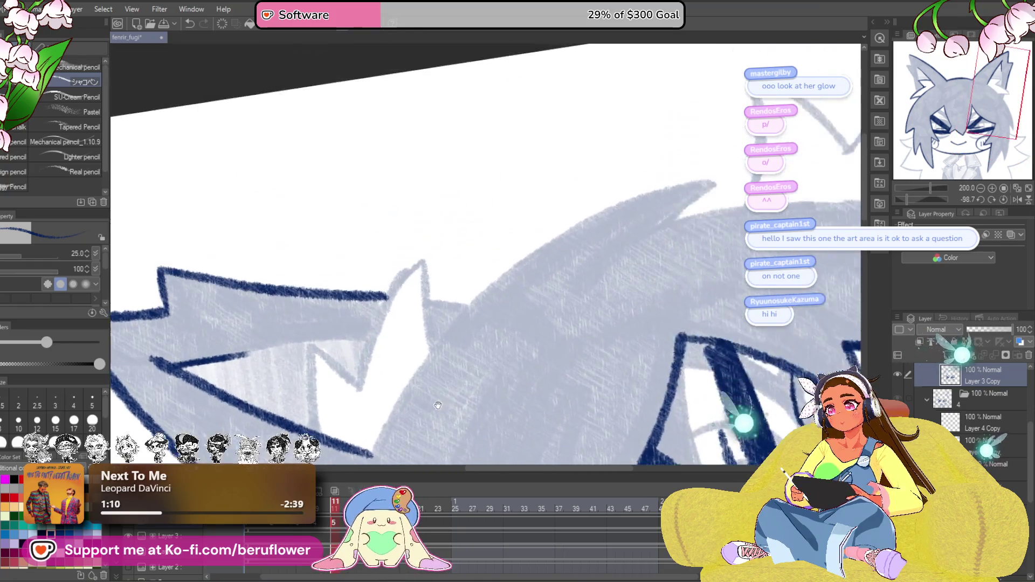
mouse_move(419, 366)
mouse_down()
mouse_move(552, 231)
mouse_move(719, 179)
mouse_up()
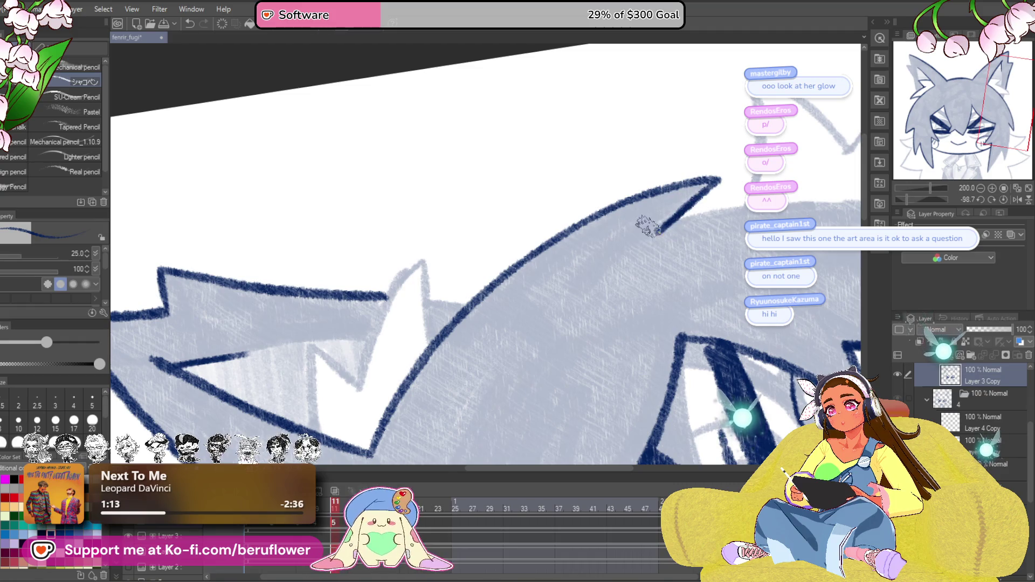
scroll(647, 227, down, 2)
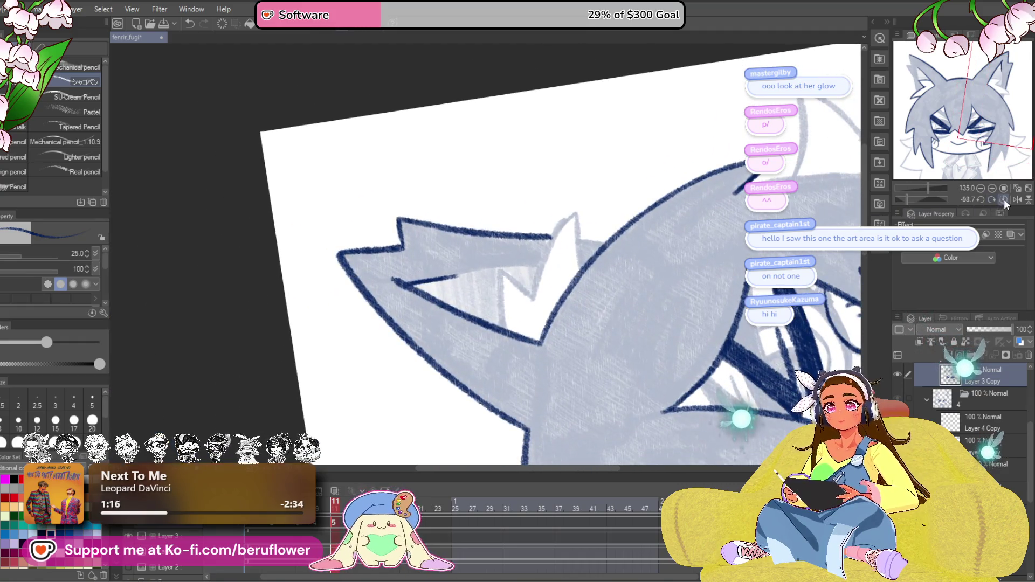
click(1004, 200)
scroll(527, 277, up, 2)
mouse_move(520, 288)
mouse_down()
mouse_move(510, 334)
mouse_move(519, 297)
mouse_move(528, 306)
mouse_up()
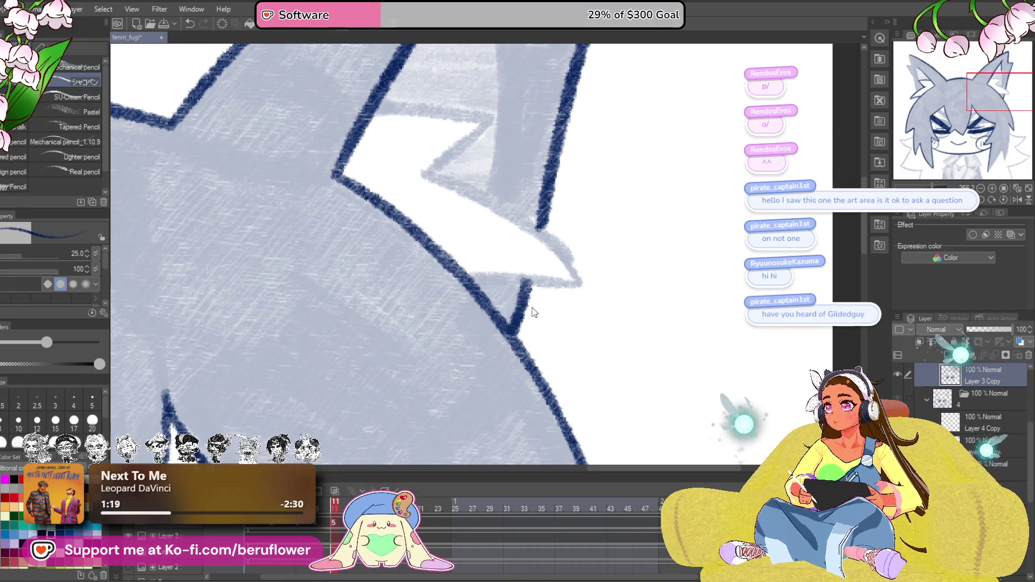
key(ctrl+z)
mouse_move(534, 331)
mouse_down()
mouse_move(520, 296)
mouse_move(509, 334)
mouse_up()
mouse_move(509, 334)
mouse_down()
mouse_move(512, 418)
mouse_move(531, 431)
mouse_up()
key(minus)
key(minus)
key(minus)
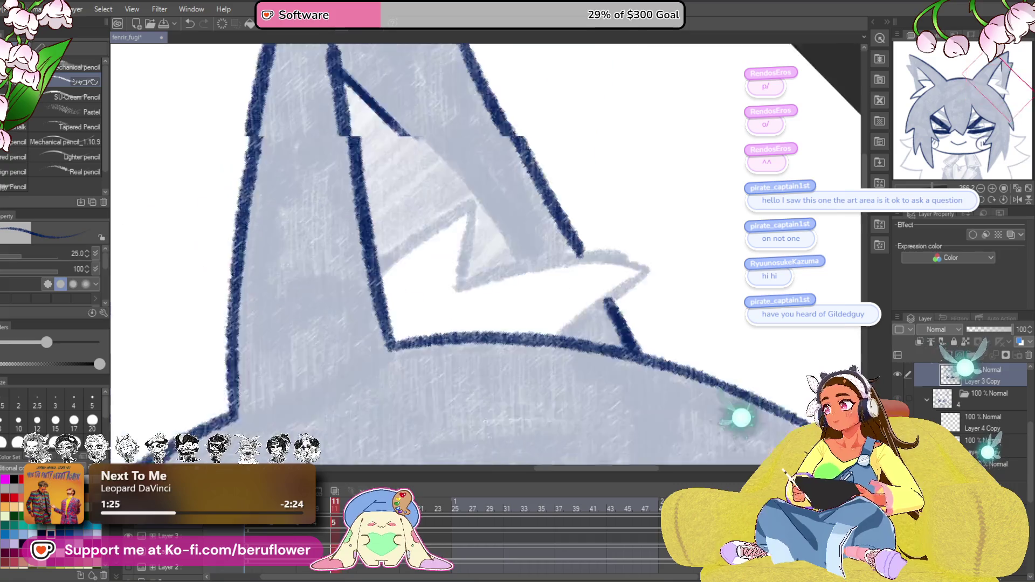
key(minus)
key(minus)
key(minus)
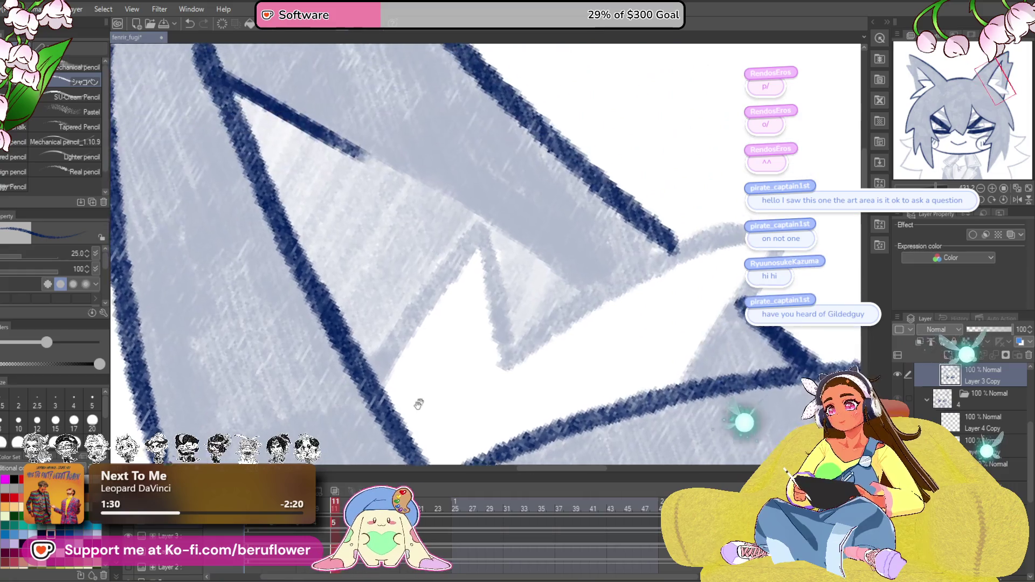
mouse_move(372, 377)
mouse_down()
mouse_move(483, 229)
mouse_move(491, 363)
mouse_move(501, 369)
mouse_move(658, 240)
mouse_move(768, 229)
mouse_move(570, 261)
mouse_move(462, 404)
mouse_up()
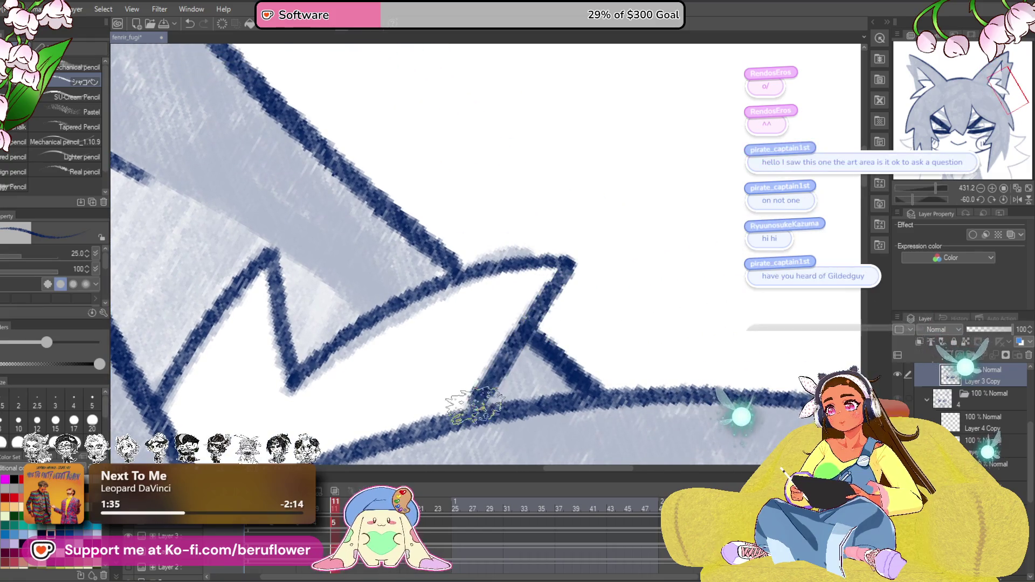
Extend the ear's inner line downward and ink its left edge from the tip to the notch.
scroll(468, 405, up, 1)
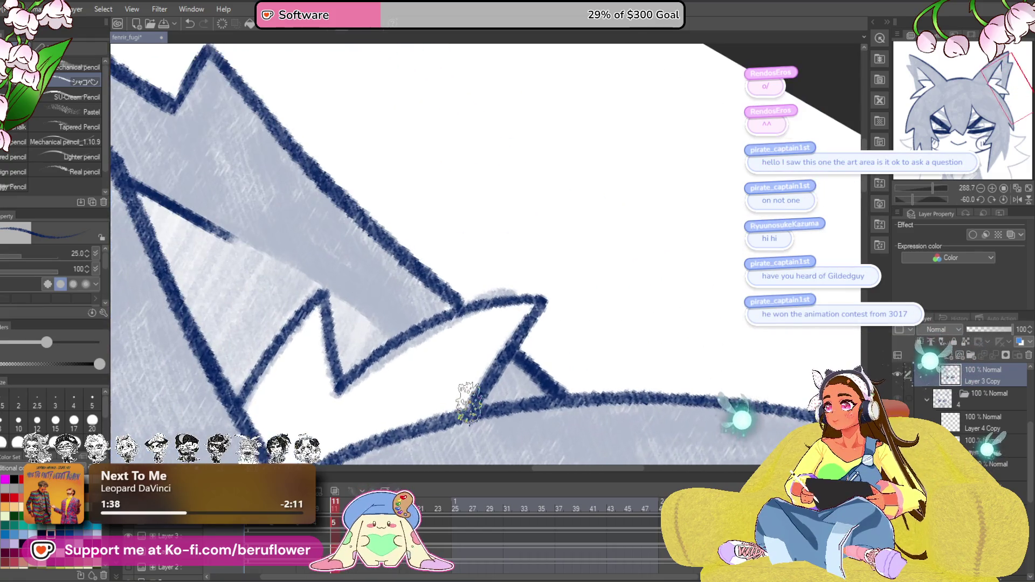
scroll(468, 405, down, 2)
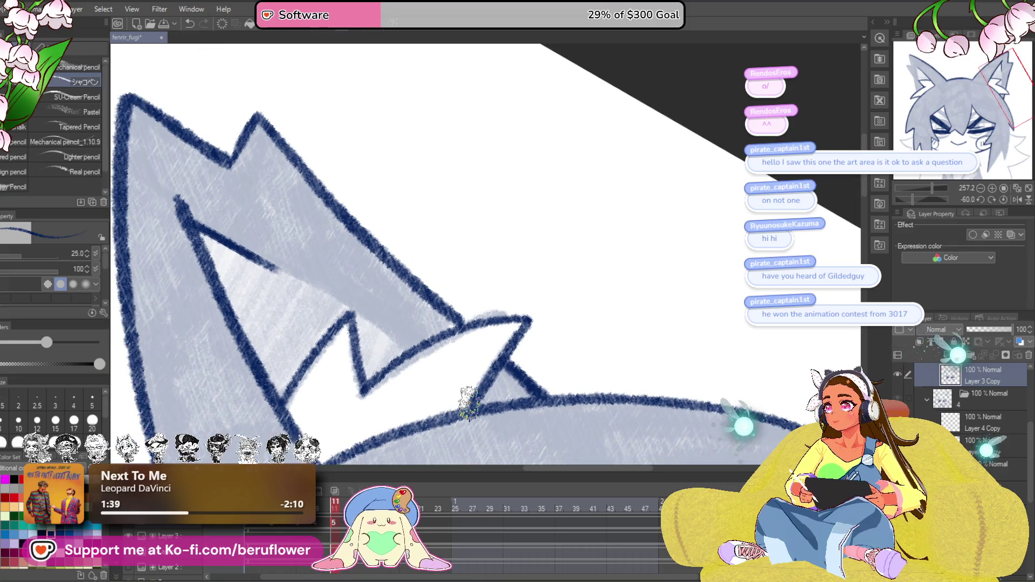
scroll(468, 405, down, 1)
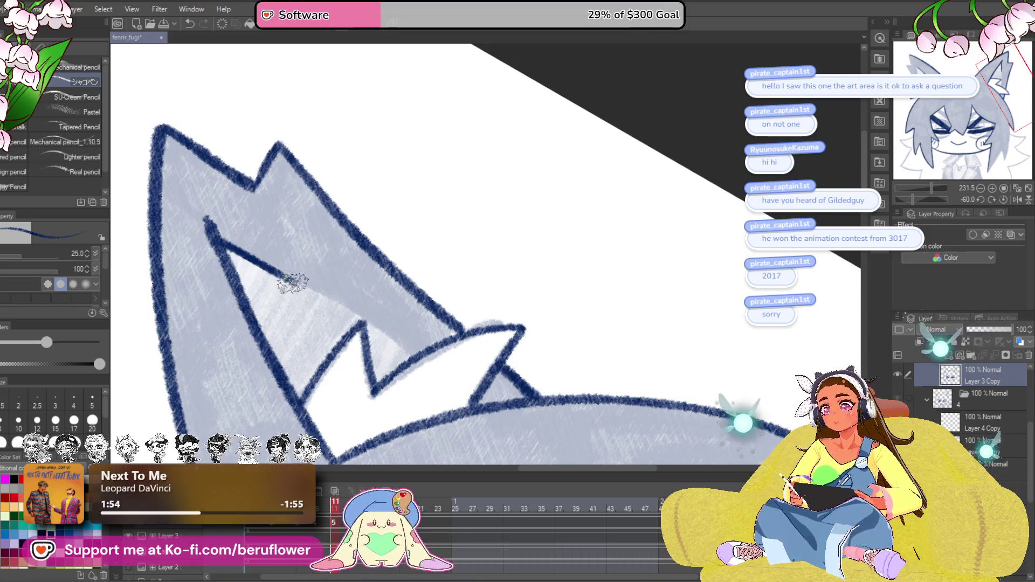
click(1004, 199)
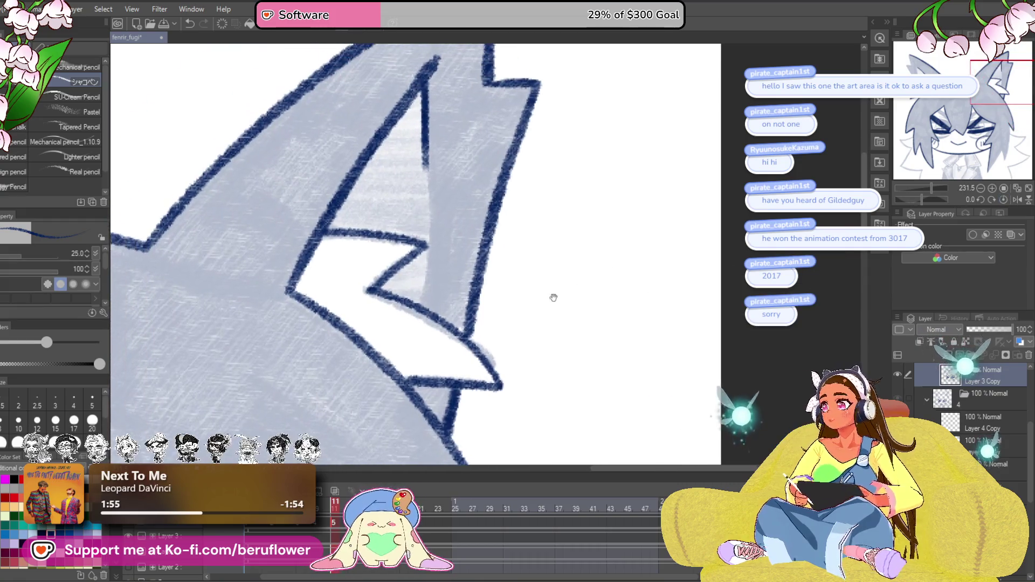
drag(489, 327, 471, 340)
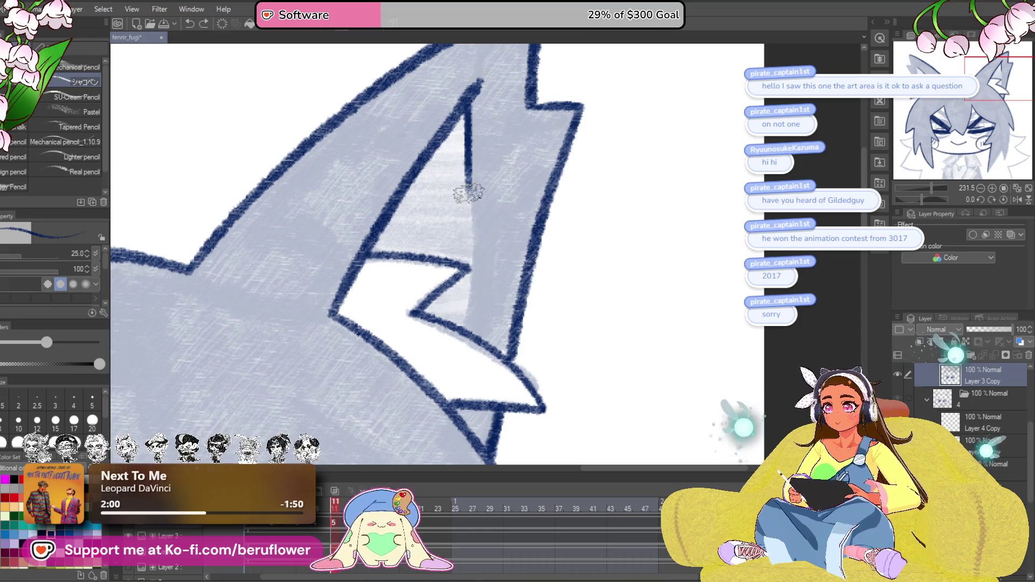
drag(467, 186, 464, 318)
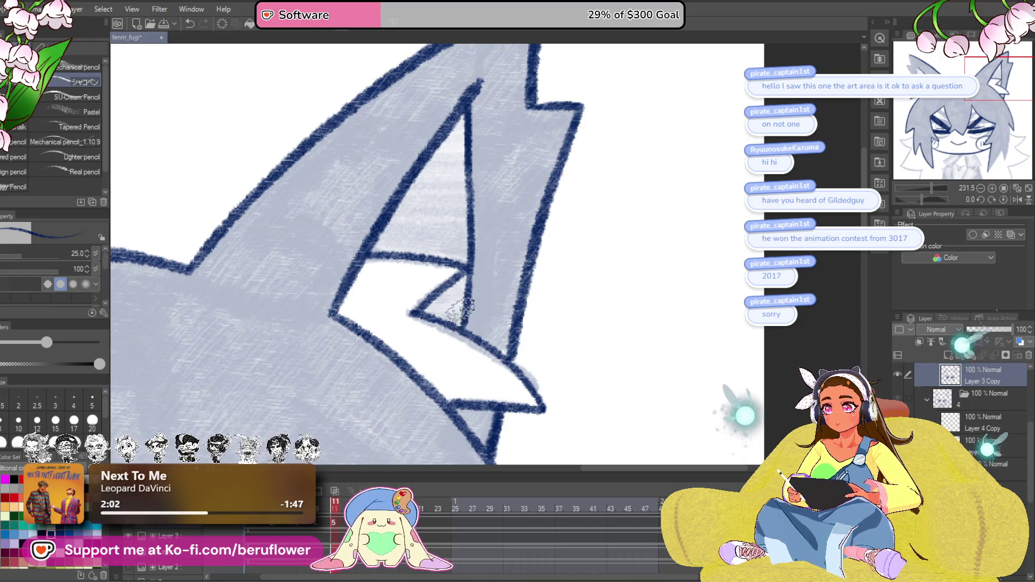
scroll(460, 308, down, 5)
scroll(383, 222, up, 5)
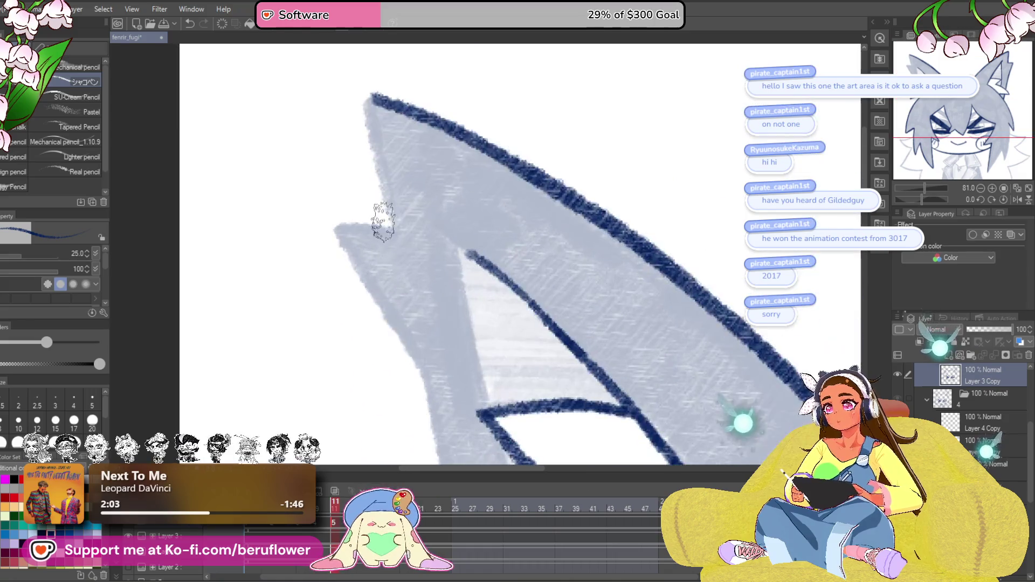
mouse_move(394, 143)
mouse_down()
mouse_move(410, 259)
mouse_move(336, 262)
mouse_up()
drag(436, 372, 400, 271)
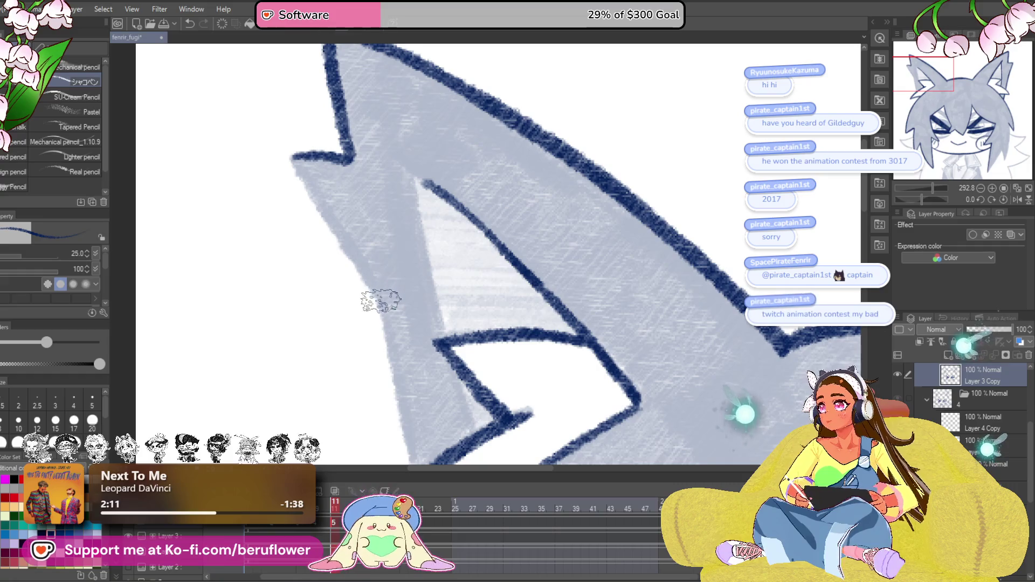
Ink the ear's lower edge and its inner zigzag fold, then view the whole rotated page.
drag(429, 338, 420, 236)
drag(922, 200, 906, 200)
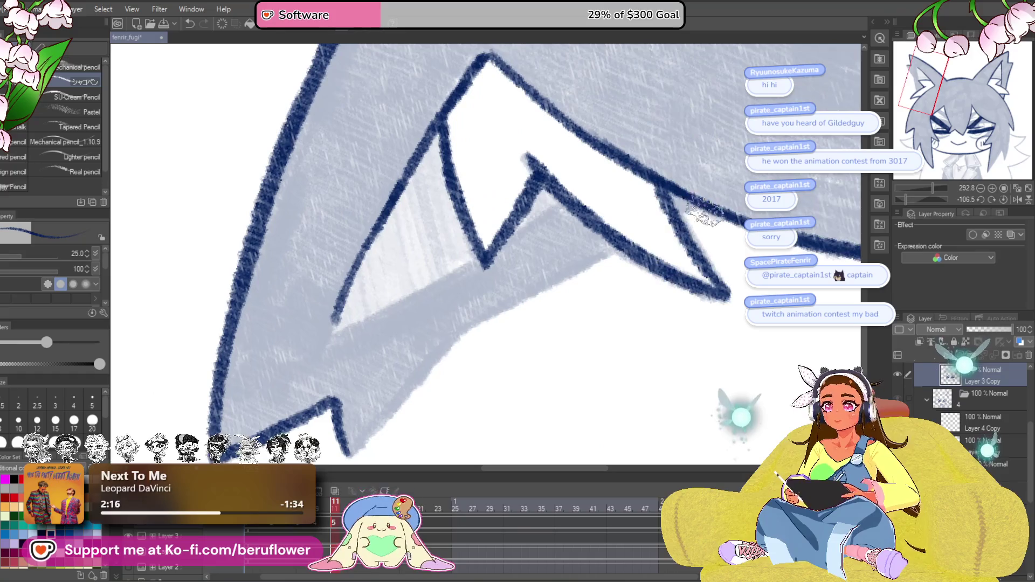
scroll(674, 215, down, 3)
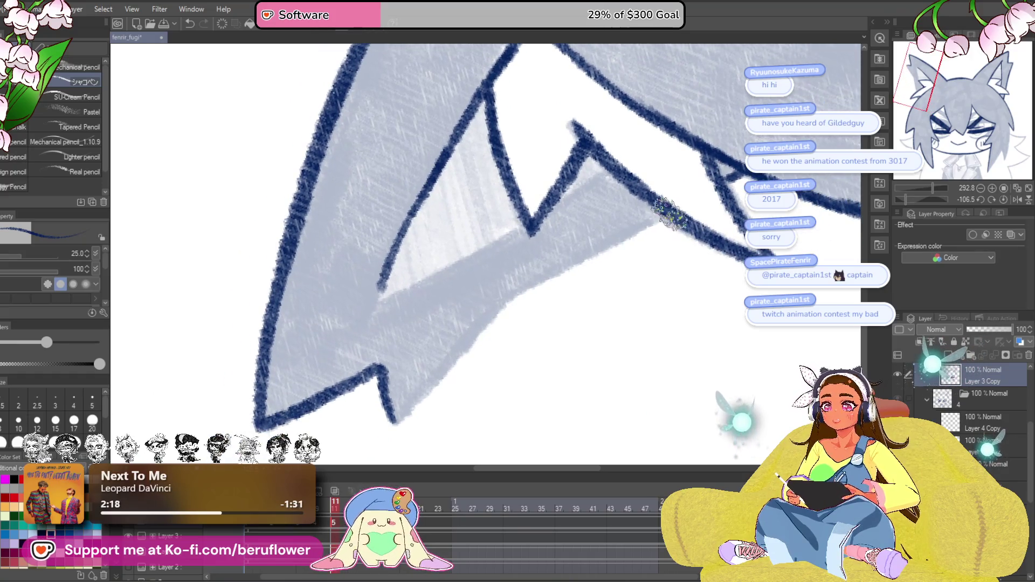
scroll(515, 278, down, 1)
drag(515, 278, 426, 380)
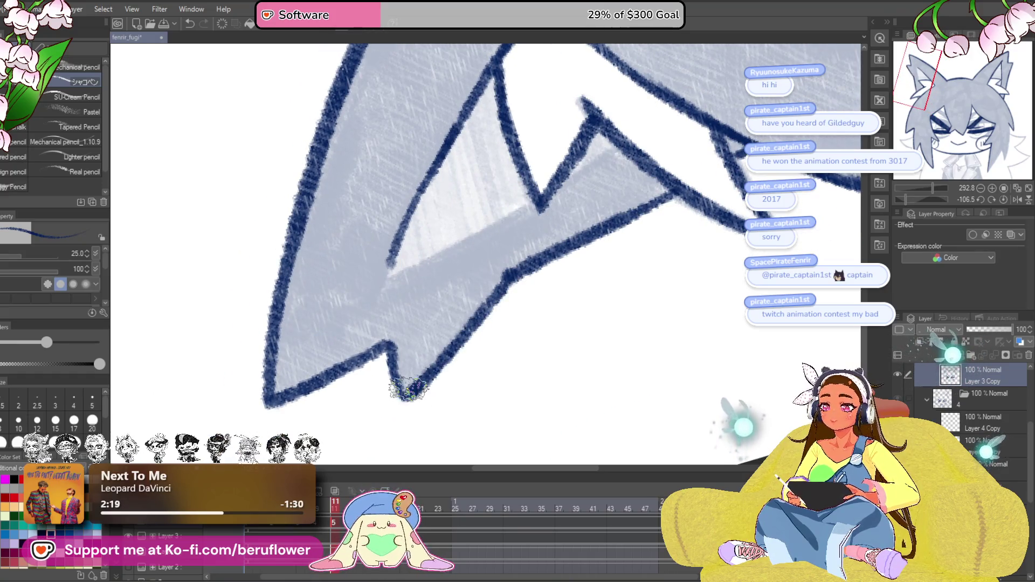
scroll(408, 388, down, 2)
scroll(408, 388, up, 3)
drag(388, 324, 399, 337)
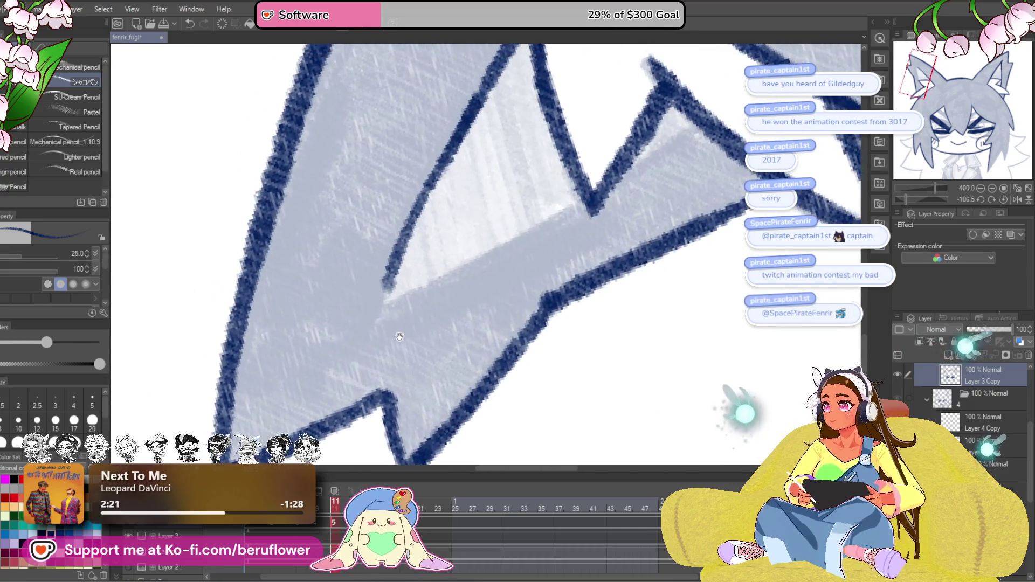
mouse_move(384, 289)
mouse_down()
mouse_move(393, 254)
mouse_move(370, 318)
mouse_up()
scroll(615, 197, up, 1)
mouse_move(615, 196)
mouse_down()
mouse_move(624, 173)
mouse_move(555, 232)
mouse_move(406, 315)
mouse_up()
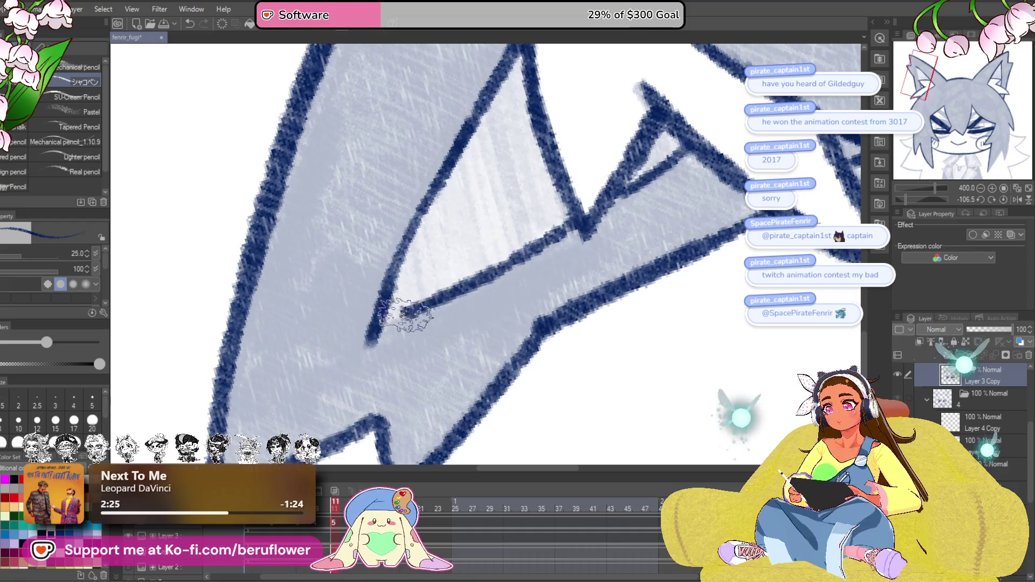
scroll(679, 168, down, 6)
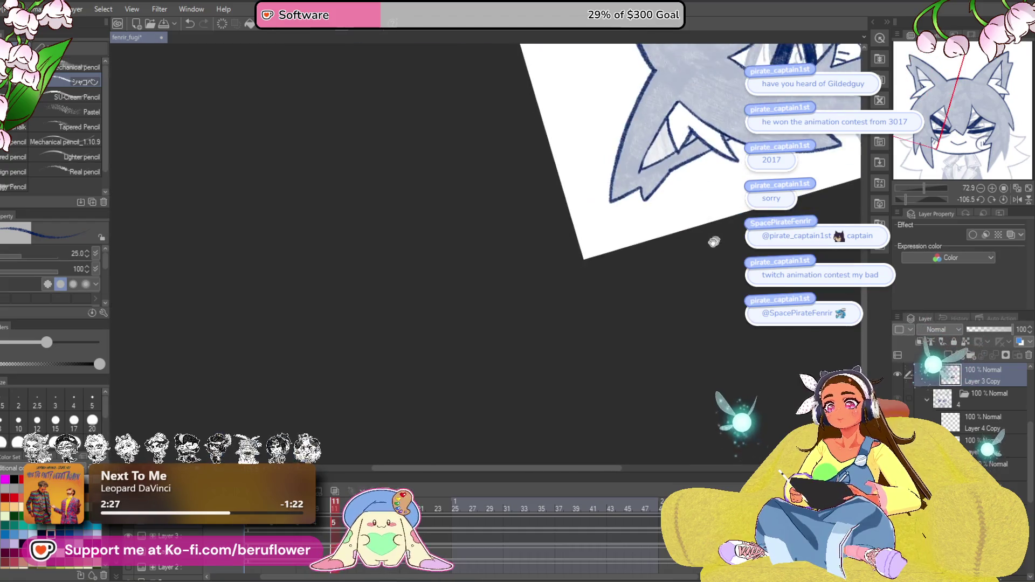
drag(713, 241, 410, 414)
Reset rotation, zoom to the collar, draw the collar lines under the chin and fill the dark triangle.
click(1004, 200)
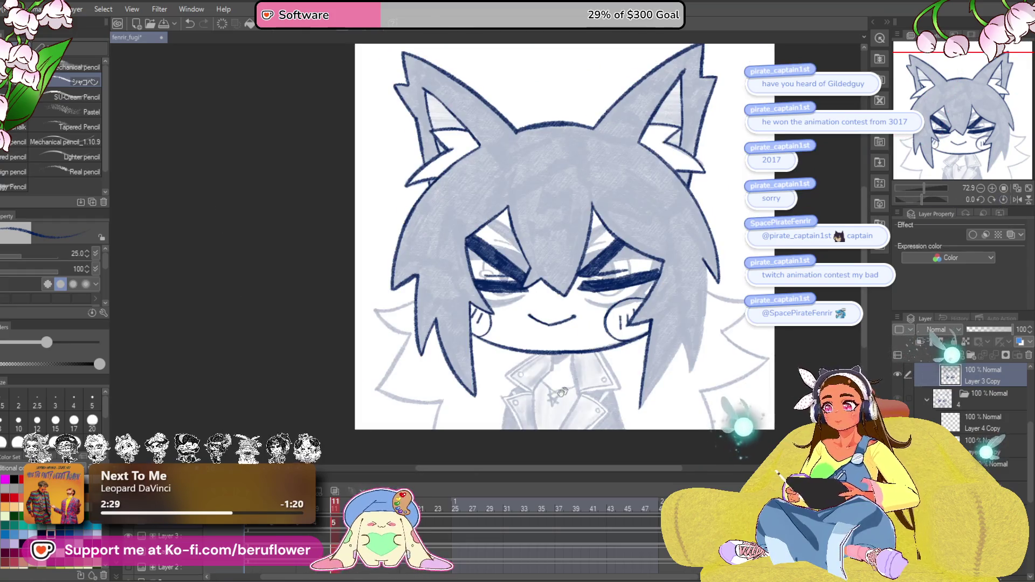
drag(562, 392, 439, 389)
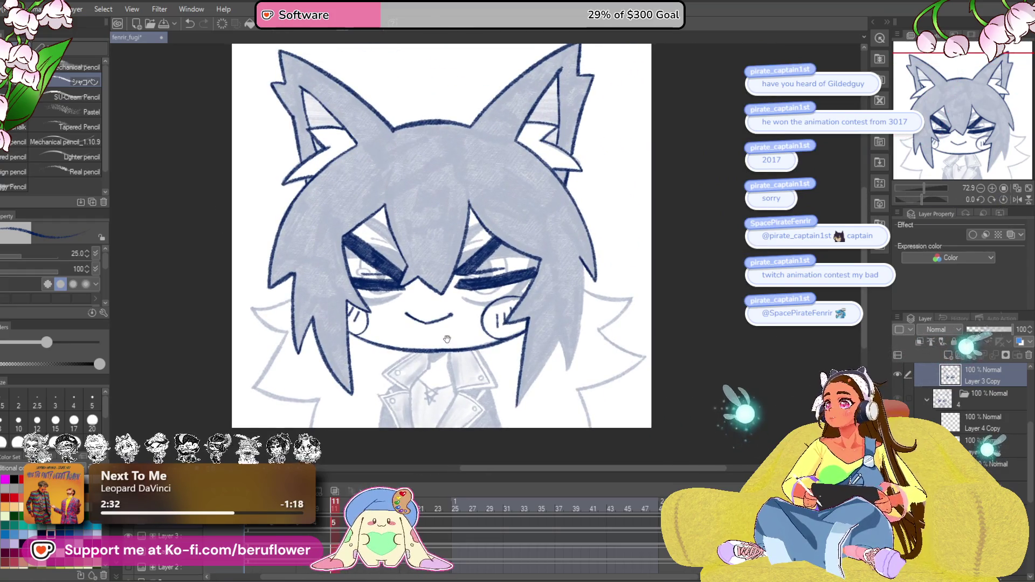
scroll(449, 386, up, 4)
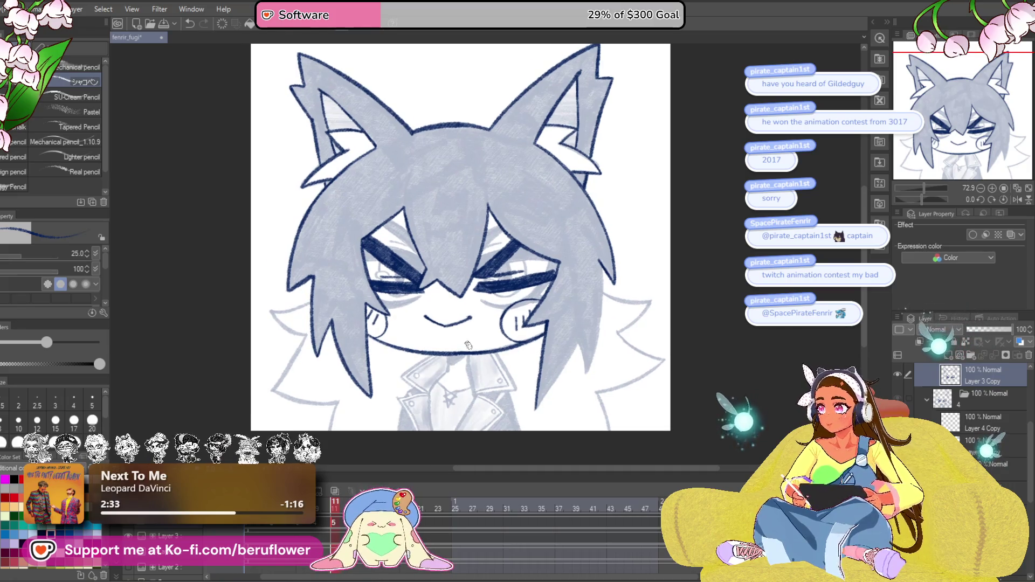
scroll(564, 387, up, 5)
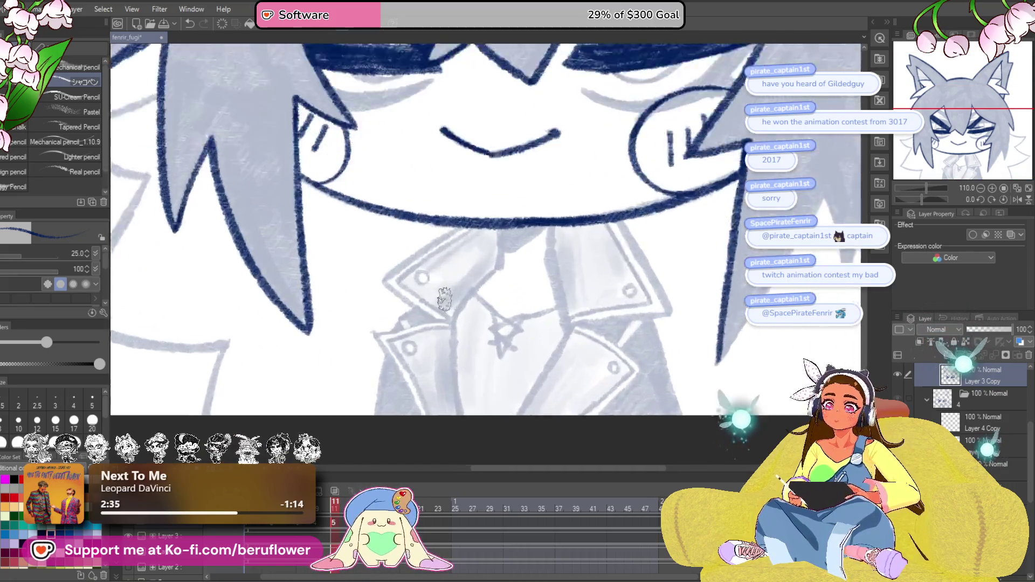
drag(502, 282, 501, 336)
drag(576, 274, 515, 319)
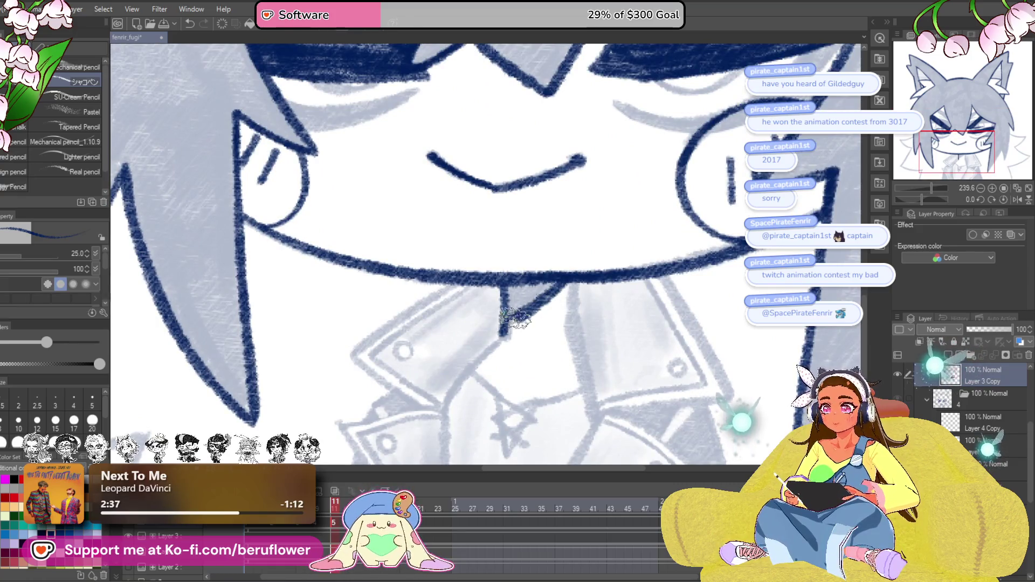
scroll(513, 299, up, 2)
mouse_move(518, 281)
mouse_down()
mouse_move(506, 305)
mouse_move(539, 272)
mouse_move(405, 154)
mouse_move(461, 215)
mouse_up()
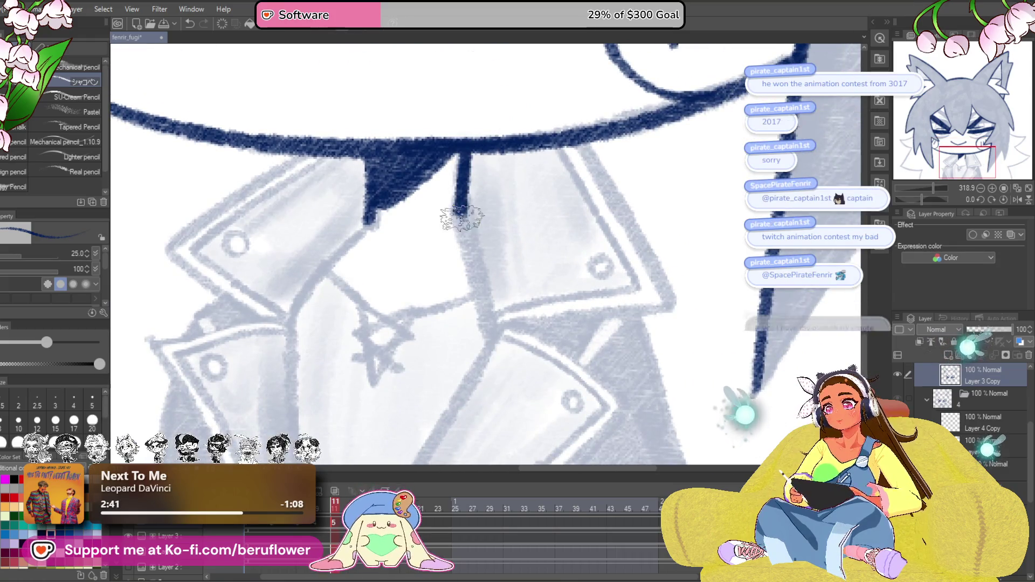
drag(590, 273, 569, 275)
scroll(569, 275, down, 2)
scroll(516, 323, up, 2)
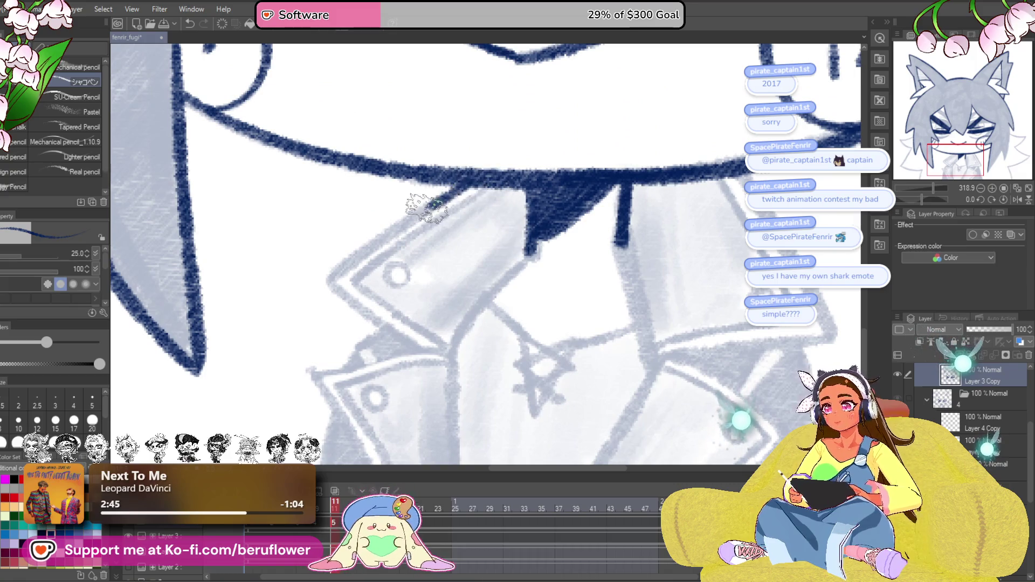
mouse_move(442, 290)
mouse_down()
mouse_move(421, 247)
mouse_move(426, 271)
mouse_up()
mouse_move(536, 213)
mouse_down()
mouse_move(446, 308)
mouse_move(438, 330)
mouse_move(415, 173)
mouse_move(420, 350)
mouse_move(572, 332)
mouse_move(527, 370)
mouse_move(504, 415)
mouse_move(488, 175)
mouse_move(507, 302)
mouse_move(510, 242)
mouse_move(393, 439)
mouse_up()
Ink the collar's upper-right edge, the collar button circle and its diagonal edge.
scroll(507, 302, down, 1)
mouse_move(539, 323)
mouse_down()
mouse_move(536, 282)
mouse_move(606, 320)
mouse_move(577, 363)
mouse_up()
drag(525, 139, 629, 330)
drag(921, 199, 911, 198)
mouse_move(604, 217)
mouse_down()
mouse_move(460, 398)
mouse_move(558, 254)
mouse_up()
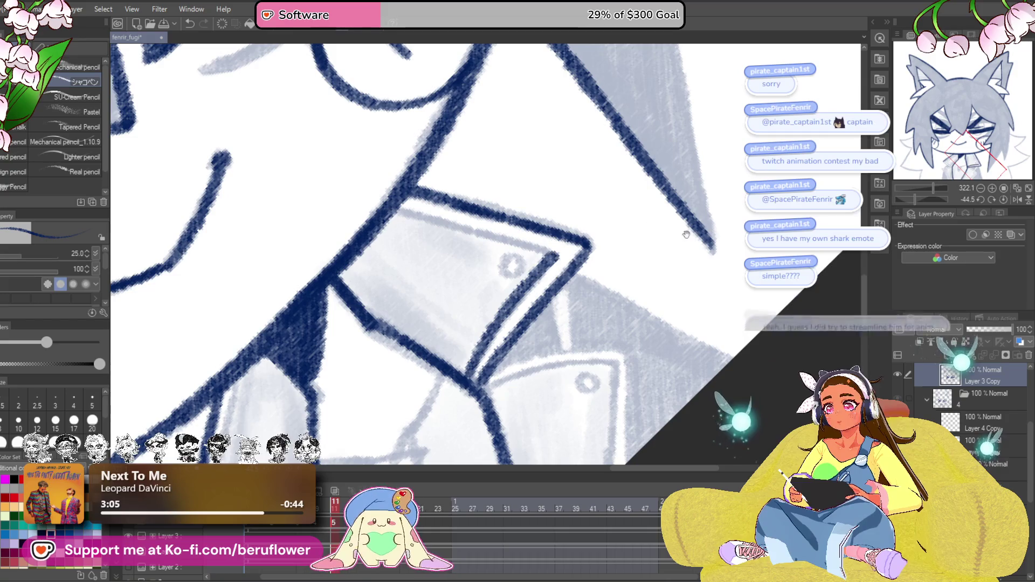
drag(687, 234, 707, 300)
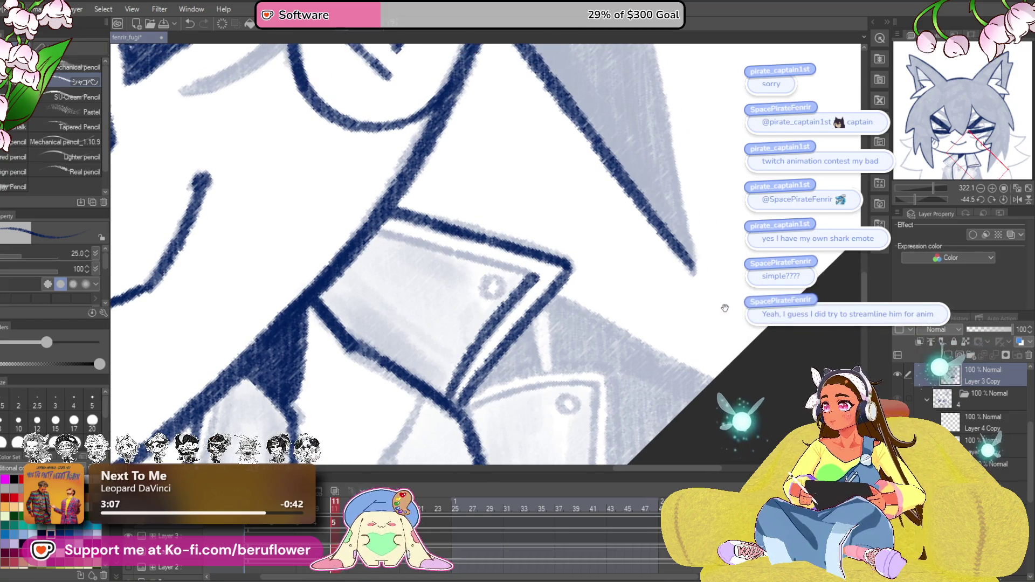
click(1003, 199)
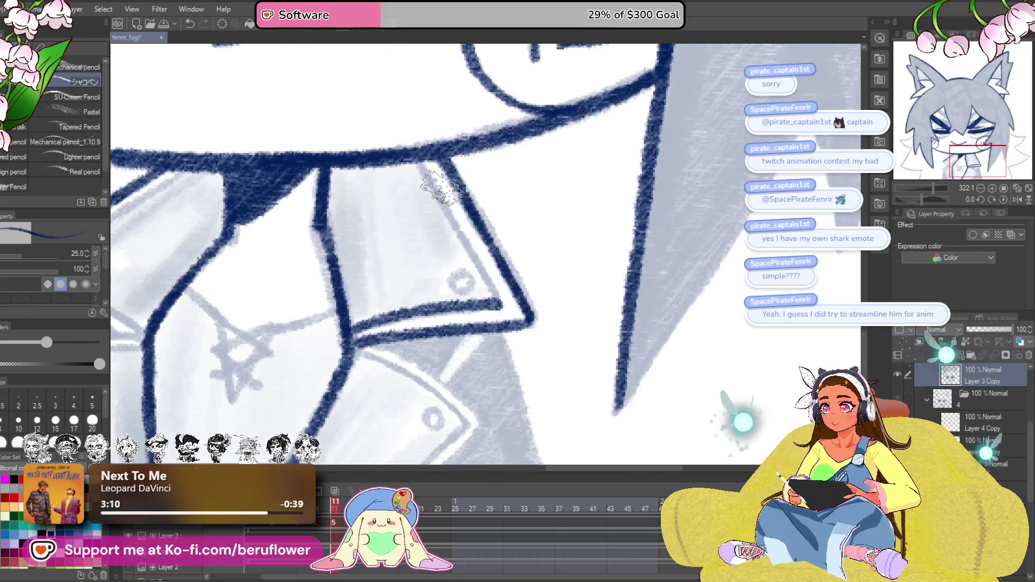
drag(461, 272, 460, 280)
mouse_move(538, 333)
mouse_down()
mouse_move(584, 258)
mouse_move(561, 231)
mouse_up()
drag(375, 237, 512, 313)
With a smaller brush, ink the lower lapel's top edge close up.
drag(922, 199, 914, 197)
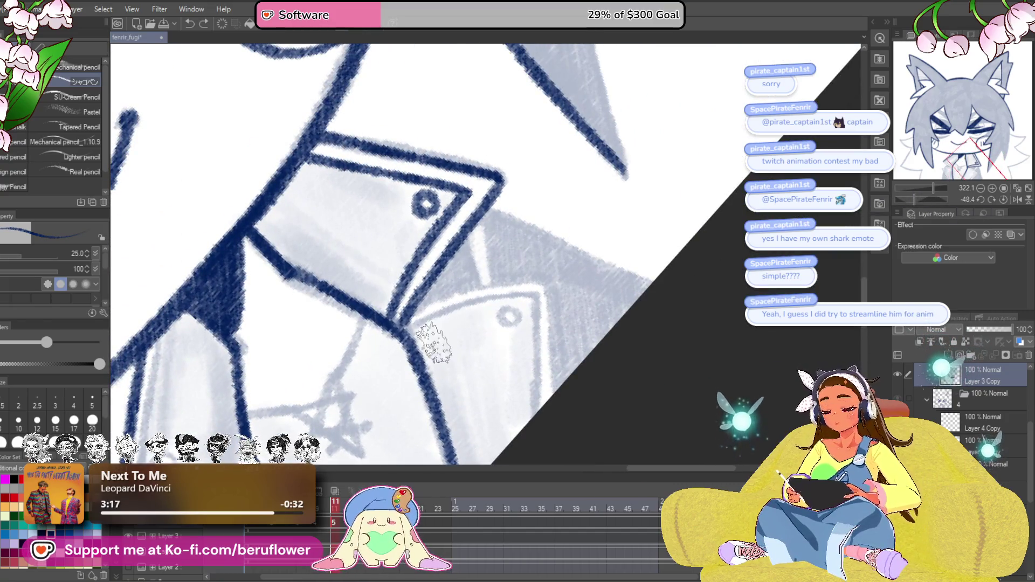
key(bracketleft)
mouse_move(434, 356)
mouse_down()
mouse_move(441, 364)
mouse_move(539, 306)
mouse_up()
drag(913, 200, 906, 198)
scroll(396, 344, up, 5)
mouse_move(345, 413)
mouse_down()
mouse_move(571, 226)
mouse_move(623, 208)
mouse_up()
scroll(623, 207, right, 2)
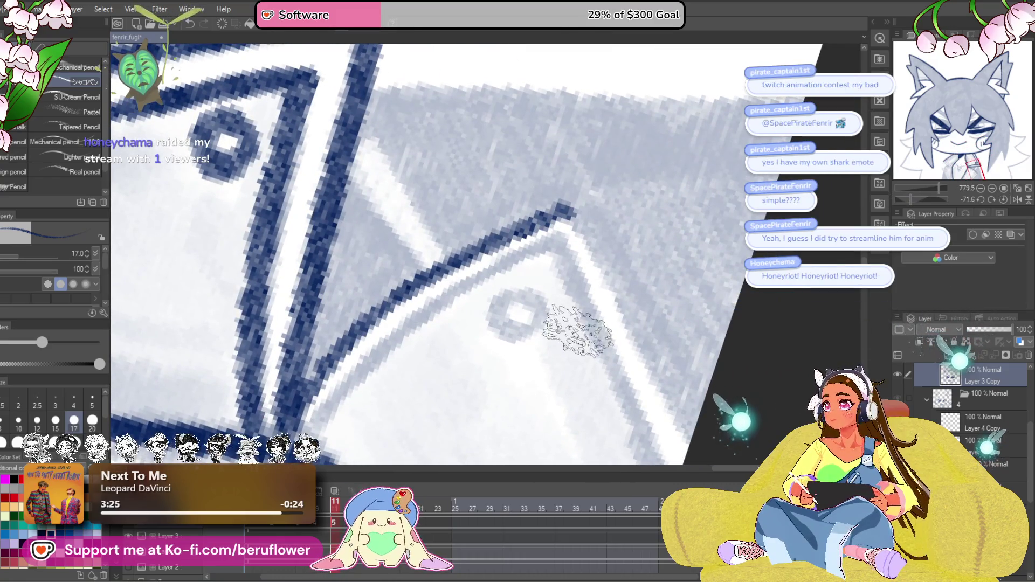
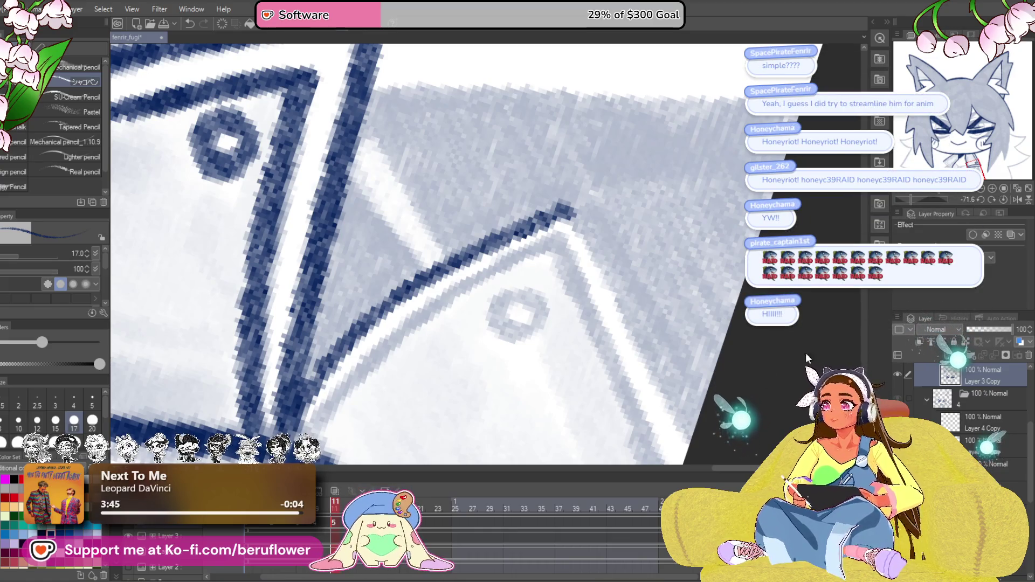
Straighten the canvas rotation and pan the view onto the character's face.
click(1002, 200)
scroll(451, 302, down, 2)
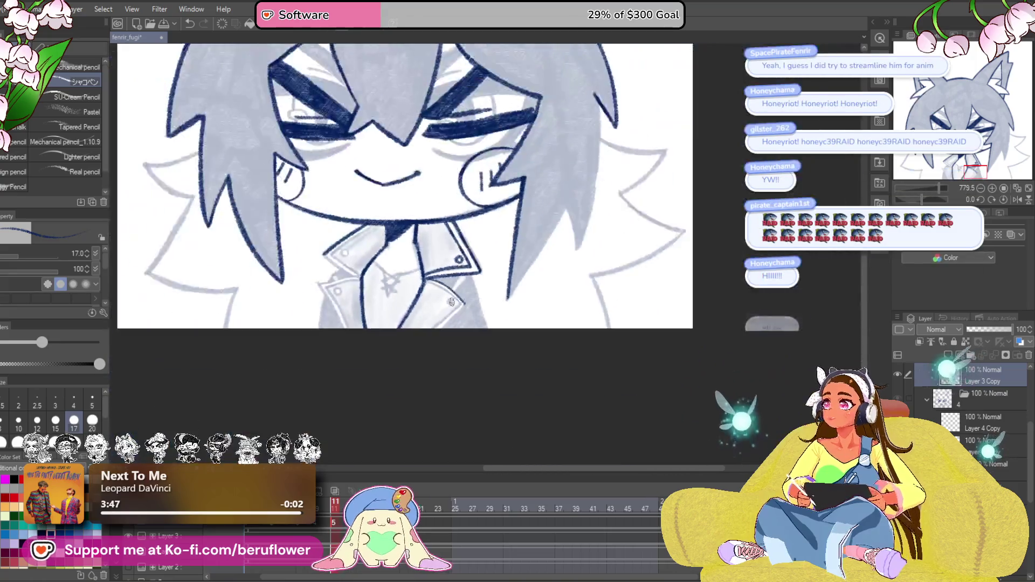
scroll(451, 302, up, 2)
scroll(451, 302, up, 3)
drag(512, 334, 640, 393)
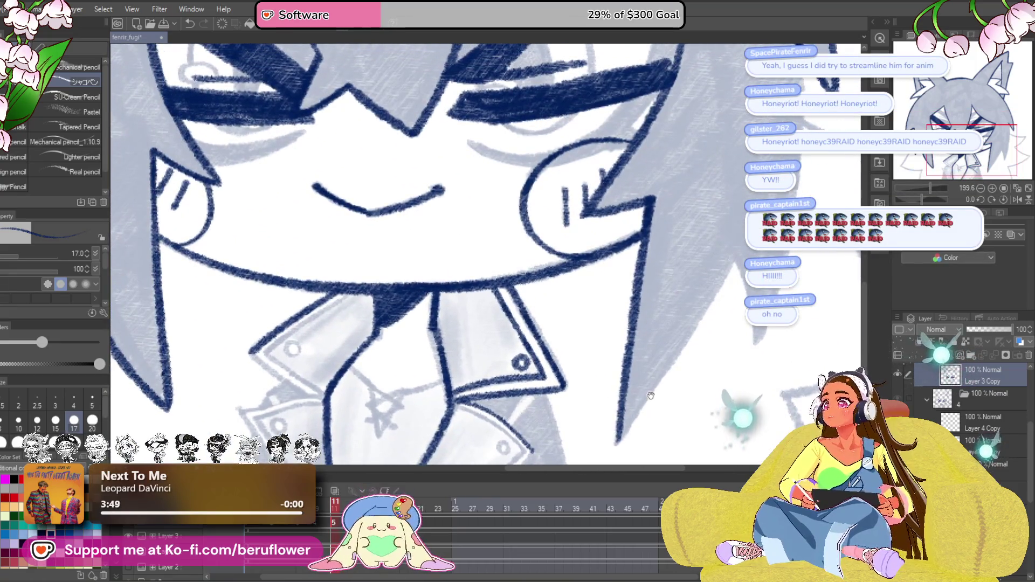
drag(572, 291, 629, 384)
drag(540, 345, 516, 390)
scroll(516, 390, down, 4)
scroll(516, 391, up, 3)
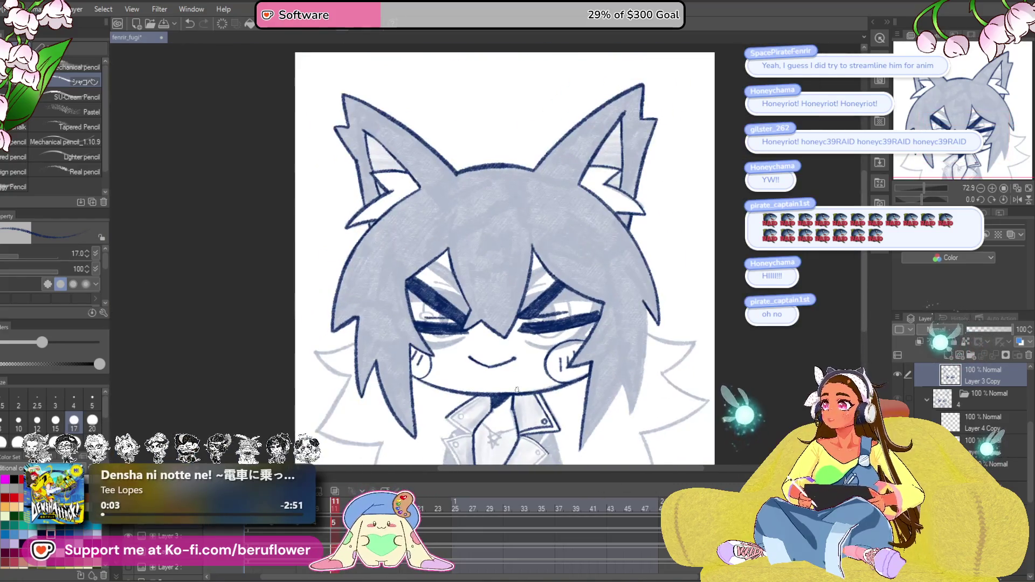
scroll(634, 346, right, 2)
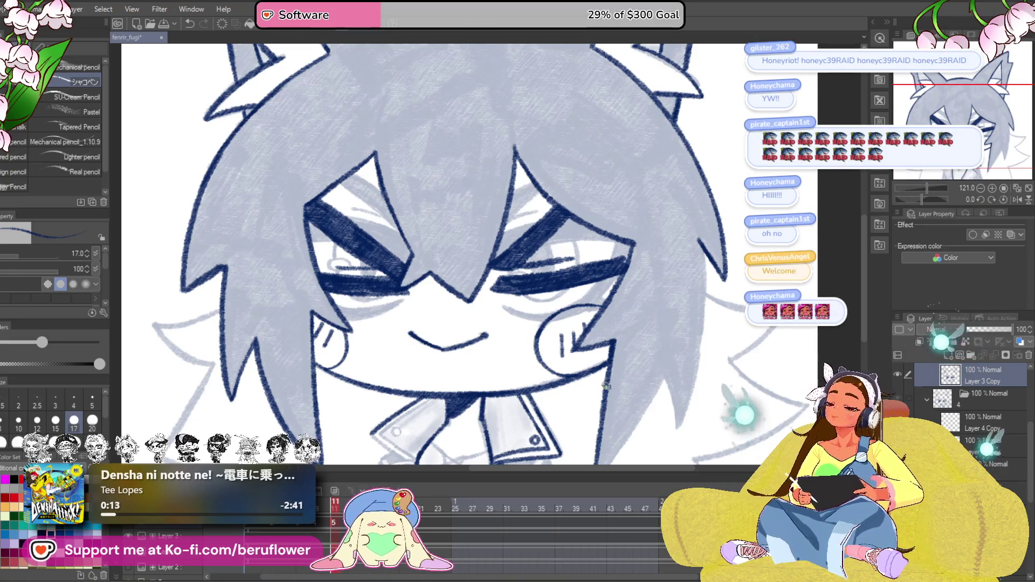
drag(611, 286, 597, 286)
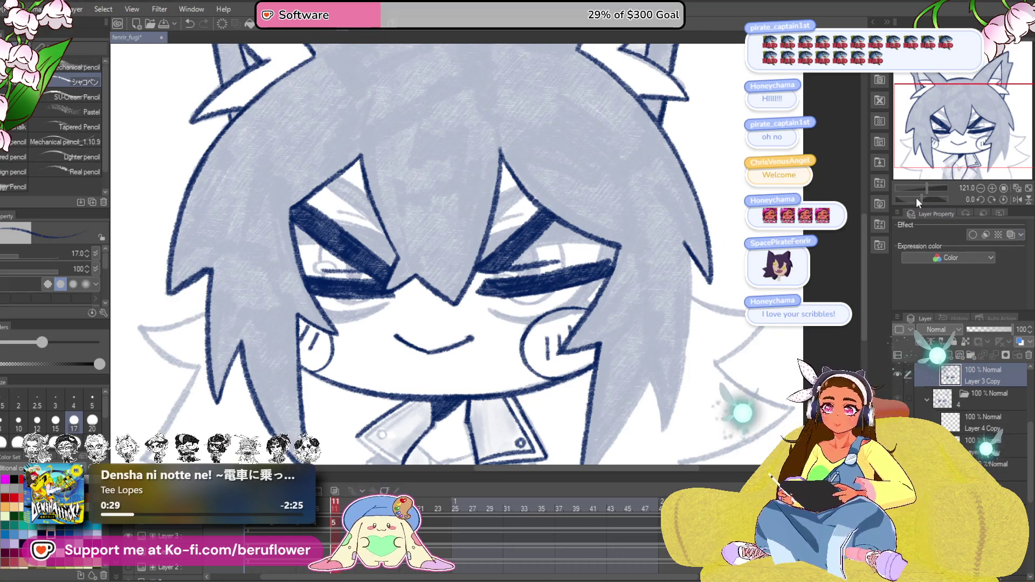
Ink a dark-blue outline up the edge of the first hair spike.
drag(917, 197, 901, 198)
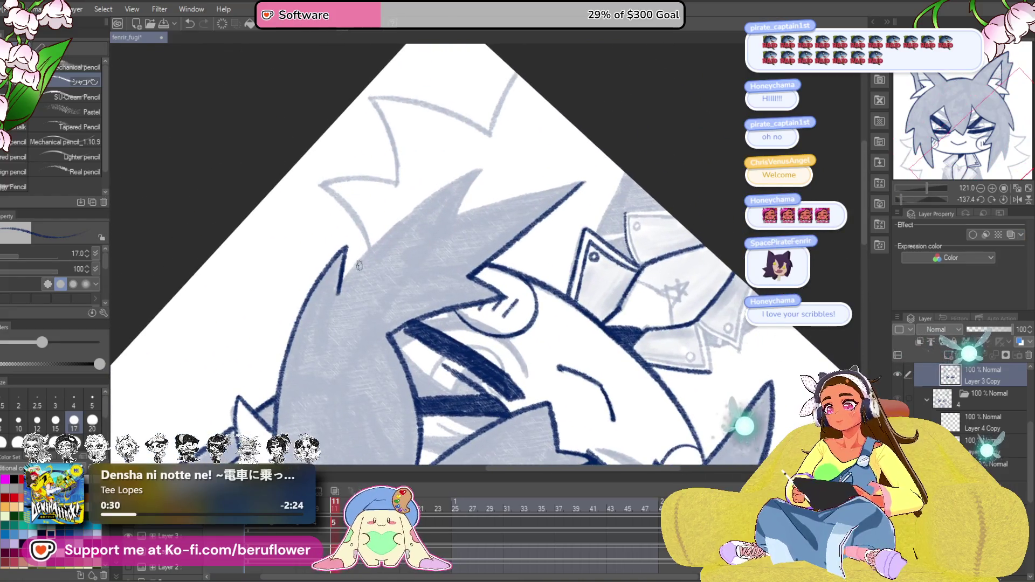
scroll(359, 265, up, 5)
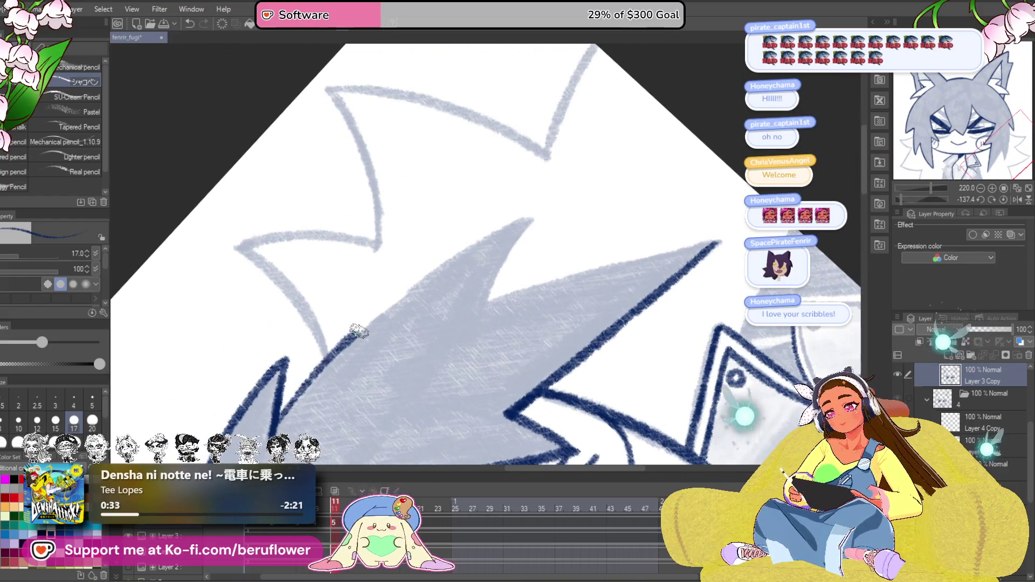
drag(357, 330, 495, 235)
scroll(550, 211, up, 2)
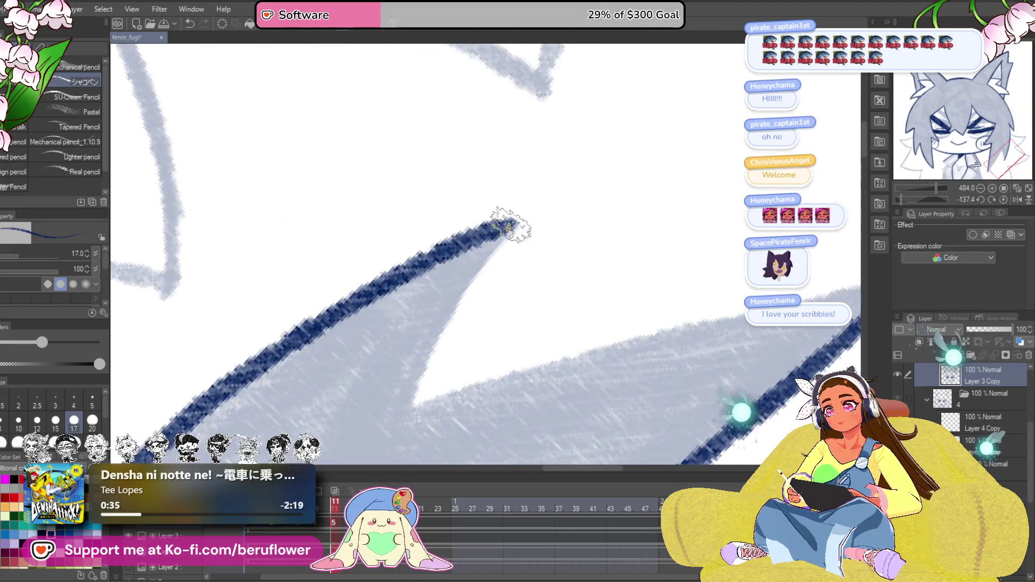
scroll(493, 348, up, 3)
drag(493, 348, 425, 333)
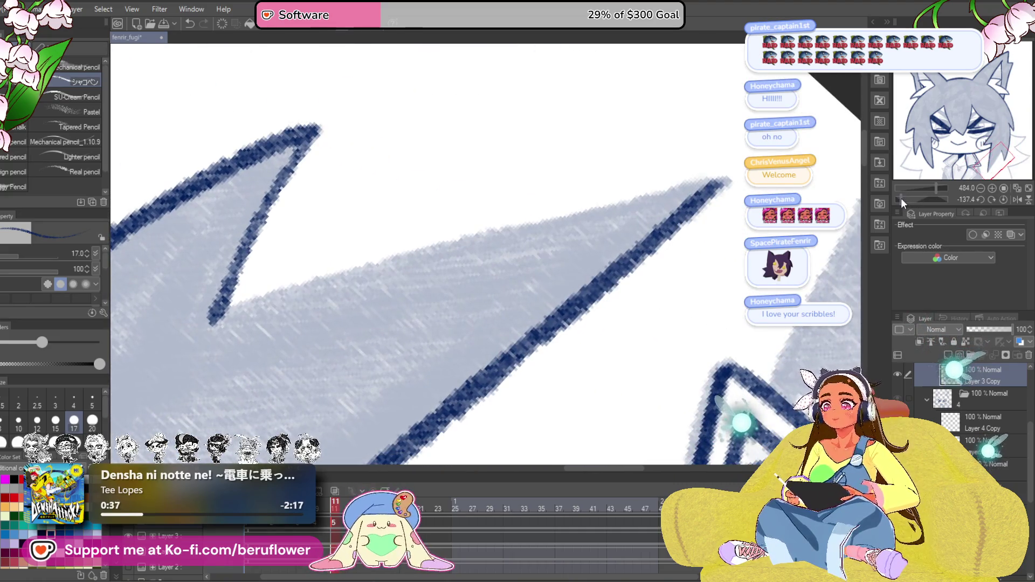
mouse_move(213, 310)
mouse_down()
mouse_move(366, 283)
mouse_move(747, 162)
mouse_up()
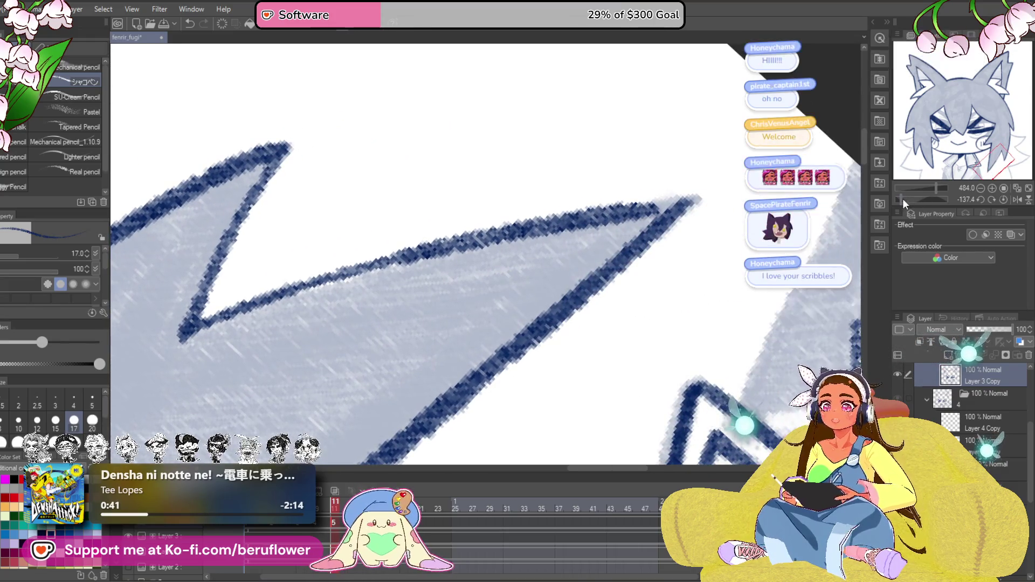
Rotate the view to the next hair spike and ink its long upper edge.
click(902, 199)
drag(901, 199, 947, 199)
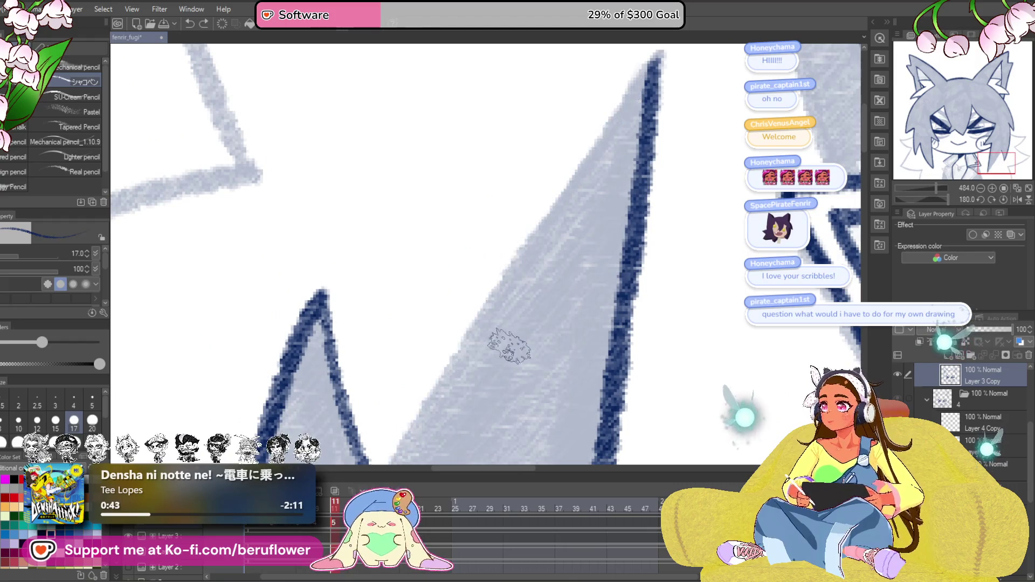
mouse_move(503, 376)
mouse_down()
mouse_move(505, 325)
mouse_move(475, 379)
mouse_up()
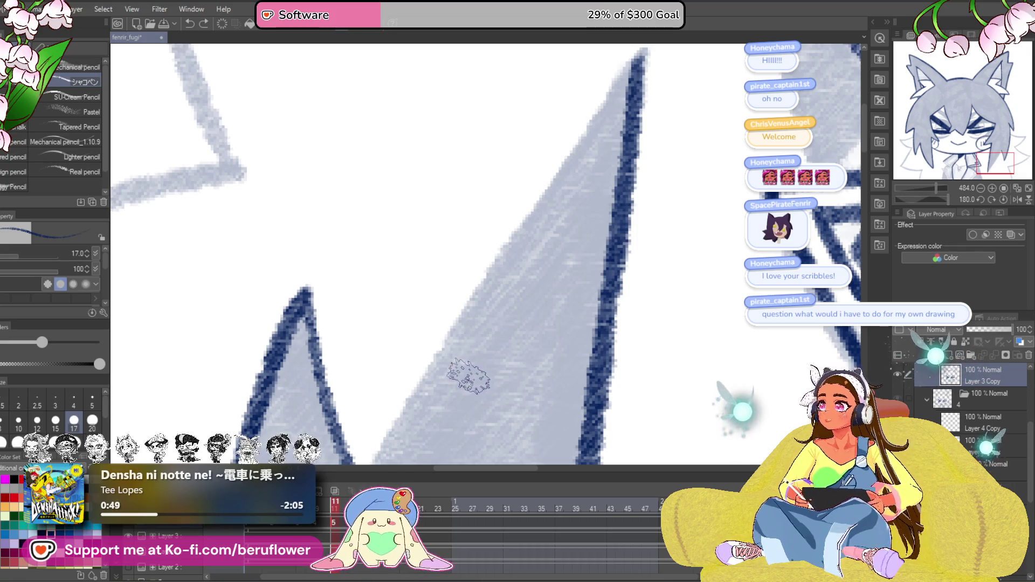
drag(468, 376, 530, 335)
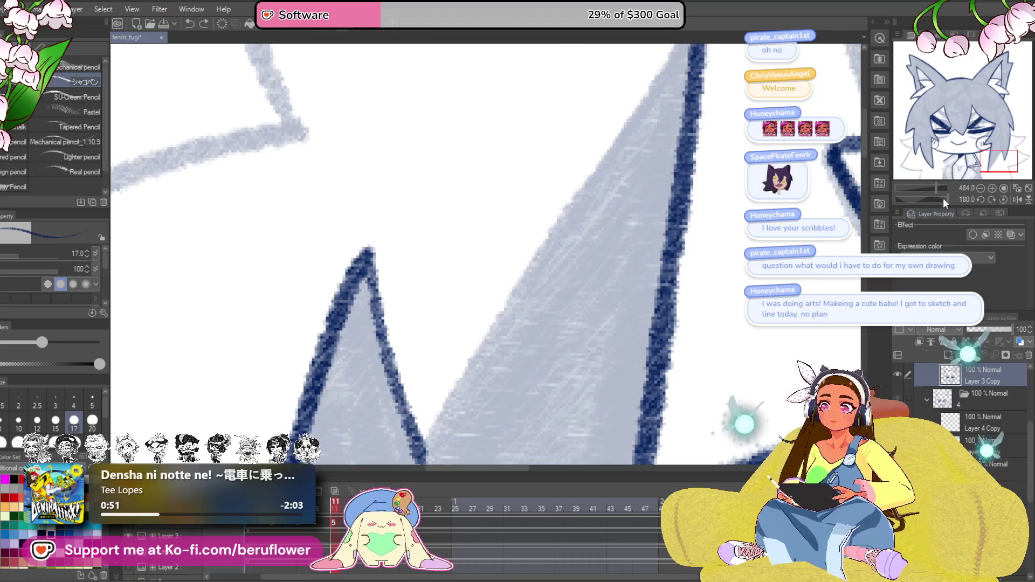
drag(950, 199, 902, 205)
drag(526, 329, 469, 345)
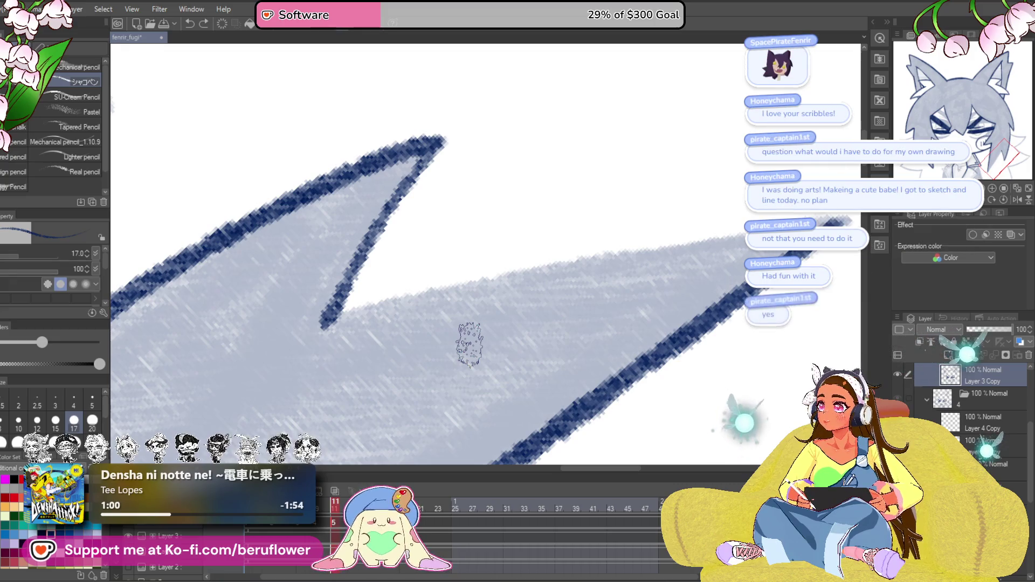
mouse_move(469, 345)
mouse_down()
mouse_move(437, 340)
mouse_move(399, 291)
mouse_up()
drag(643, 262, 572, 267)
mouse_move(249, 385)
mouse_down()
mouse_move(284, 372)
mouse_move(388, 289)
mouse_move(684, 127)
mouse_move(658, 135)
mouse_up()
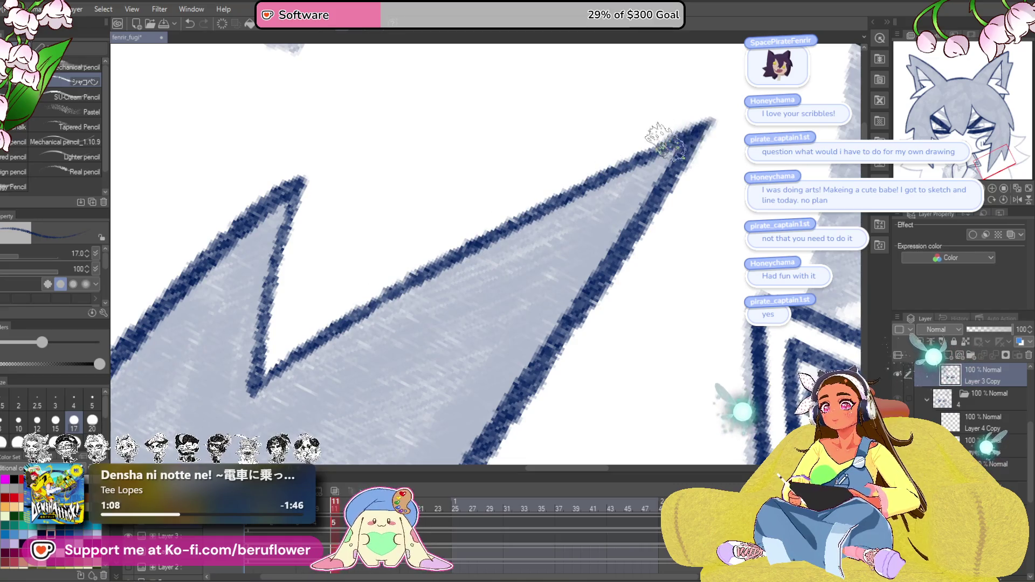
scroll(538, 210, down, 1)
scroll(538, 210, down, 4)
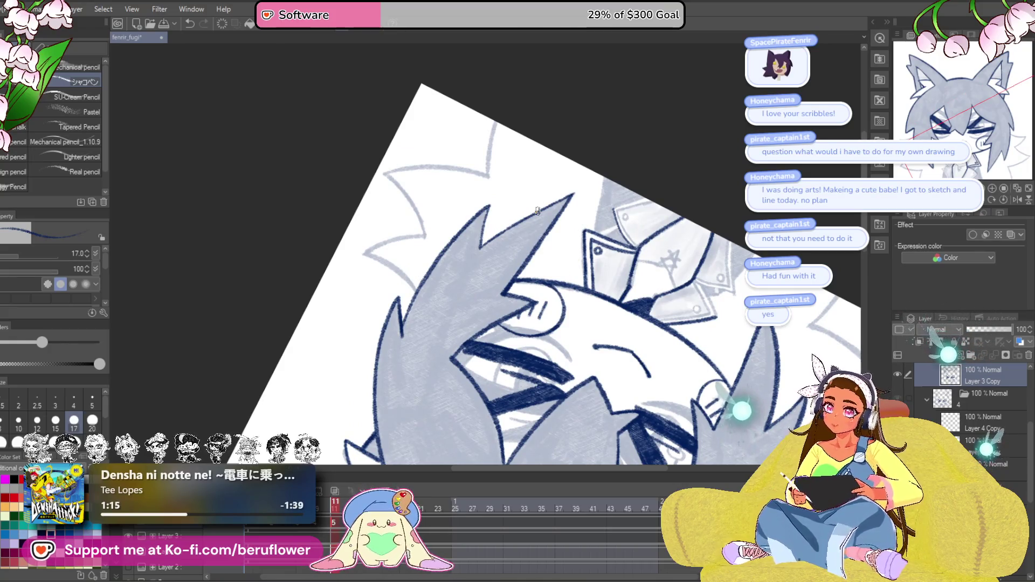
click(1004, 200)
scroll(506, 301, up, 3)
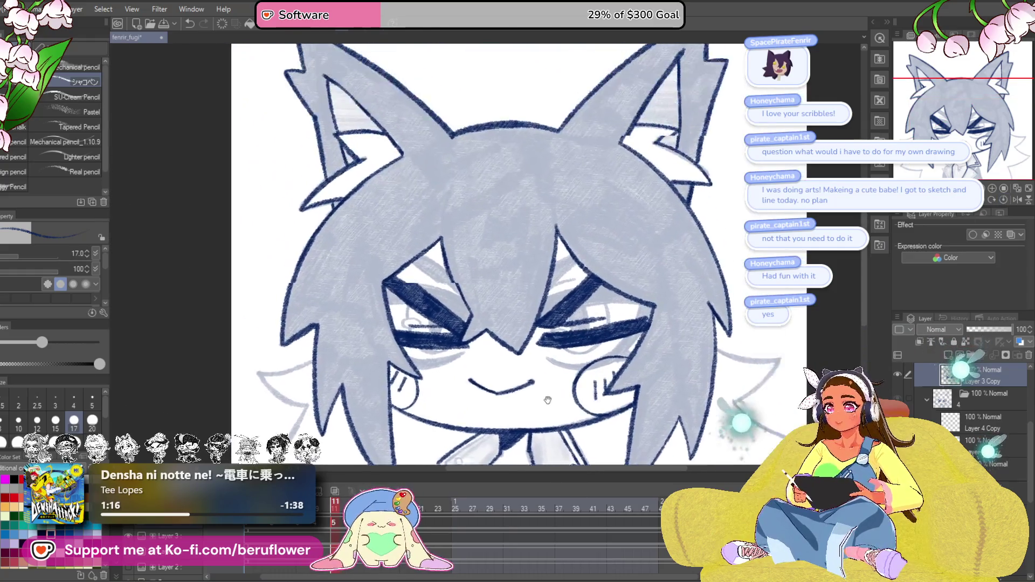
scroll(506, 301, up, 2)
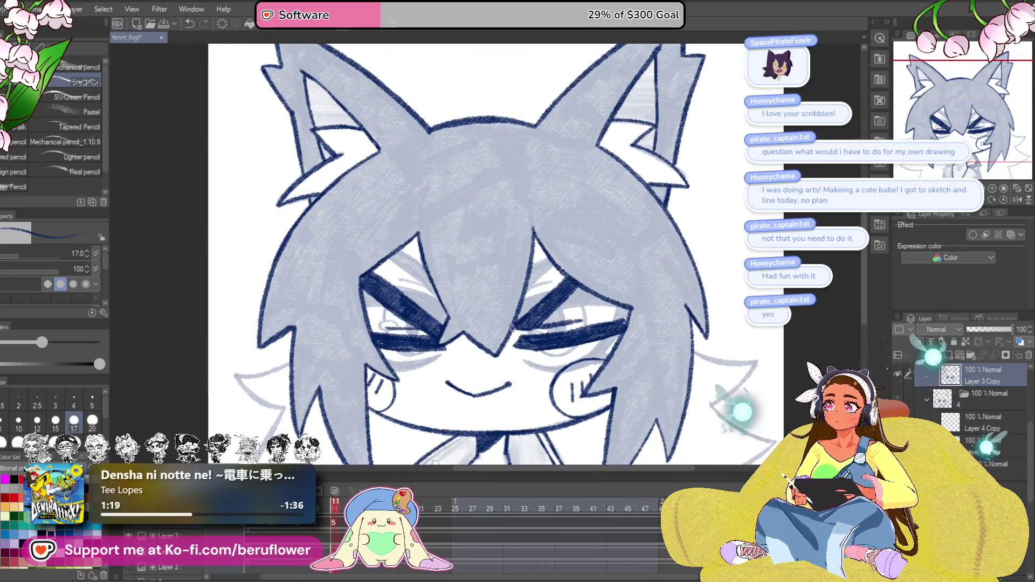
drag(514, 408, 485, 407)
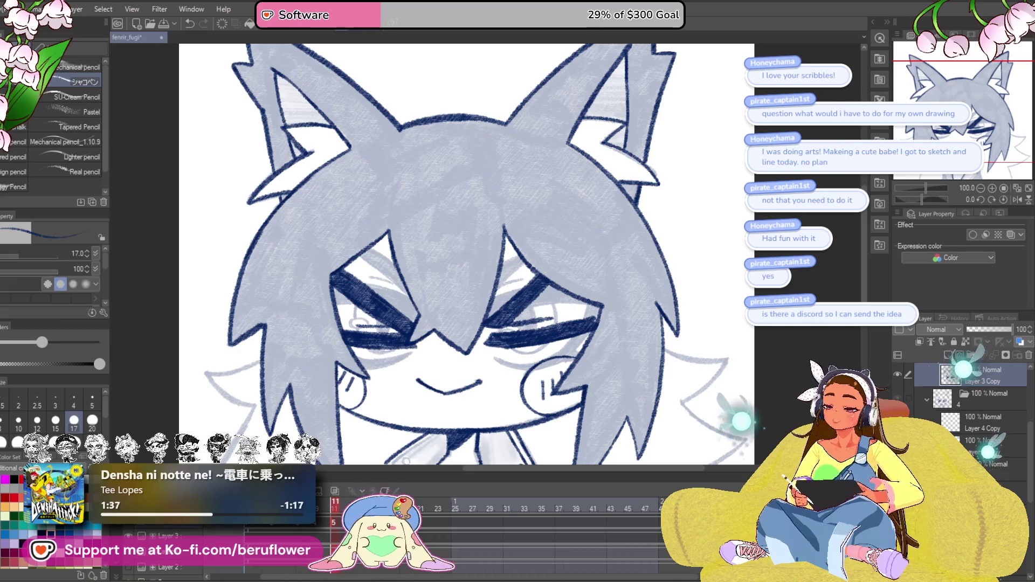
drag(502, 353, 525, 340)
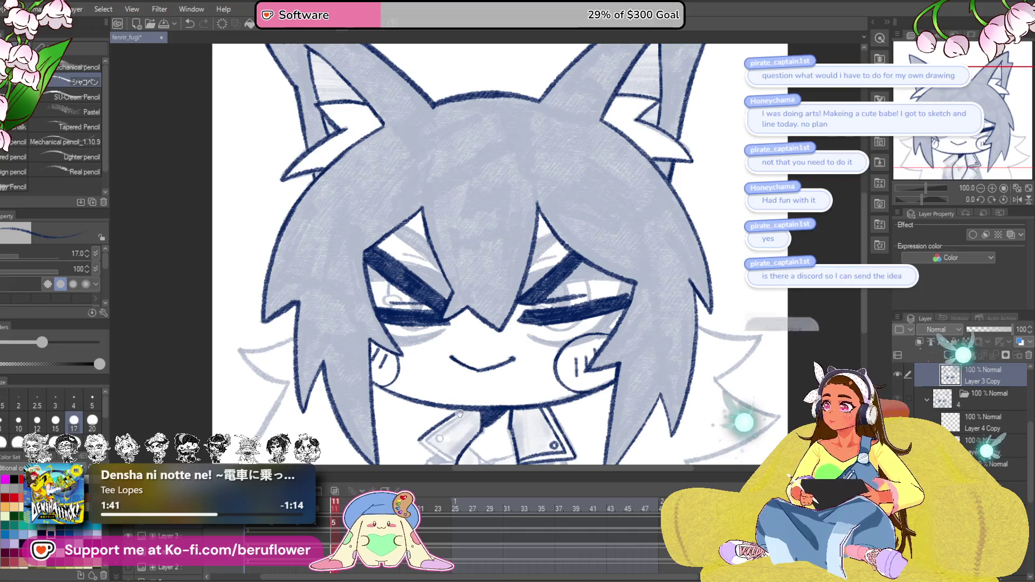
drag(377, 387, 464, 333)
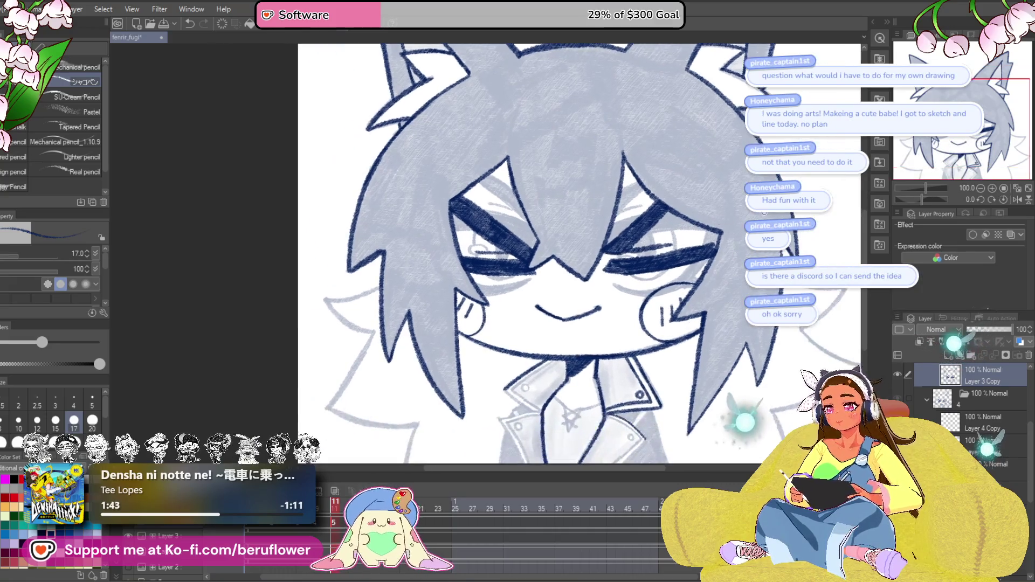
mouse_move(928, 203)
mouse_down()
mouse_move(914, 198)
mouse_move(923, 200)
mouse_up()
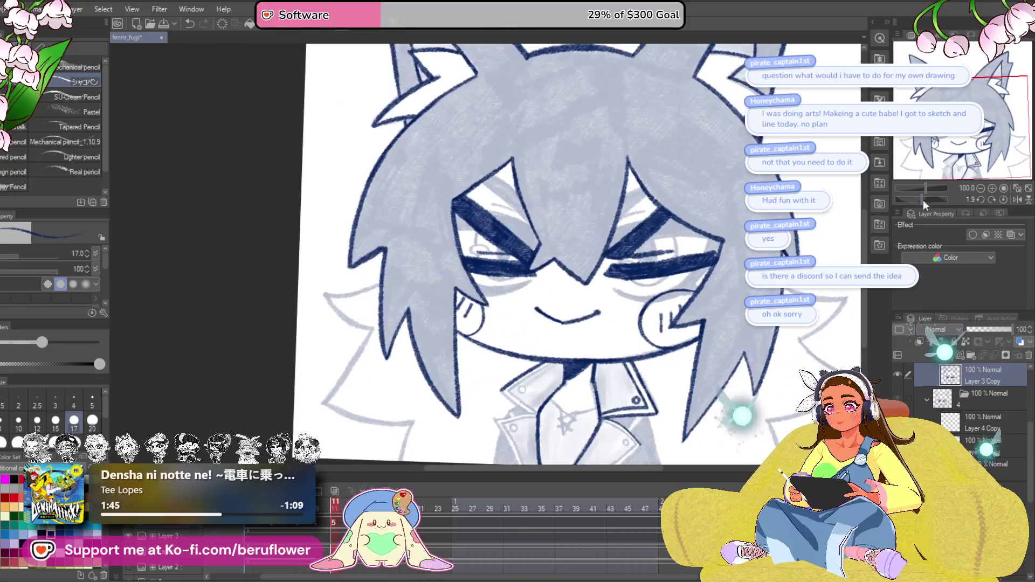
scroll(473, 327, up, 5)
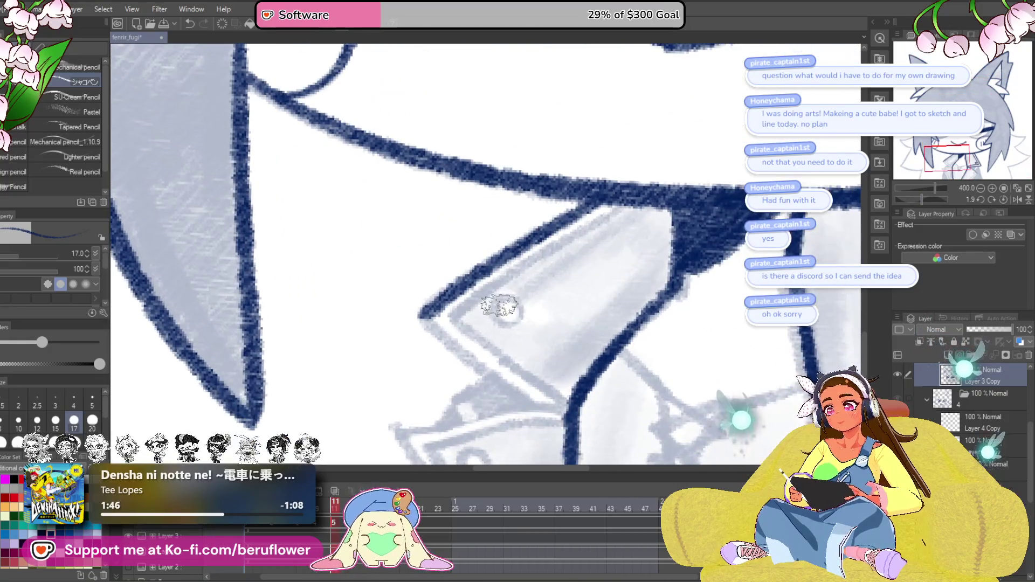
Finish the small collar button circle and redraw the inner collar line.
drag(521, 318, 534, 298)
mouse_move(655, 186)
mouse_down()
mouse_move(520, 254)
mouse_move(466, 312)
mouse_move(409, 293)
mouse_up()
drag(539, 364, 527, 357)
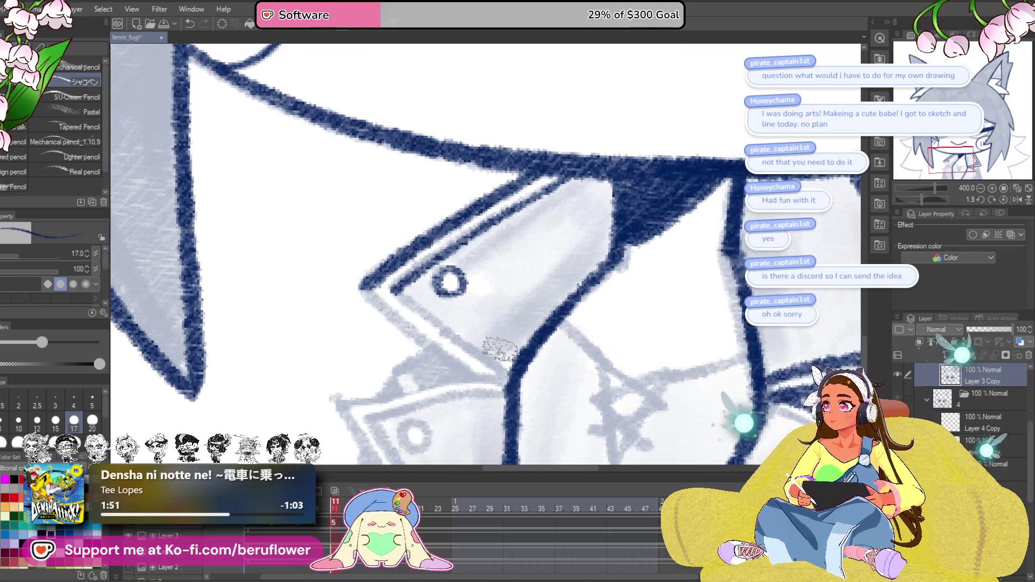
mouse_move(475, 332)
mouse_down()
mouse_move(436, 325)
mouse_move(460, 354)
mouse_up()
key(ctrl+z)
mouse_move(345, 276)
mouse_down()
mouse_move(489, 369)
mouse_move(424, 292)
mouse_move(377, 270)
mouse_move(326, 214)
mouse_move(351, 271)
mouse_move(408, 302)
mouse_up()
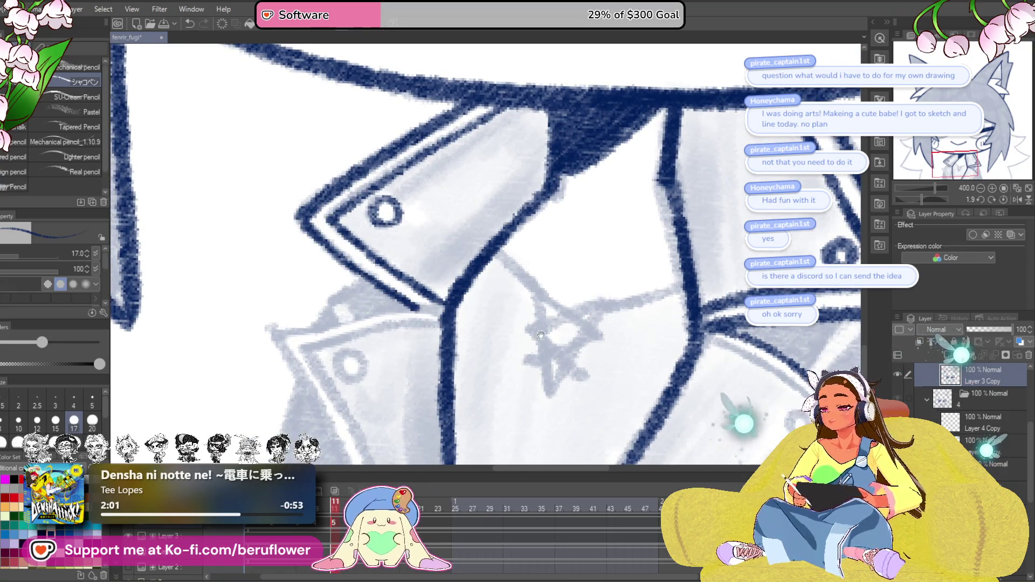
Draw two parallel lines on the collar edge and a small button.
mouse_move(923, 200)
mouse_down()
mouse_move(926, 208)
mouse_move(911, 200)
mouse_up()
mouse_move(572, 293)
mouse_down()
mouse_move(474, 342)
mouse_move(486, 343)
mouse_up()
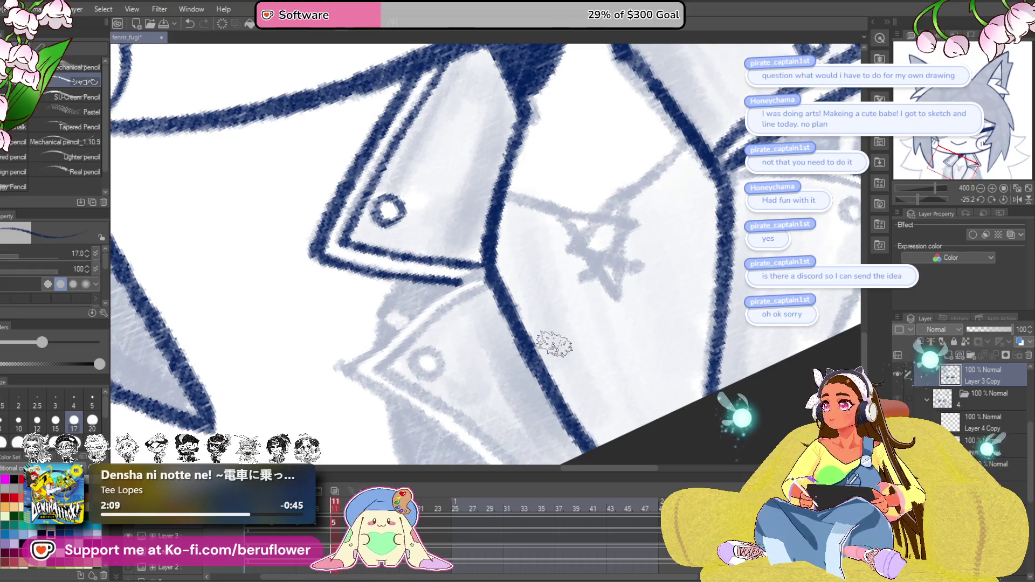
mouse_move(524, 365)
mouse_down()
mouse_move(547, 332)
mouse_move(530, 360)
mouse_up()
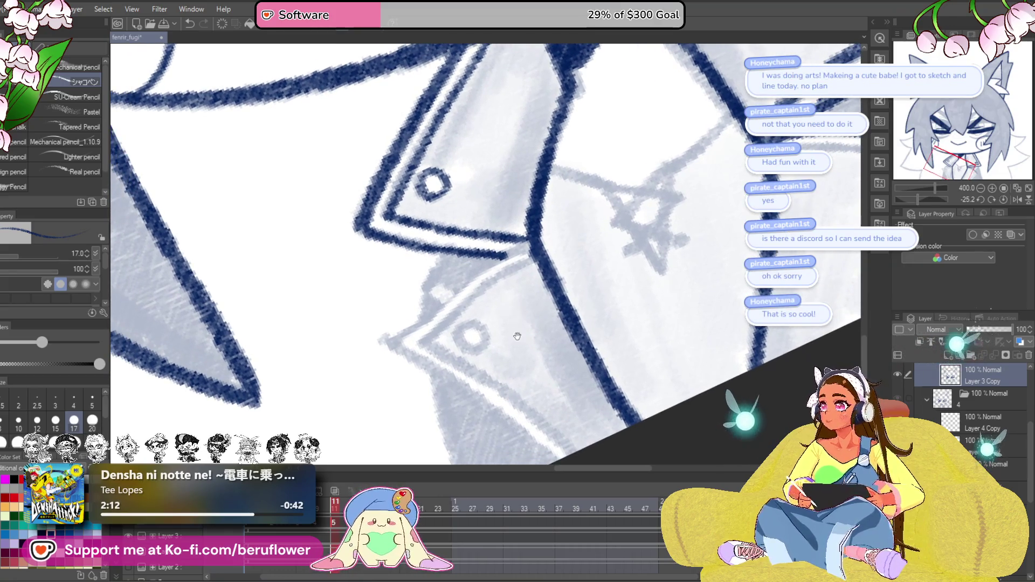
scroll(497, 350, up, 4)
mouse_move(604, 181)
mouse_down()
mouse_move(544, 204)
mouse_move(339, 337)
mouse_up()
scroll(339, 337, down, 2)
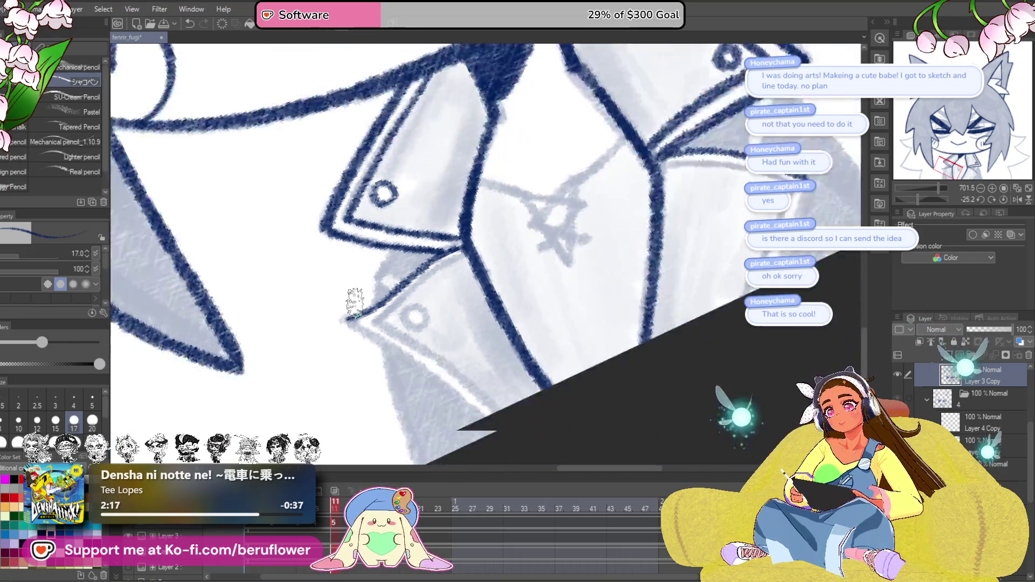
scroll(485, 269, up, 2)
mouse_move(510, 280)
mouse_down()
mouse_move(450, 232)
mouse_move(501, 272)
mouse_up()
drag(598, 174, 372, 330)
mouse_move(476, 299)
mouse_down()
mouse_move(453, 324)
mouse_move(473, 305)
mouse_up()
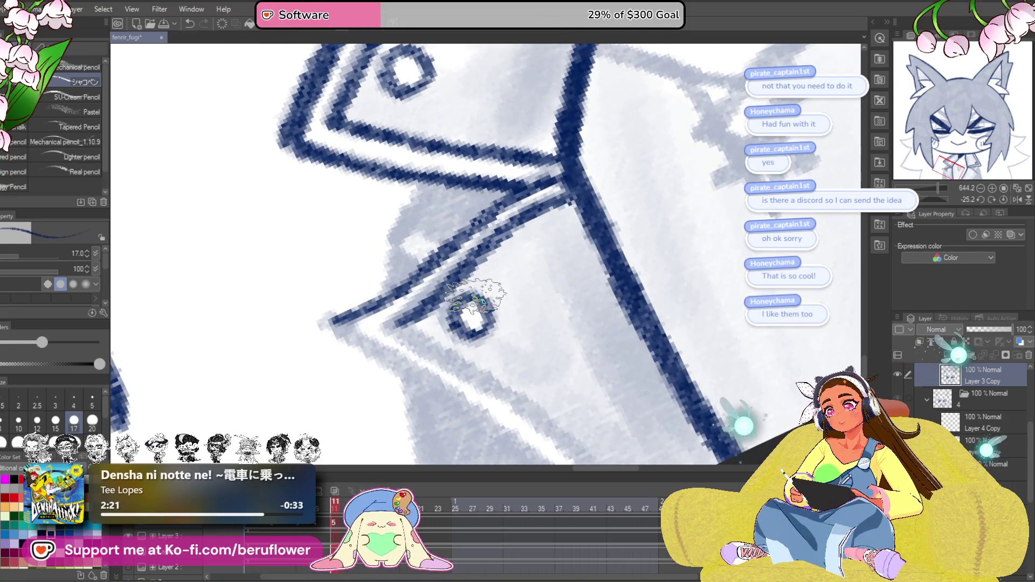
scroll(473, 305, down, 5)
Ink a line along the collar and the collar edge up from its tip.
click(999, 200)
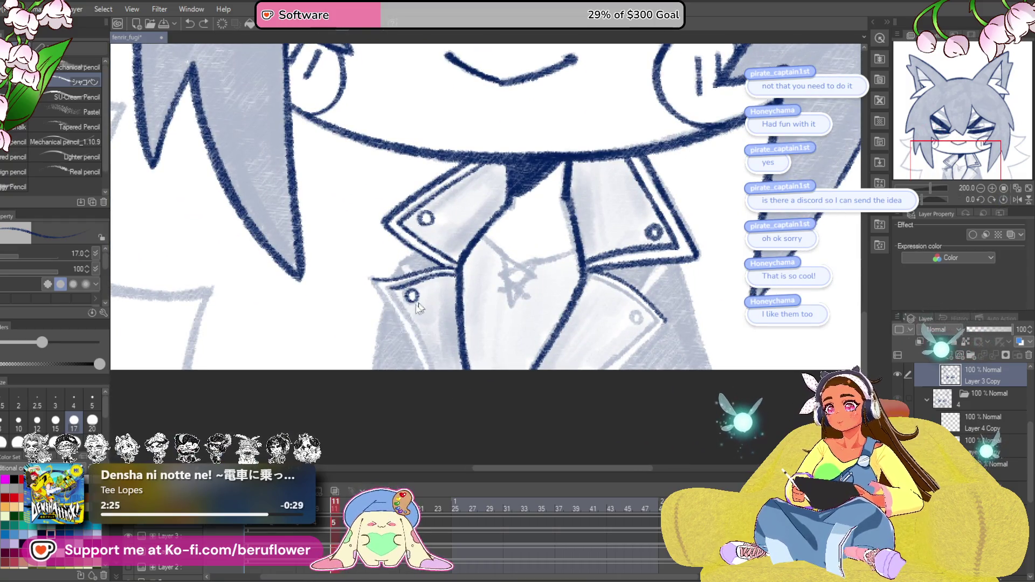
scroll(419, 308, up, 4)
drag(311, 186, 441, 363)
drag(934, 199, 908, 199)
mouse_move(540, 448)
mouse_down()
mouse_move(538, 386)
mouse_move(500, 381)
mouse_up()
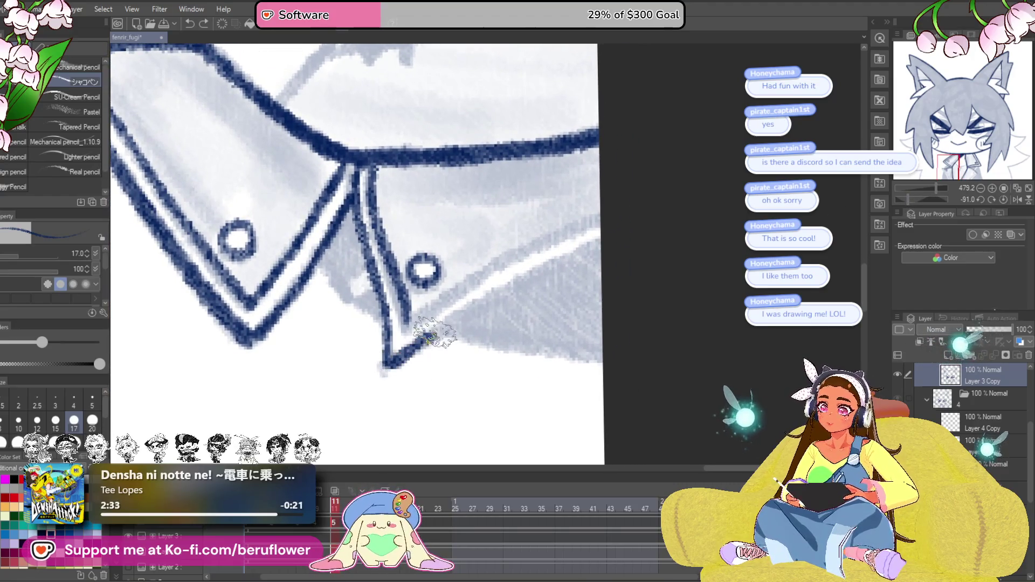
drag(430, 337, 594, 241)
drag(507, 323, 490, 342)
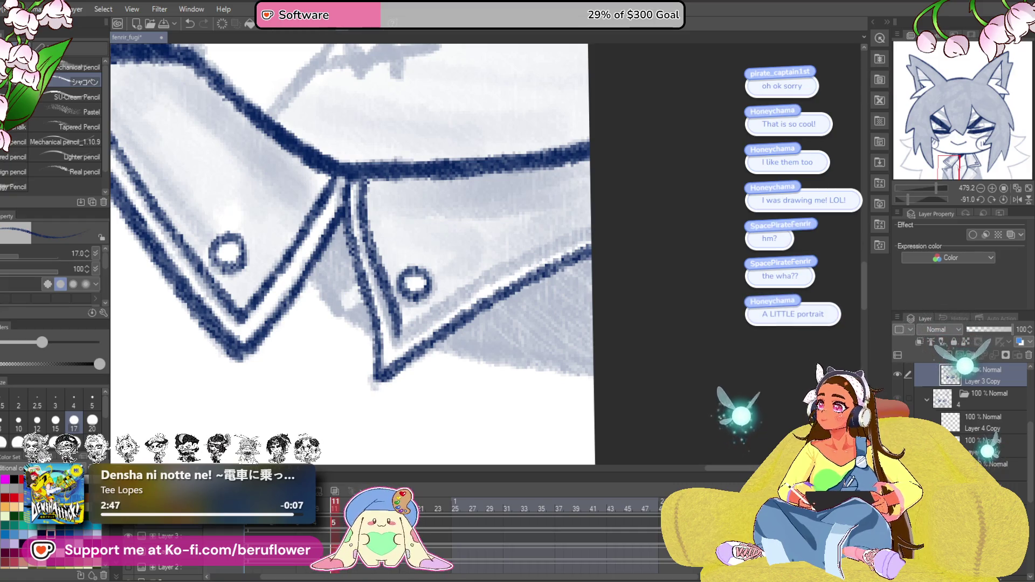
Complete the upper button circle and ink two new lapel lines across the collar.
click(999, 201)
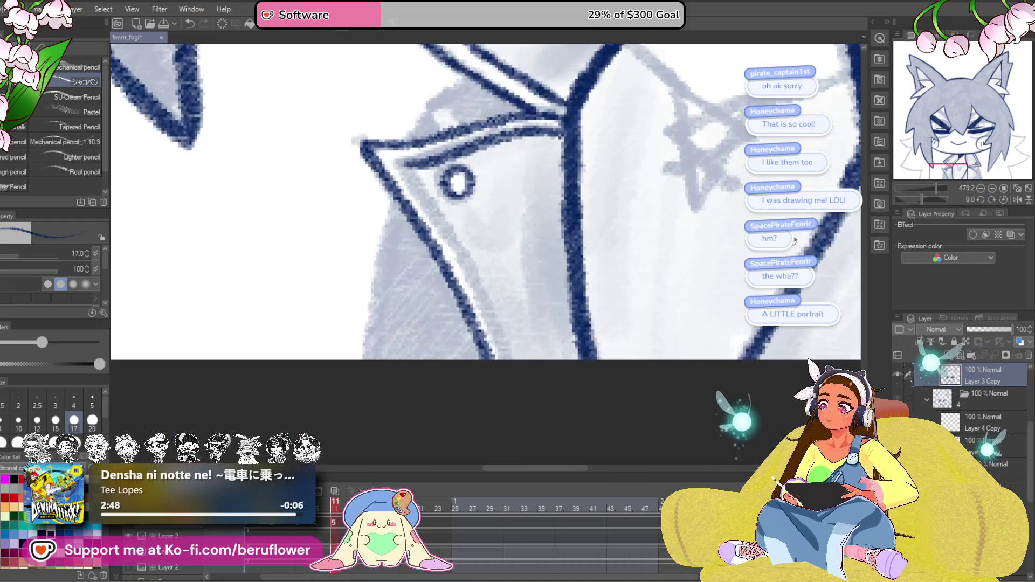
mouse_move(326, 170)
mouse_down()
mouse_move(291, 205)
mouse_move(371, 348)
mouse_up()
mouse_move(378, 281)
mouse_down()
mouse_move(406, 325)
mouse_move(397, 359)
mouse_move(425, 410)
mouse_up()
mouse_move(406, 197)
mouse_down()
mouse_move(350, 231)
mouse_move(301, 298)
mouse_up()
drag(304, 384, 304, 362)
key(ctrl+minus)
Add a lapel stroke and zoom in closely on the lapel button.
drag(318, 208, 312, 363)
key(ctrl+minus)
key(ctrl+minus)
key(ctrl+minus)
key(ctrl+plus)
key(ctrl+plus)
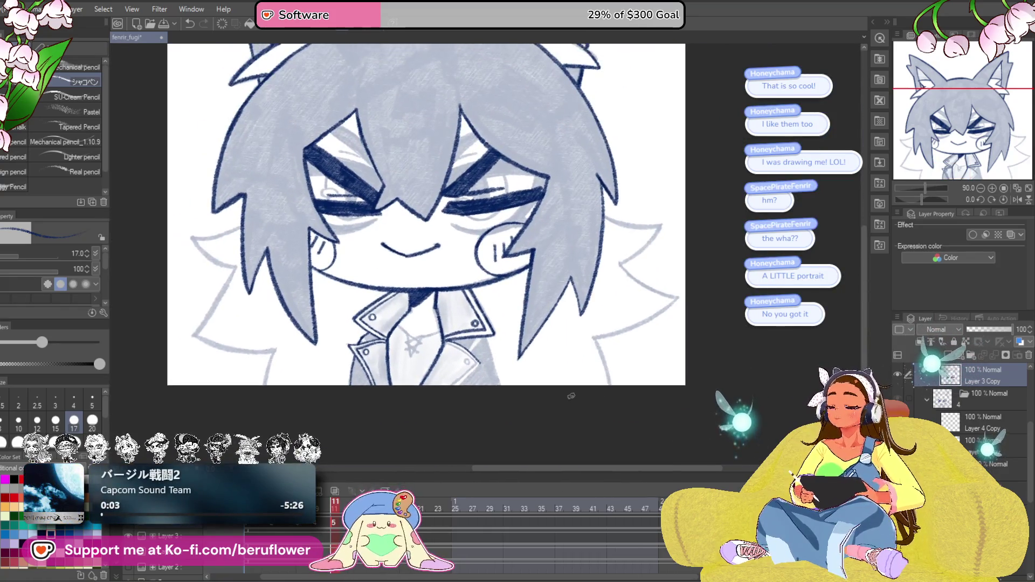
key(ctrl+plus)
key(ctrl+plus)
key(ctrl+plus)
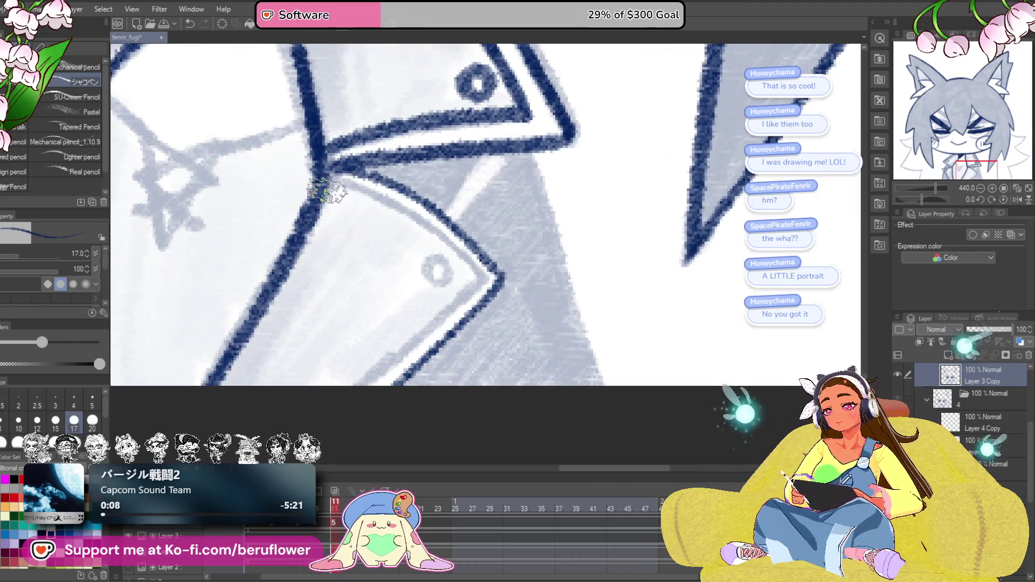
Ink a small loop on the button and a line along the grey tone's edge.
mouse_move(464, 265)
mouse_down()
mouse_move(482, 232)
mouse_move(486, 239)
mouse_up()
mouse_move(577, 129)
mouse_down()
mouse_move(458, 192)
mouse_move(524, 416)
mouse_up()
mouse_move(380, 251)
mouse_down()
mouse_move(483, 300)
mouse_move(507, 329)
mouse_up()
mouse_move(506, 330)
mouse_down()
mouse_move(559, 264)
mouse_move(559, 190)
mouse_move(558, 264)
mouse_move(593, 328)
mouse_move(596, 431)
mouse_up()
scroll(558, 264, down, 5)
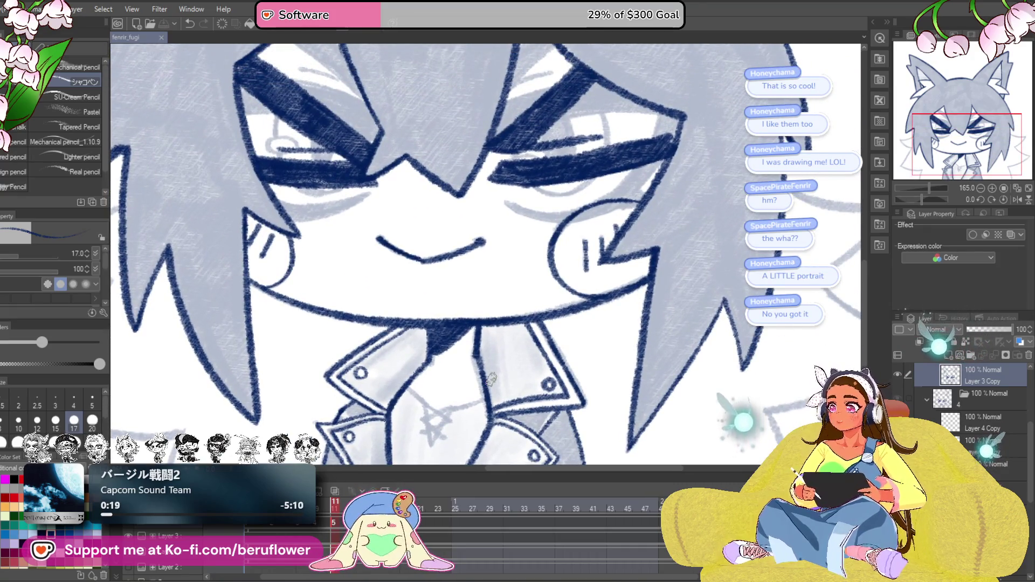
scroll(468, 337, down, 3)
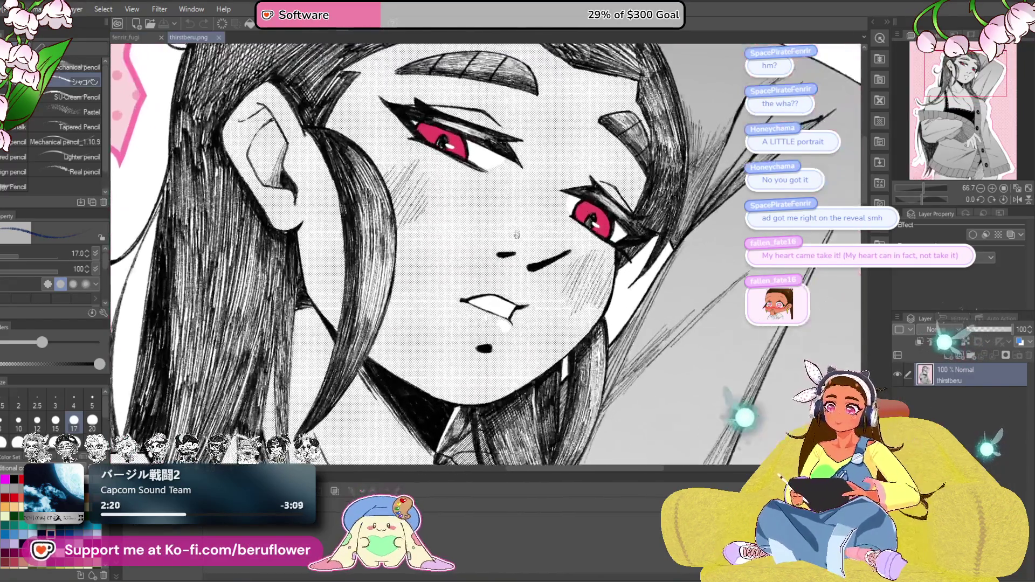
Zoom and pan through the thirstberu.png portrait down to its lower part.
scroll(518, 235, down, 1)
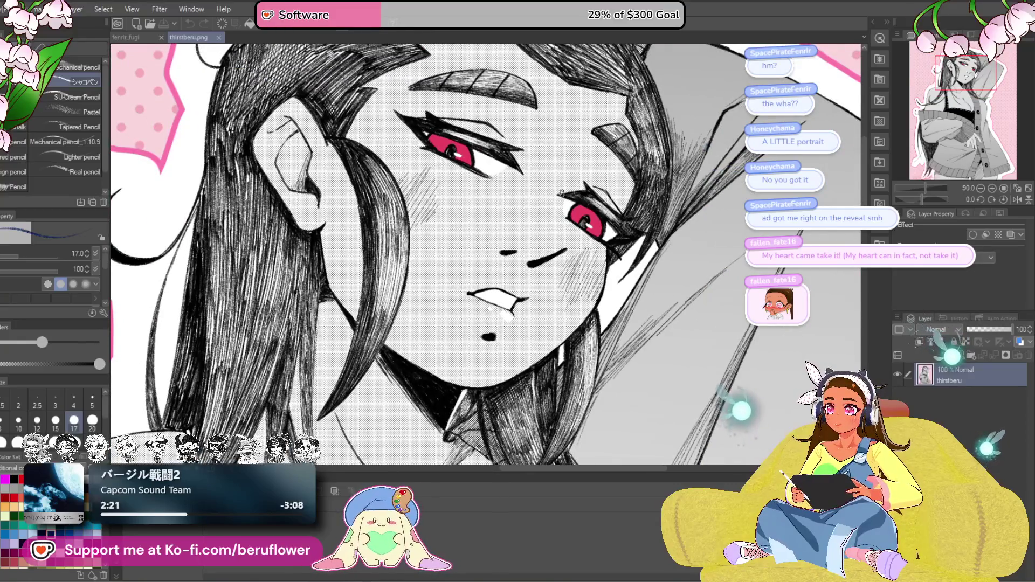
scroll(561, 192, down, 1)
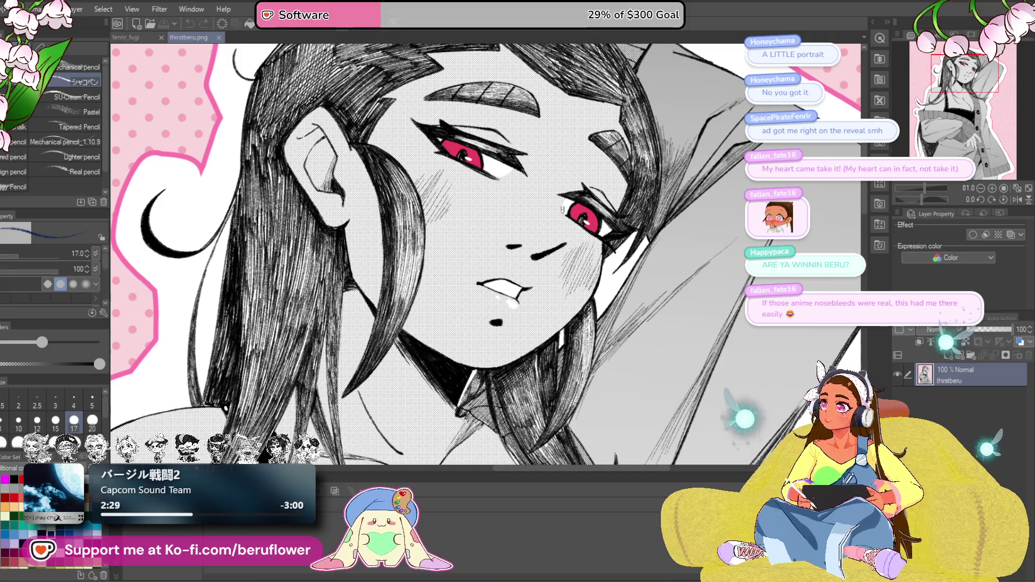
scroll(563, 210, down, 1)
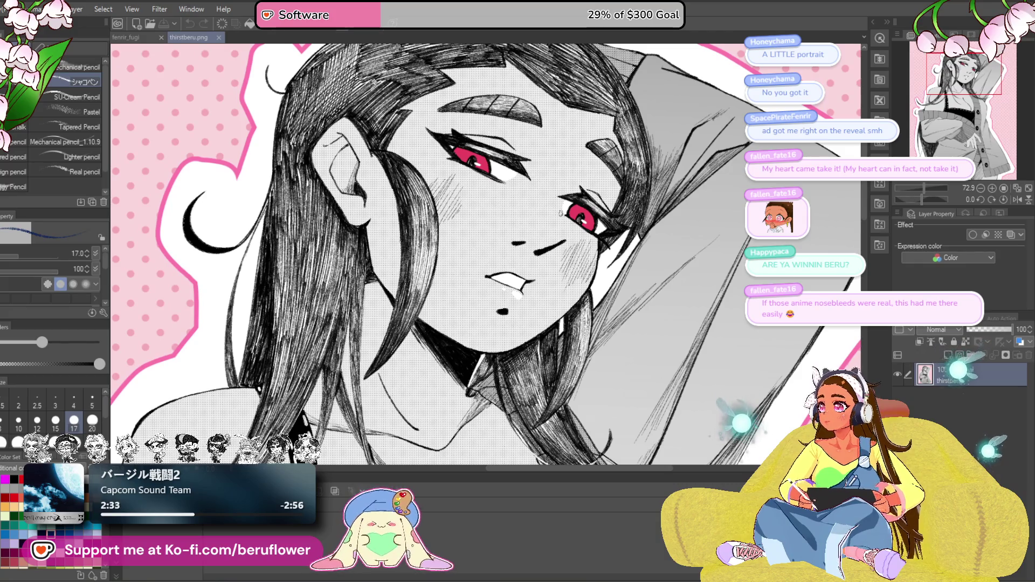
scroll(561, 212, down, 1)
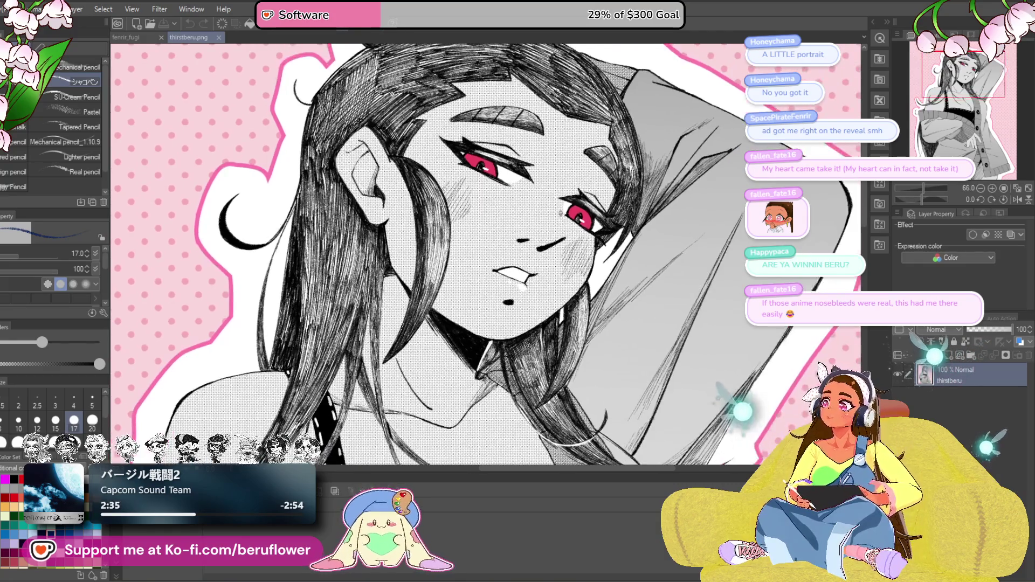
scroll(560, 214, down, 5)
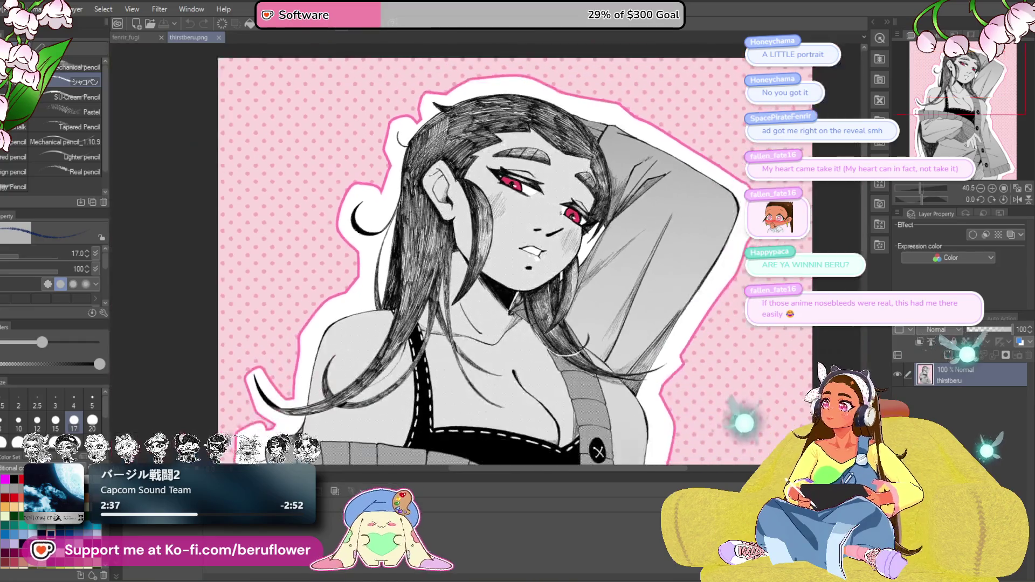
scroll(593, 236, down, 4)
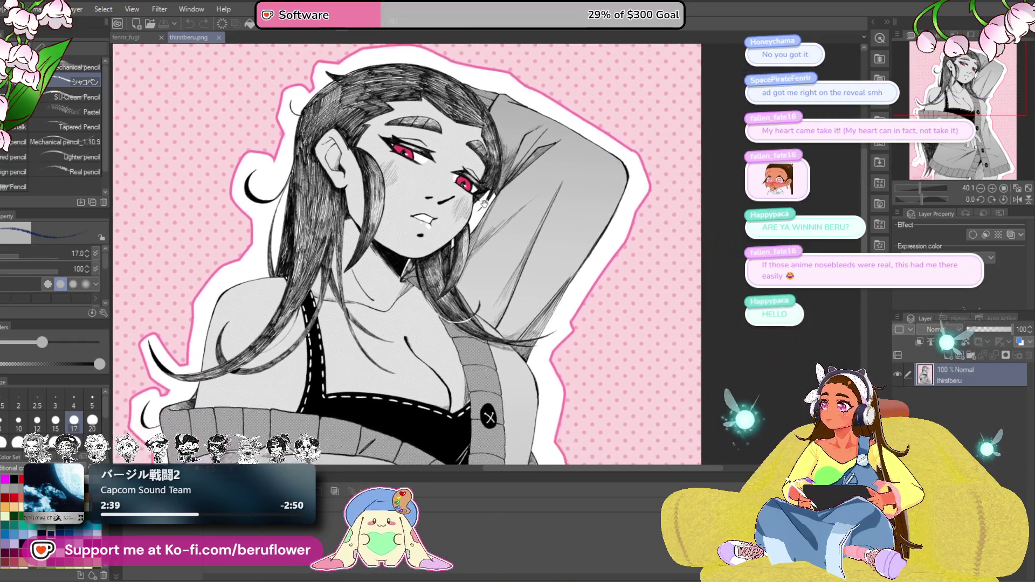
mouse_move(491, 205)
mouse_down()
mouse_move(548, 204)
mouse_move(526, 164)
mouse_move(507, 164)
mouse_move(546, 174)
mouse_move(536, 166)
mouse_move(555, 188)
mouse_up()
scroll(536, 167, down, 1)
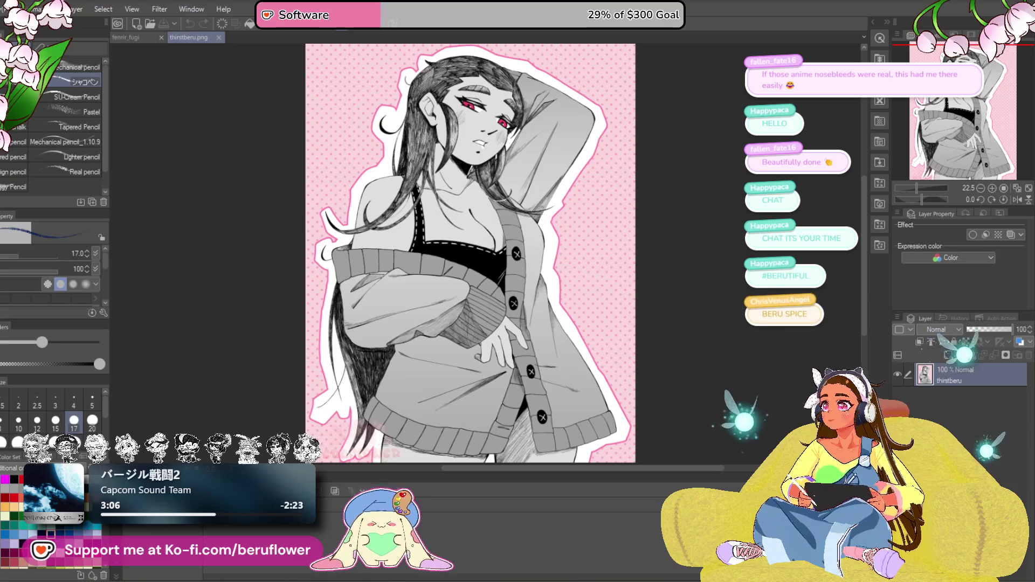
scroll(608, 232, up, 2)
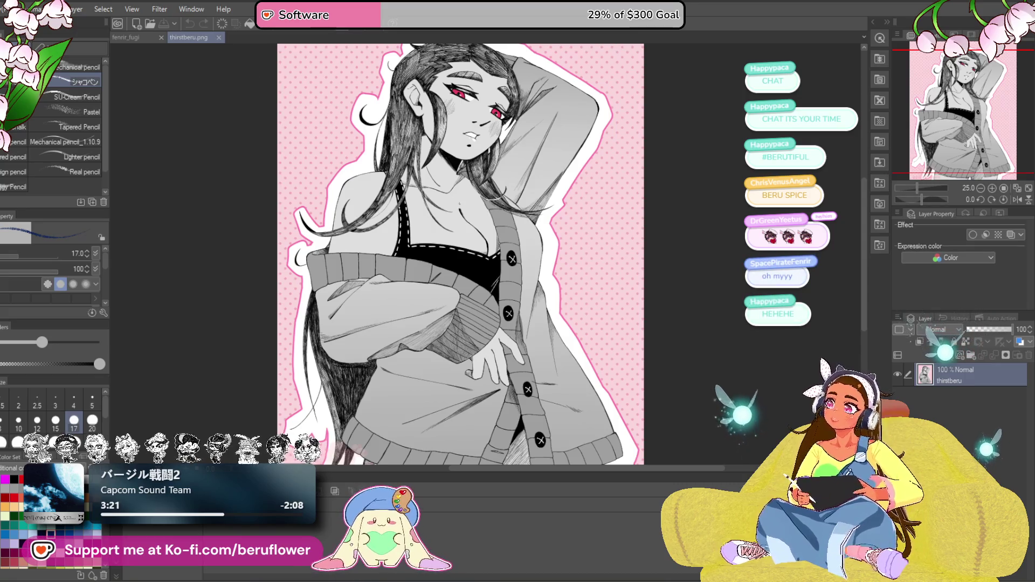
scroll(459, 201, down, 1)
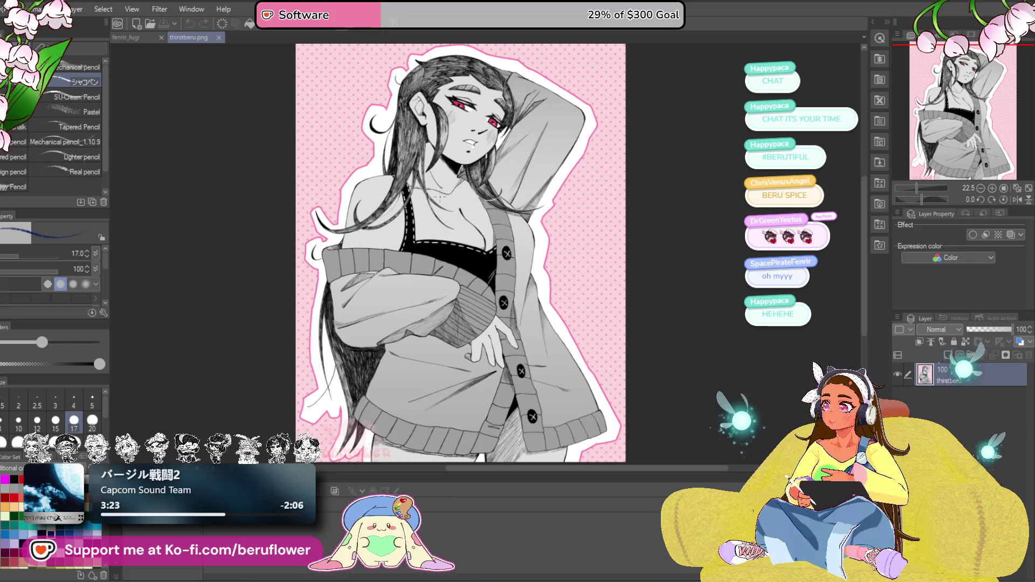
mouse_move(456, 181)
mouse_down()
mouse_move(438, 178)
mouse_move(475, 194)
mouse_up()
Zoom back in on the portrait's face, then close the thirstberu.png document.
scroll(469, 143, up, 1)
scroll(461, 142, up, 3)
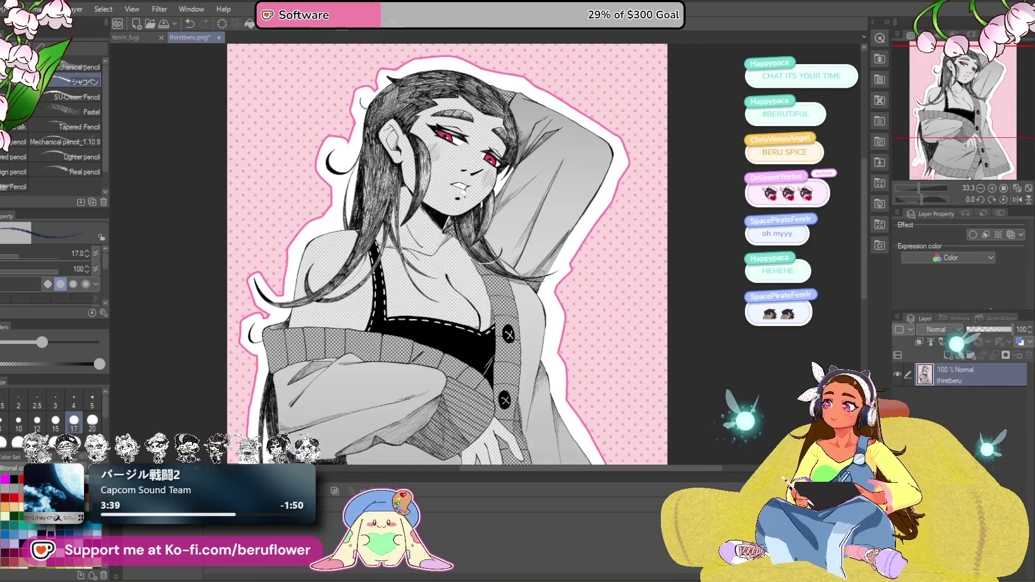
scroll(433, 201, down, 1)
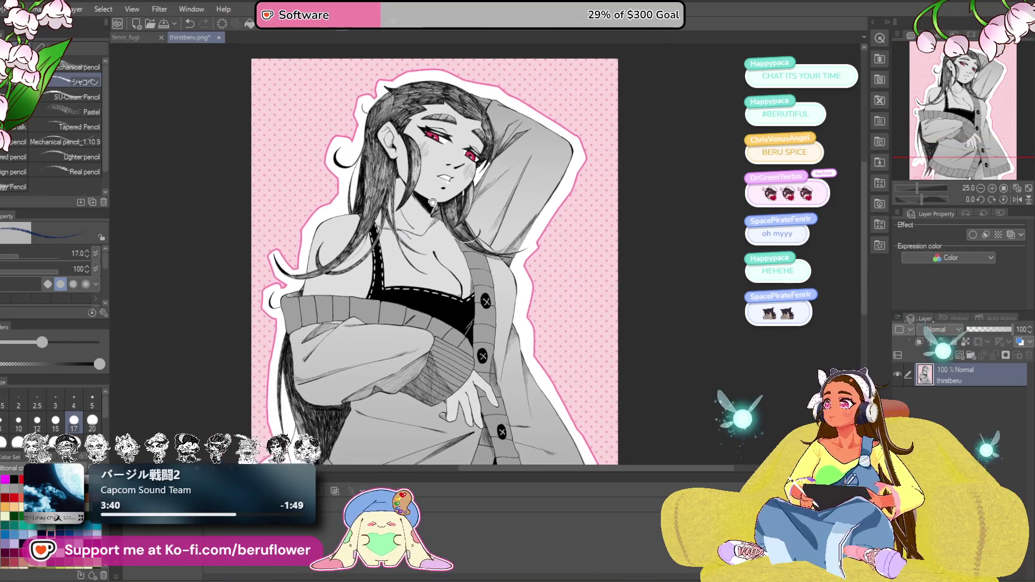
scroll(433, 202, up, 4)
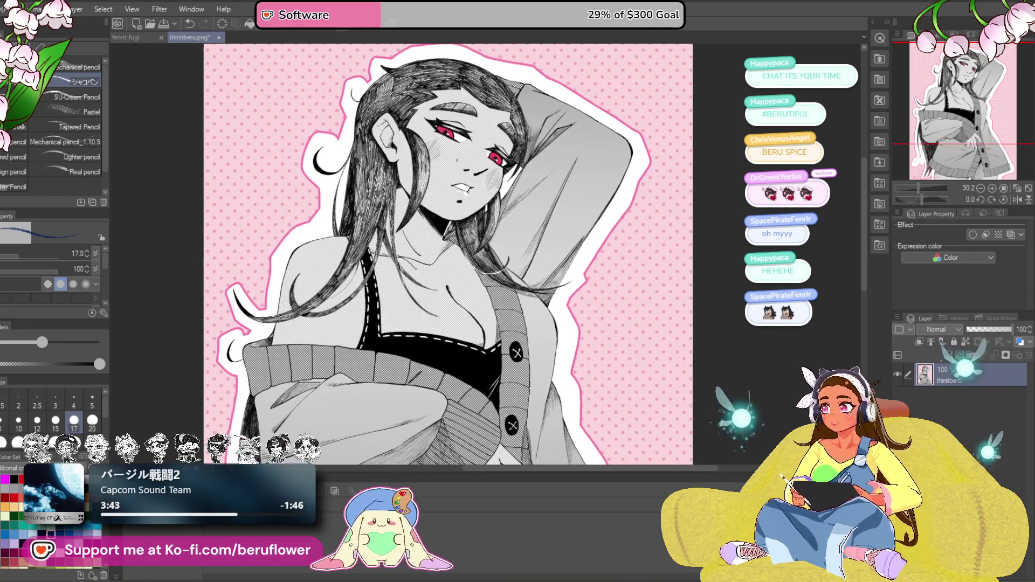
scroll(458, 190, up, 3)
mouse_move(426, 209)
mouse_down()
mouse_move(421, 195)
mouse_move(374, 226)
mouse_move(408, 190)
mouse_up()
scroll(374, 226, down, 2)
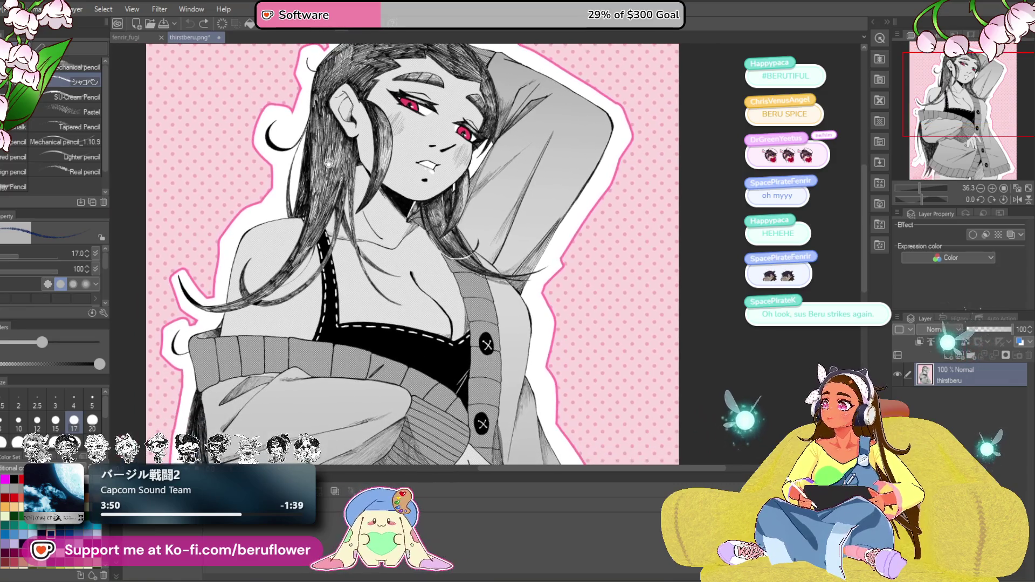
click(219, 37)
Close thirstberu.png with Do Not Save and center the star necklace in view.
click(496, 214)
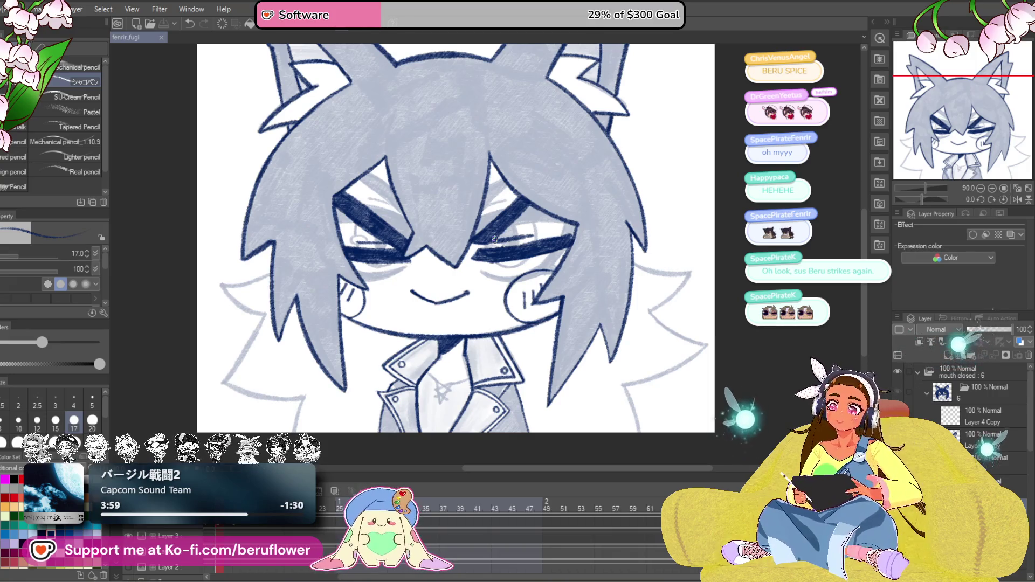
scroll(645, 244, down, 2)
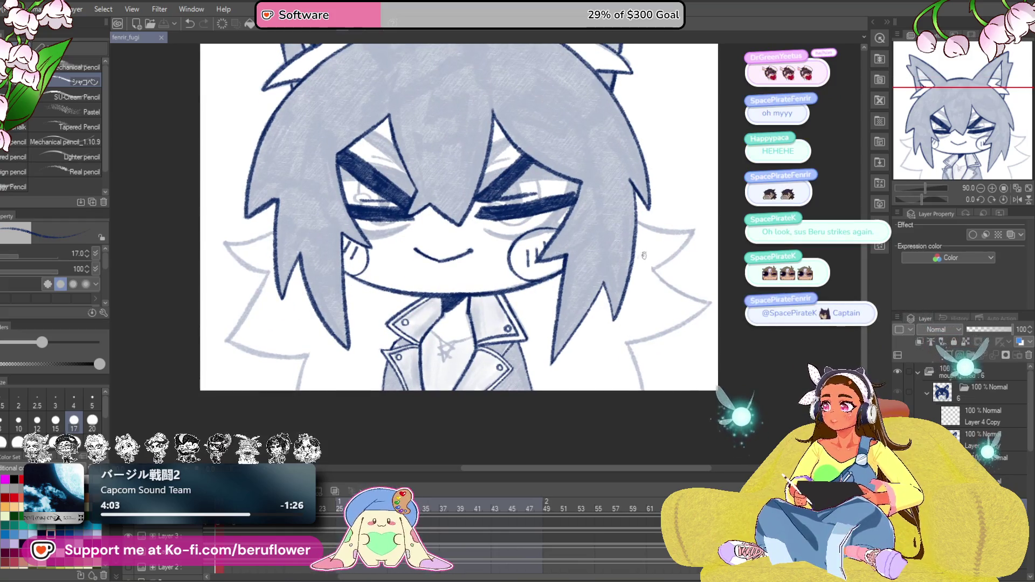
scroll(381, 305, up, 5)
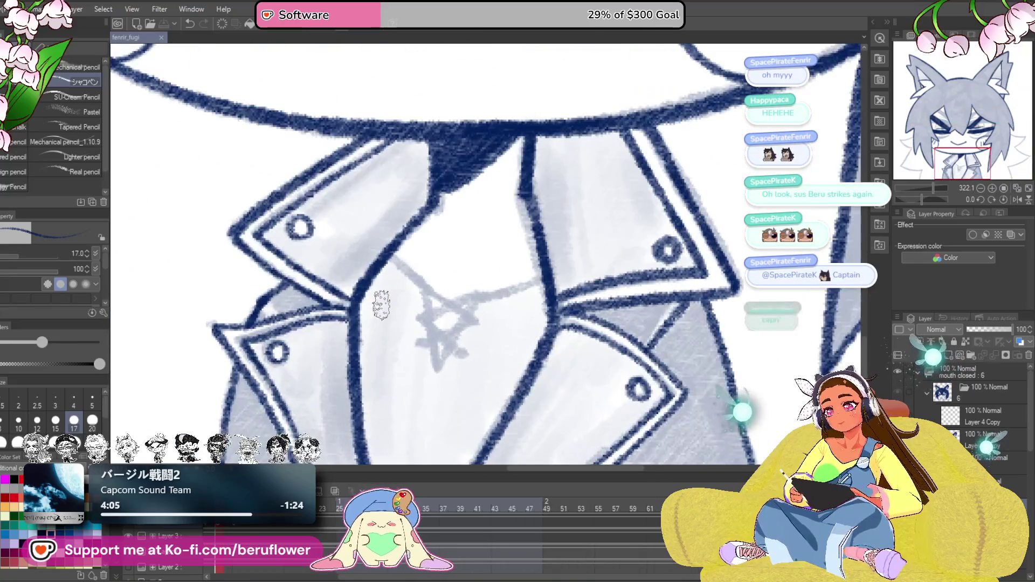
drag(381, 305, 408, 317)
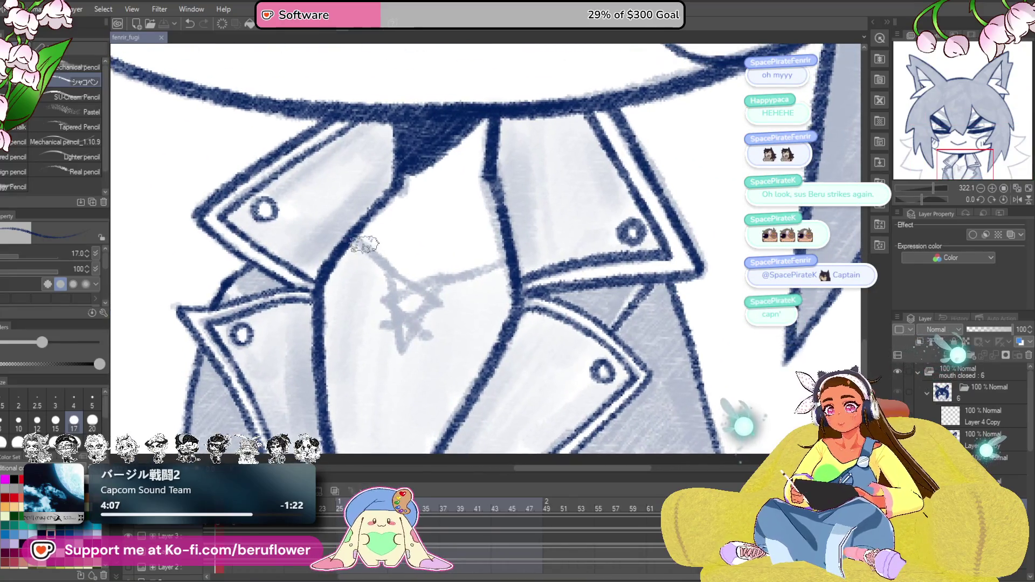
scroll(419, 294, up, 3)
mouse_move(418, 295)
mouse_down()
mouse_move(423, 346)
mouse_move(423, 224)
mouse_up()
Ink the star pendant's left stroke, top edge and right stroke in dark blue.
drag(436, 273, 438, 289)
mouse_move(377, 156)
mouse_down()
mouse_move(394, 175)
mouse_move(382, 203)
mouse_move(388, 286)
mouse_move(494, 313)
mouse_up()
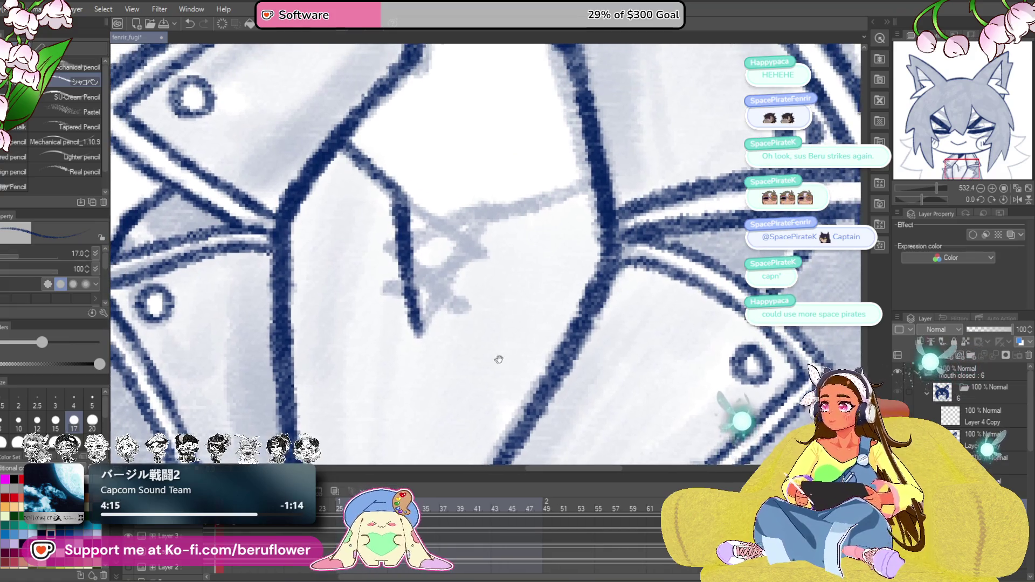
drag(497, 358, 513, 353)
mouse_move(593, 198)
mouse_down()
mouse_move(588, 227)
mouse_move(596, 224)
mouse_up()
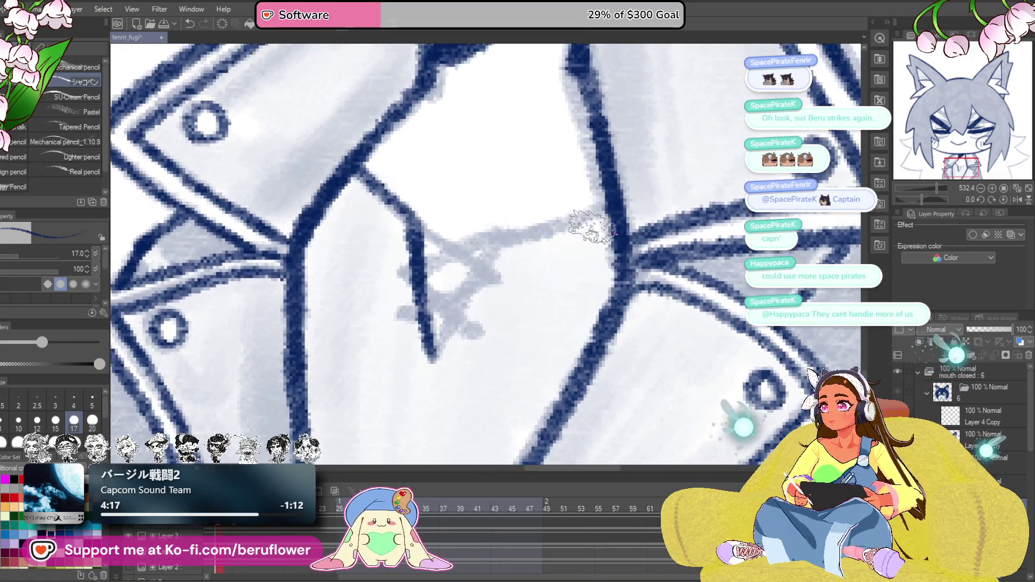
drag(576, 265, 568, 284)
mouse_move(603, 217)
mouse_down()
mouse_move(480, 238)
mouse_move(450, 324)
mouse_up()
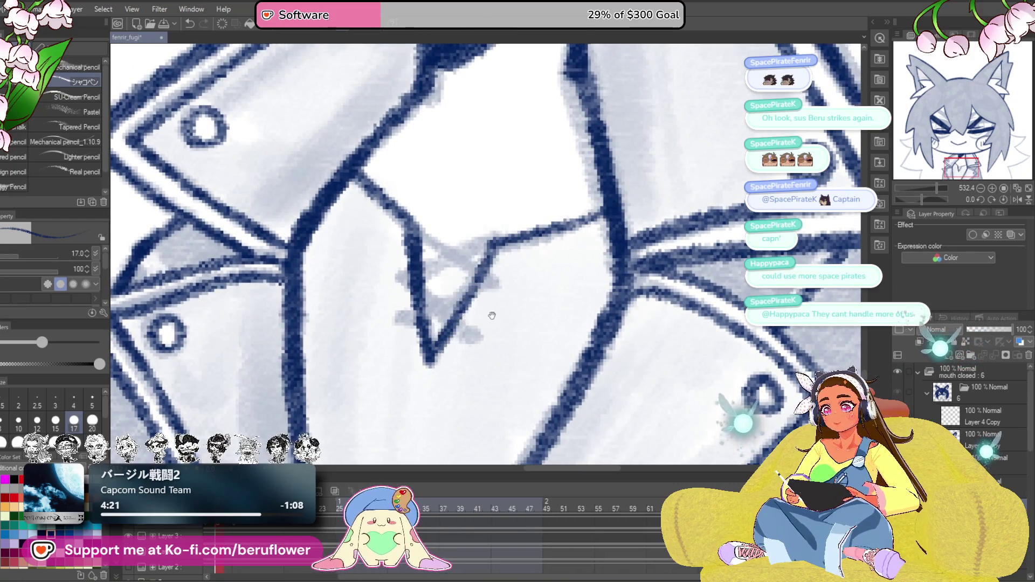
scroll(451, 323, down, 4)
scroll(440, 310, up, 4)
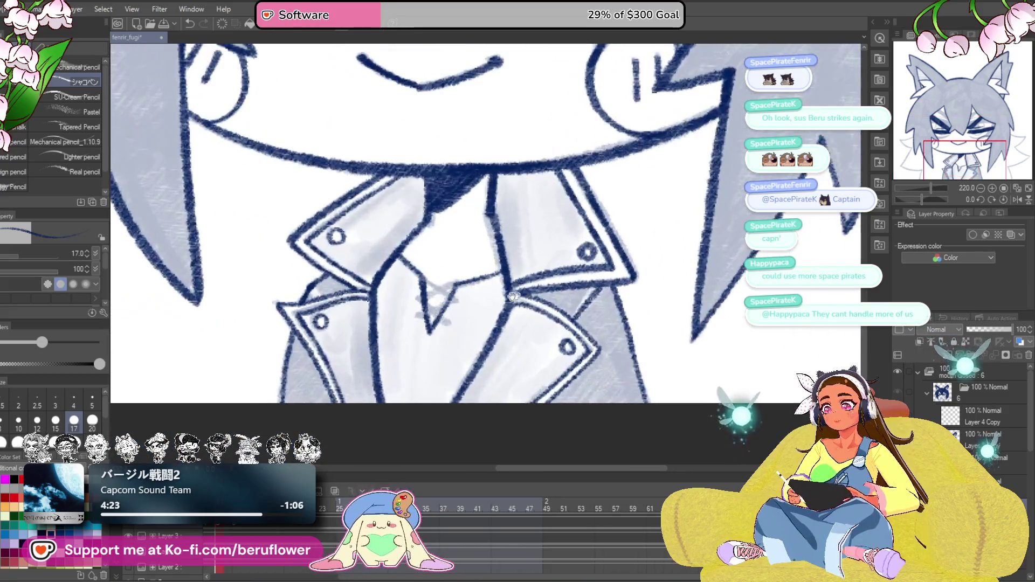
scroll(437, 263, up, 2)
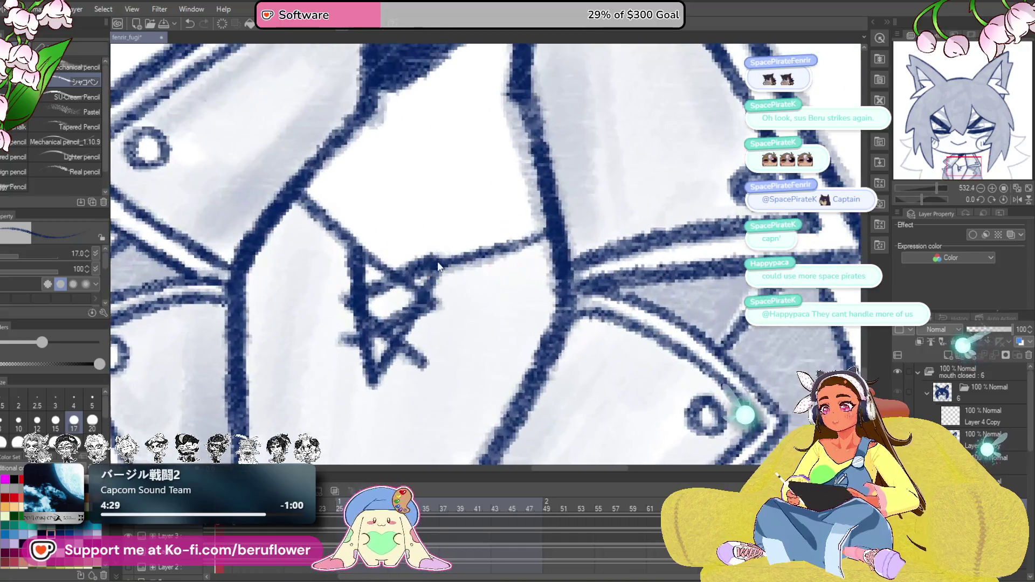
scroll(423, 265, down, 3)
scroll(423, 265, down, 5)
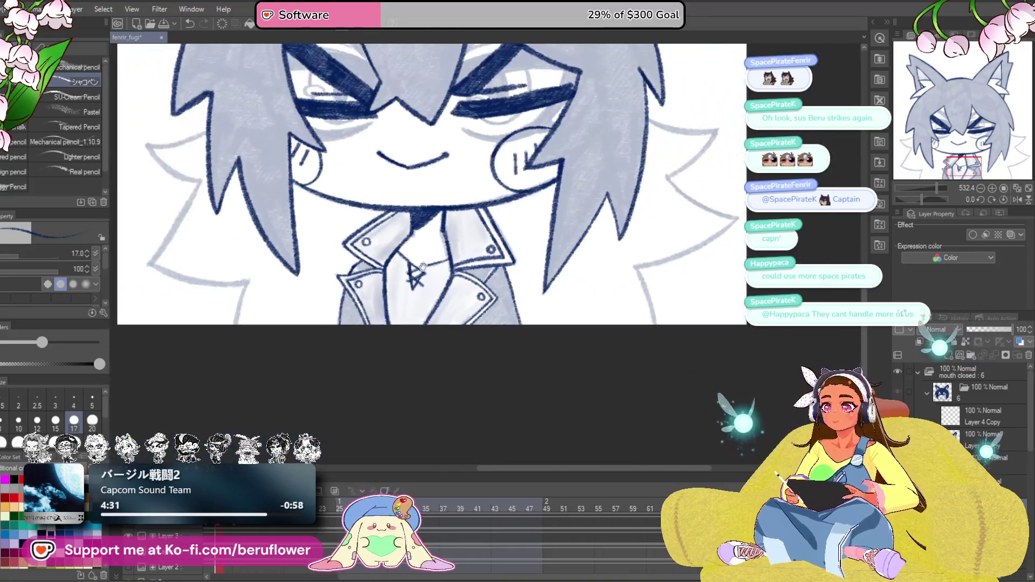
scroll(397, 363, up, 3)
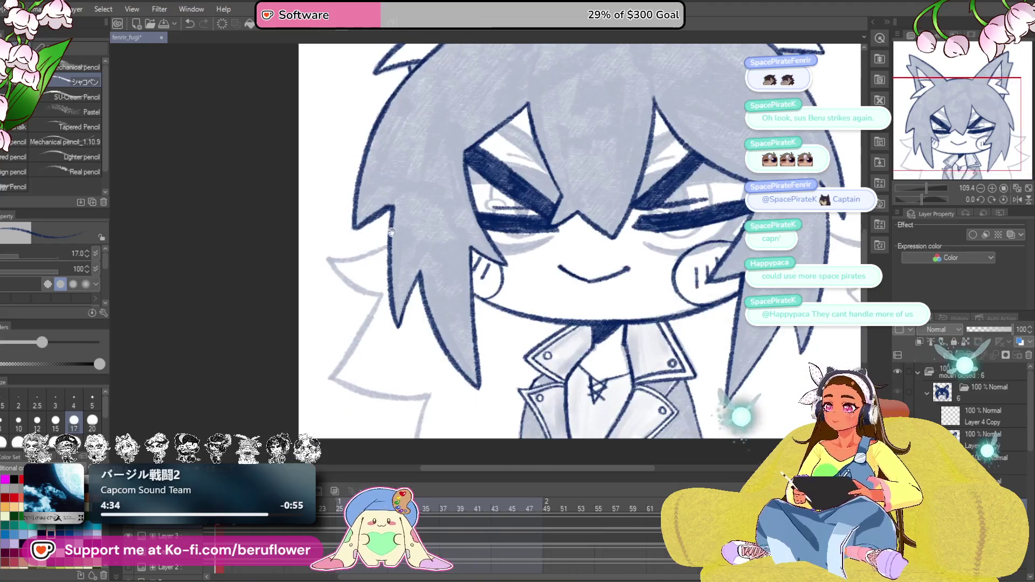
mouse_move(915, 199)
mouse_down()
mouse_move(948, 200)
mouse_move(938, 197)
mouse_up()
Ink the hair spike edge in dark blue up toward its peak.
scroll(462, 273, up, 4)
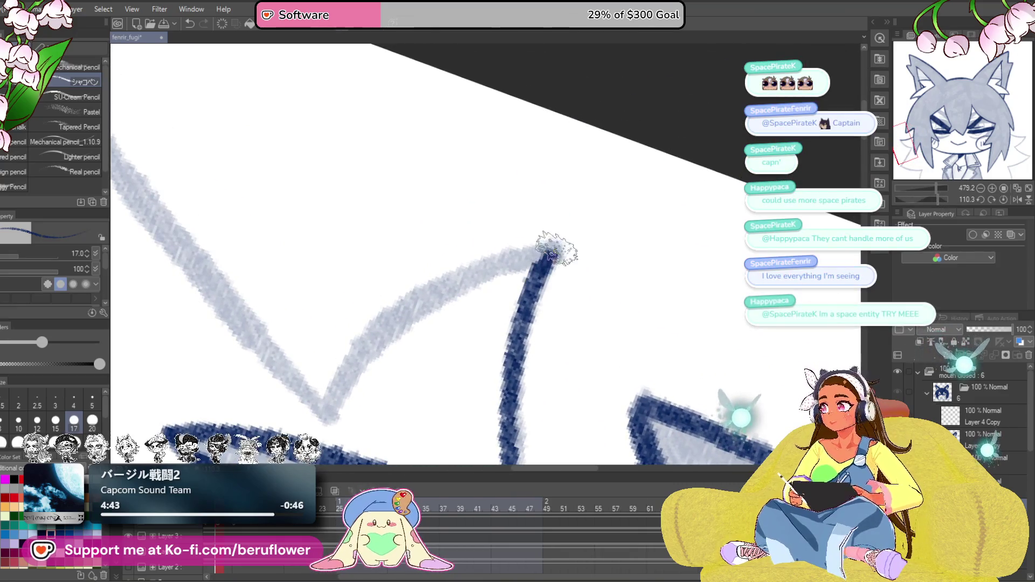
scroll(547, 242, down, 3)
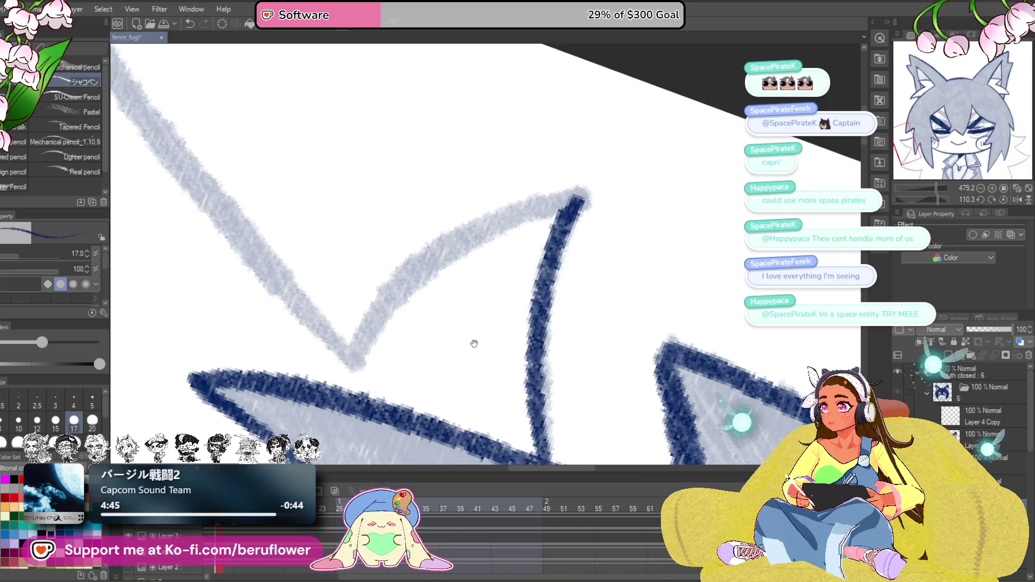
drag(479, 336, 472, 338)
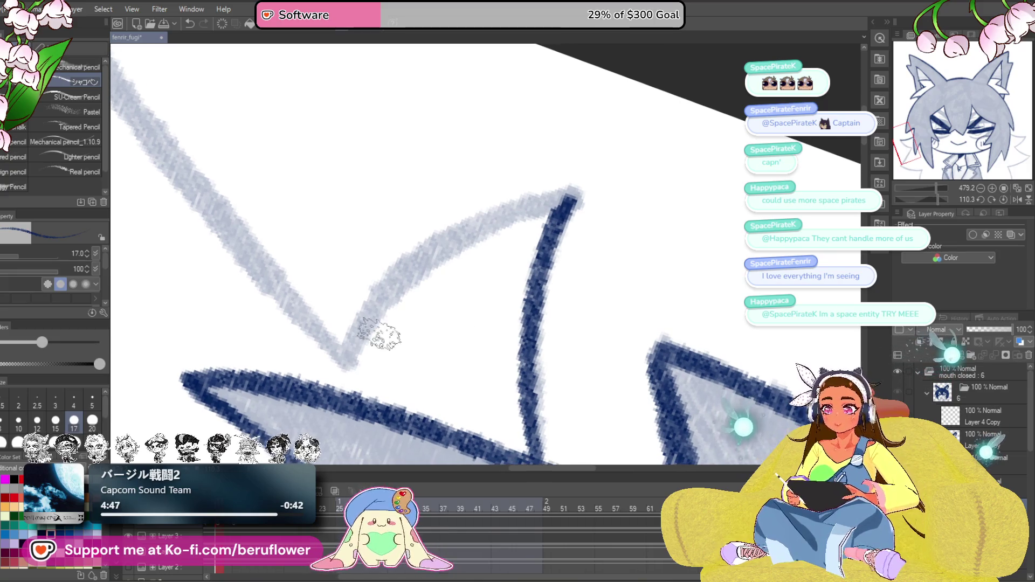
mouse_move(346, 345)
mouse_down()
mouse_move(487, 227)
mouse_move(576, 190)
mouse_up()
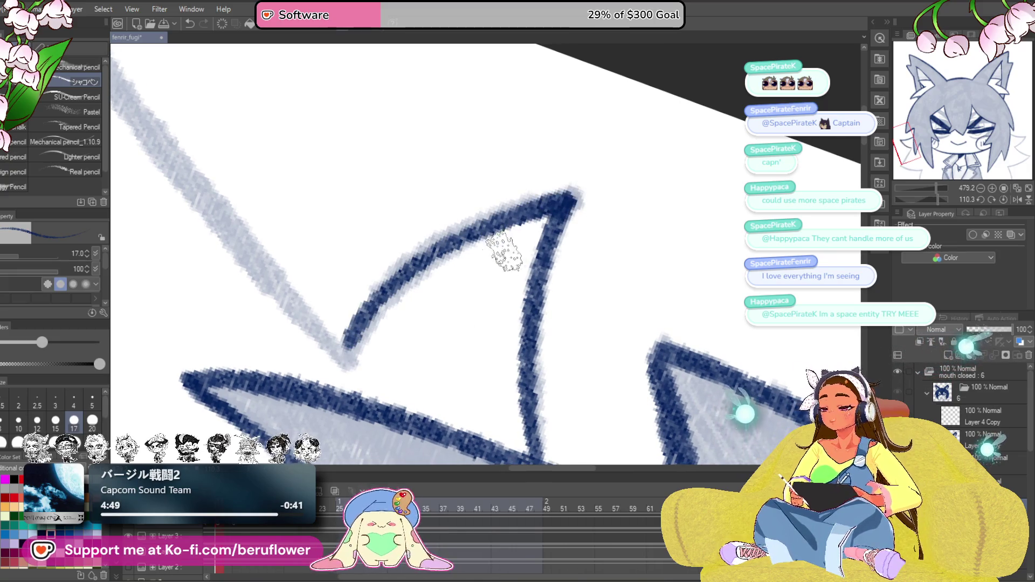
scroll(490, 358, down, 3)
scroll(848, 176, right, 3)
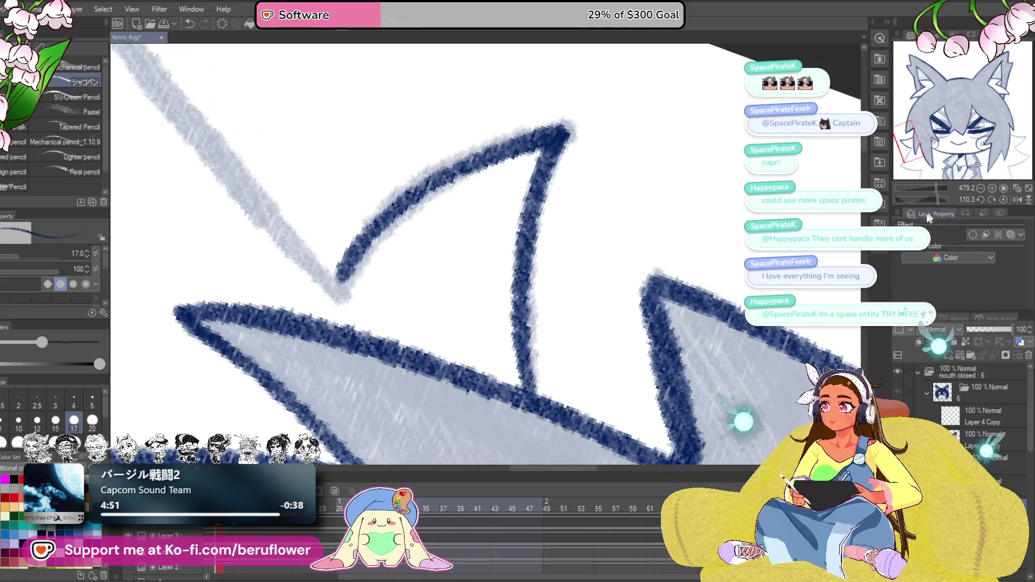
Redo the ink stroke over the grey guide line and ink the collar line to its corner.
drag(950, 201, 925, 195)
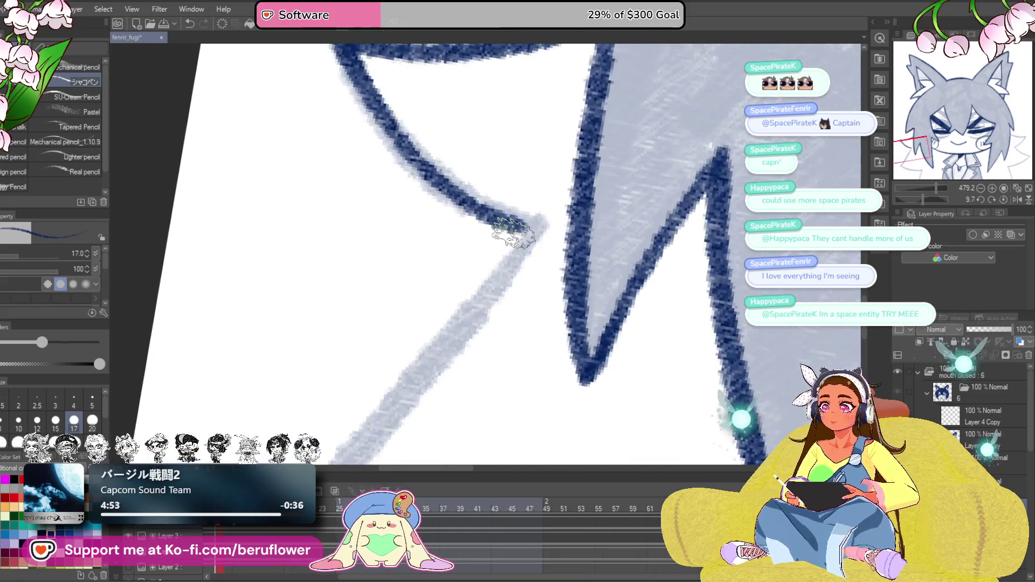
mouse_move(540, 225)
mouse_down()
mouse_move(494, 78)
mouse_move(485, 111)
mouse_move(242, 351)
mouse_up()
key(ctrl+z)
mouse_move(563, 105)
mouse_down()
mouse_move(550, 104)
mouse_move(543, 134)
mouse_move(377, 337)
mouse_move(309, 387)
mouse_move(272, 366)
mouse_move(261, 260)
mouse_up()
scroll(286, 399, down, 5)
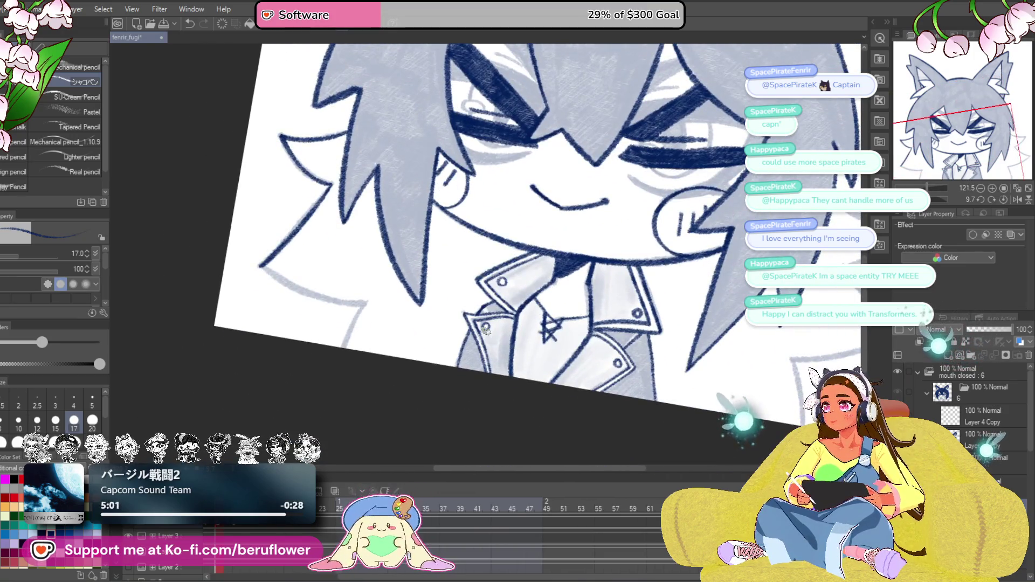
scroll(485, 328, up, 4)
scroll(356, 293, up, 3)
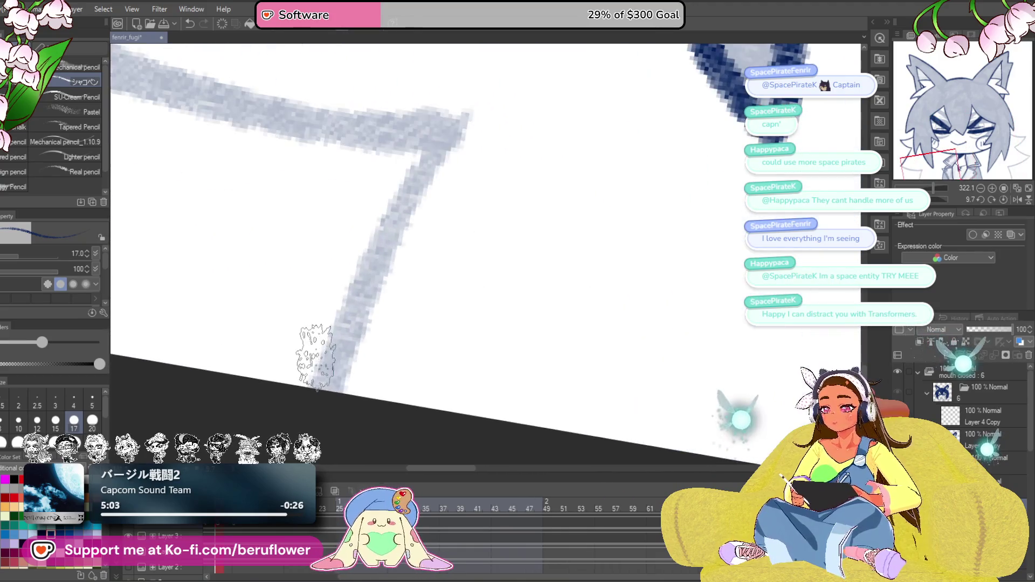
mouse_move(334, 378)
mouse_down()
mouse_move(384, 250)
mouse_move(455, 161)
mouse_up()
scroll(506, 238, down, 5)
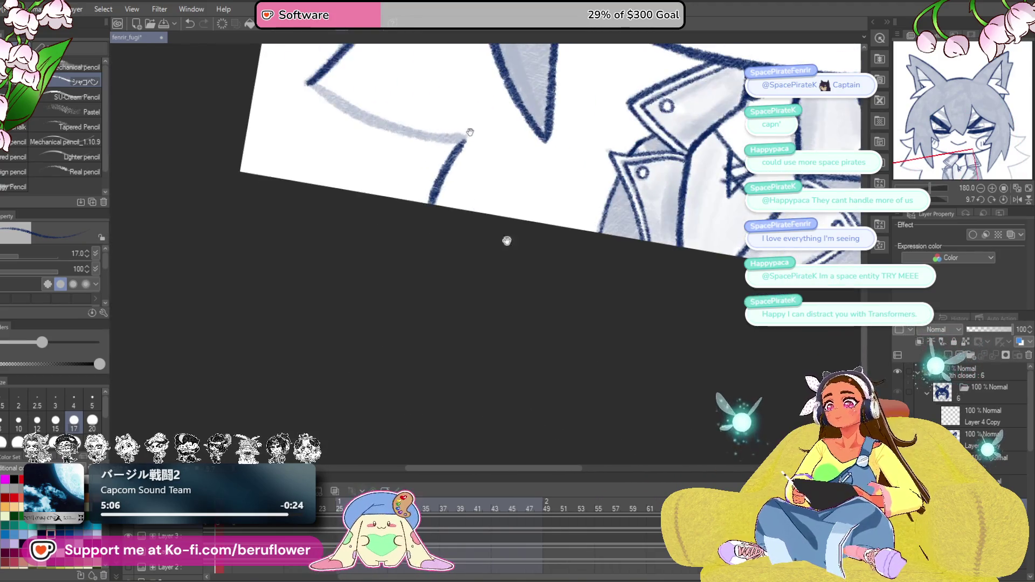
scroll(506, 238, up, 2)
Trace the lower hair spike's guide line up to its peak in dark blue.
drag(931, 199, 940, 196)
scroll(453, 217, up, 3)
scroll(453, 218, down, 2)
scroll(601, 340, up, 4)
mouse_move(334, 421)
mouse_down()
mouse_move(426, 291)
mouse_move(593, 174)
mouse_up()
scroll(566, 176, down, 4)
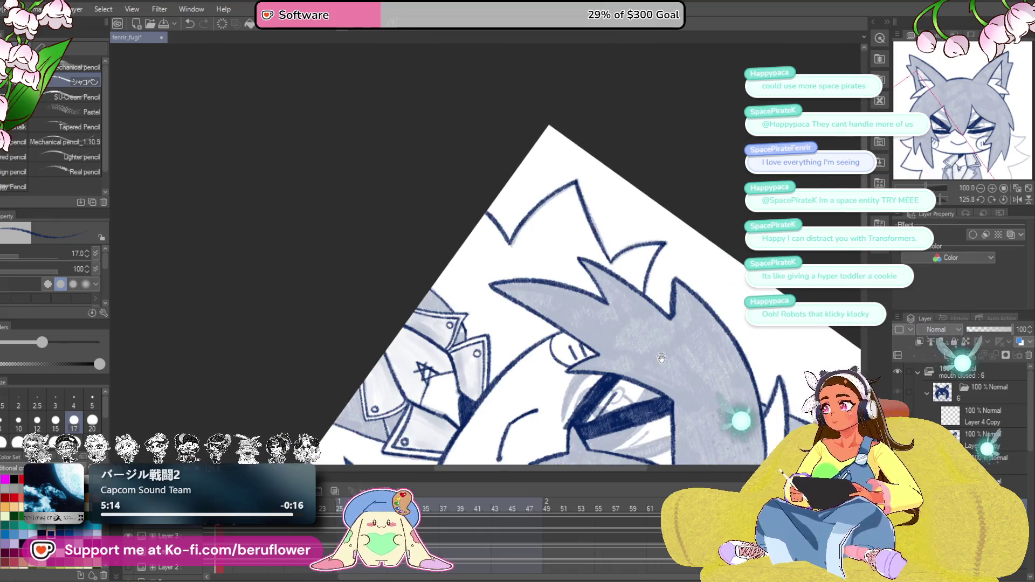
Ink the grey sketch line running down from the hair corner in navy.
drag(661, 358, 608, 343)
drag(628, 389, 575, 372)
drag(658, 350, 692, 338)
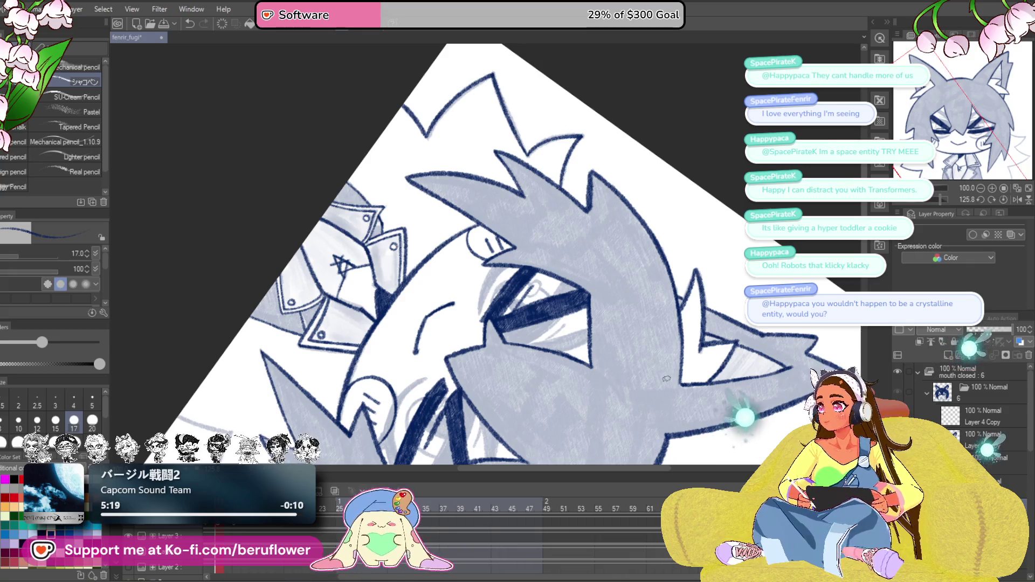
drag(665, 377, 630, 320)
click(1003, 200)
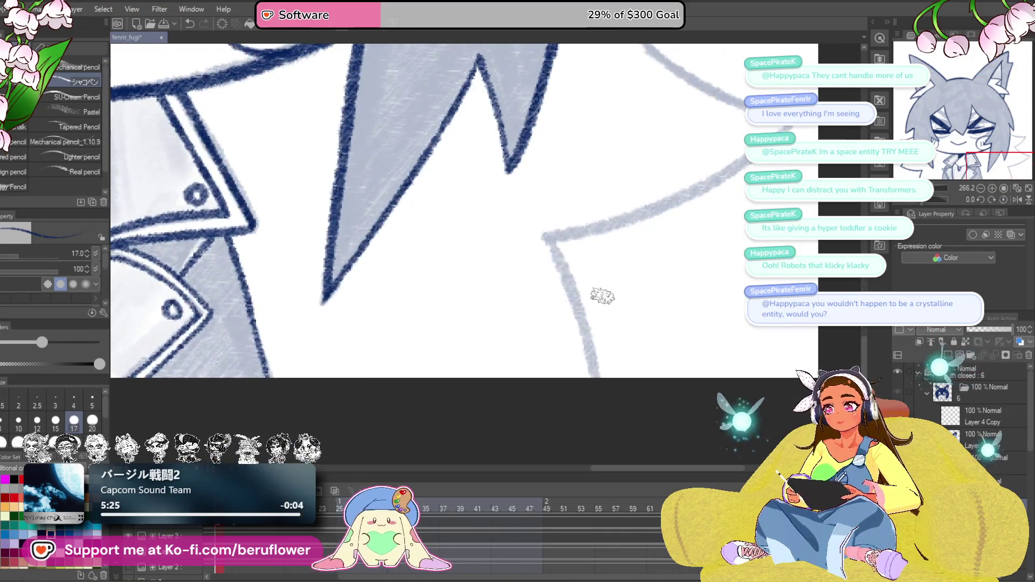
mouse_move(551, 241)
mouse_down()
mouse_move(581, 363)
mouse_move(596, 379)
mouse_up()
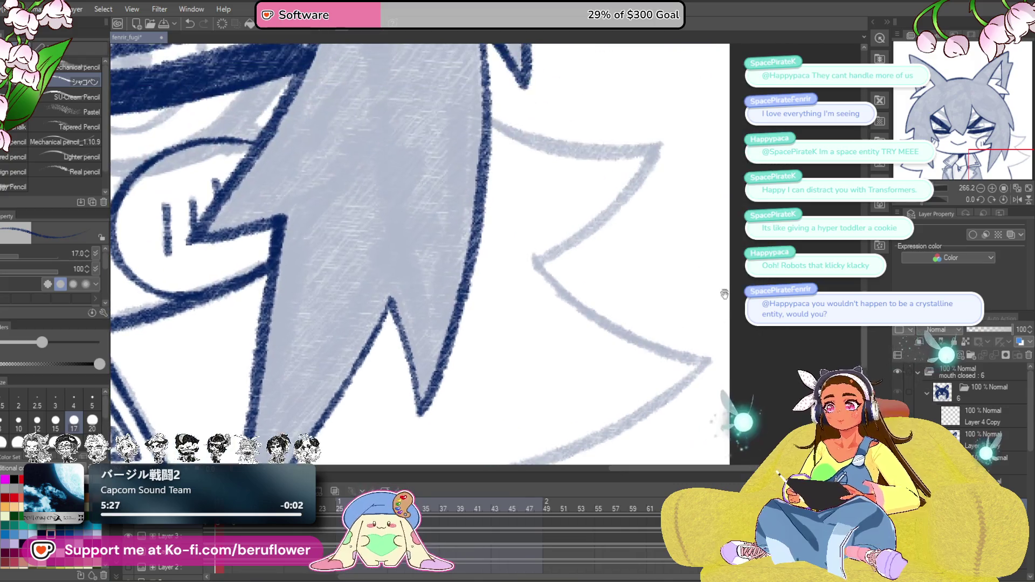
Rotate the canvas about 100 degrees and ink the sketched left edge of the next spike.
drag(741, 269, 770, 269)
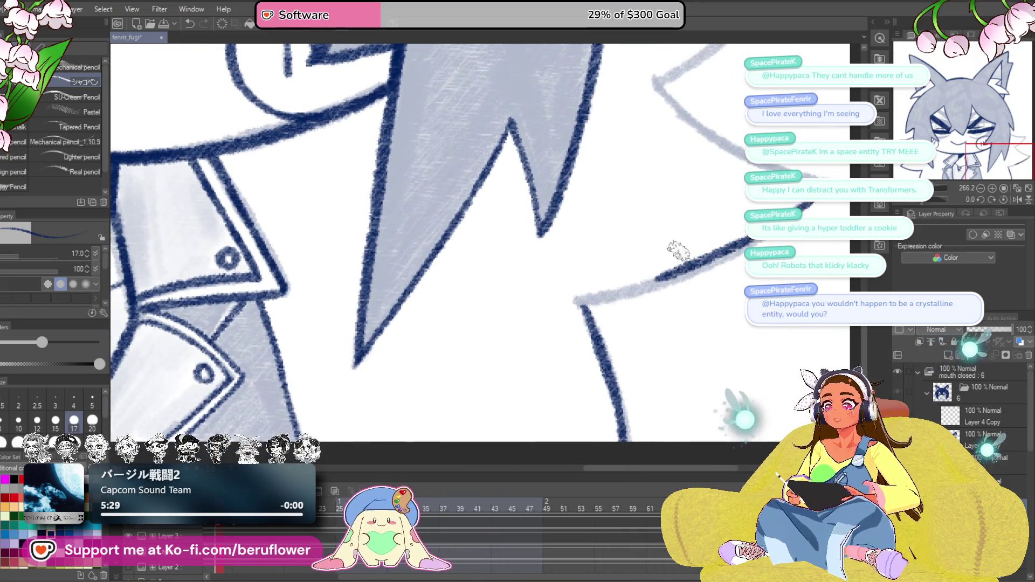
drag(938, 200, 941, 199)
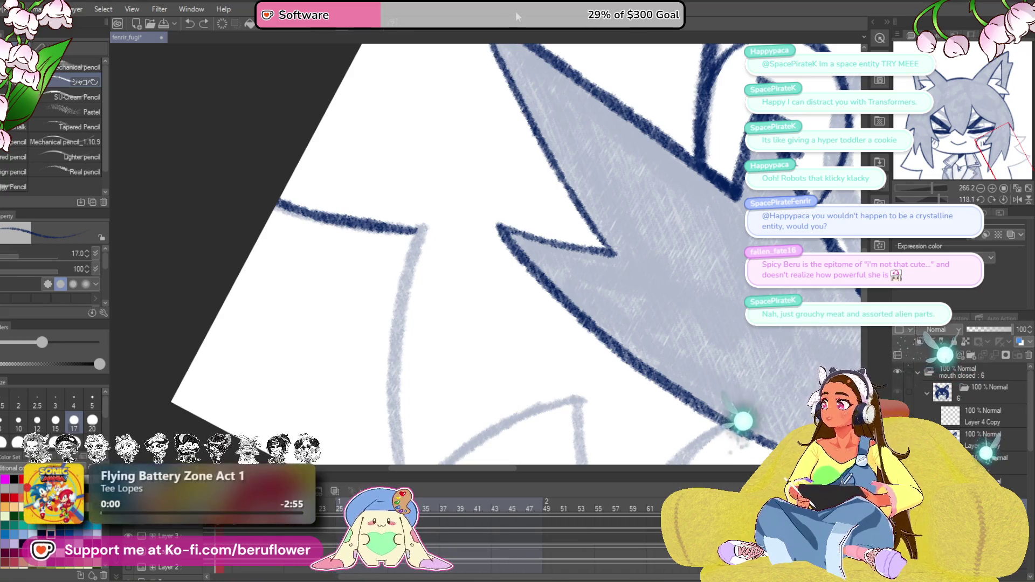
drag(444, 351, 443, 329)
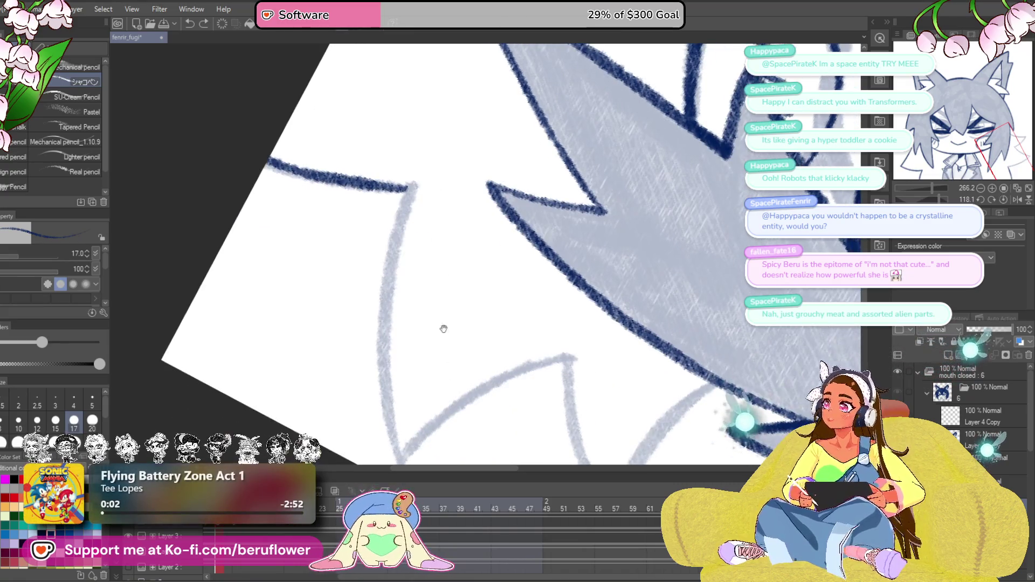
drag(484, 389, 431, 304)
drag(940, 199, 893, 185)
drag(362, 368, 412, 385)
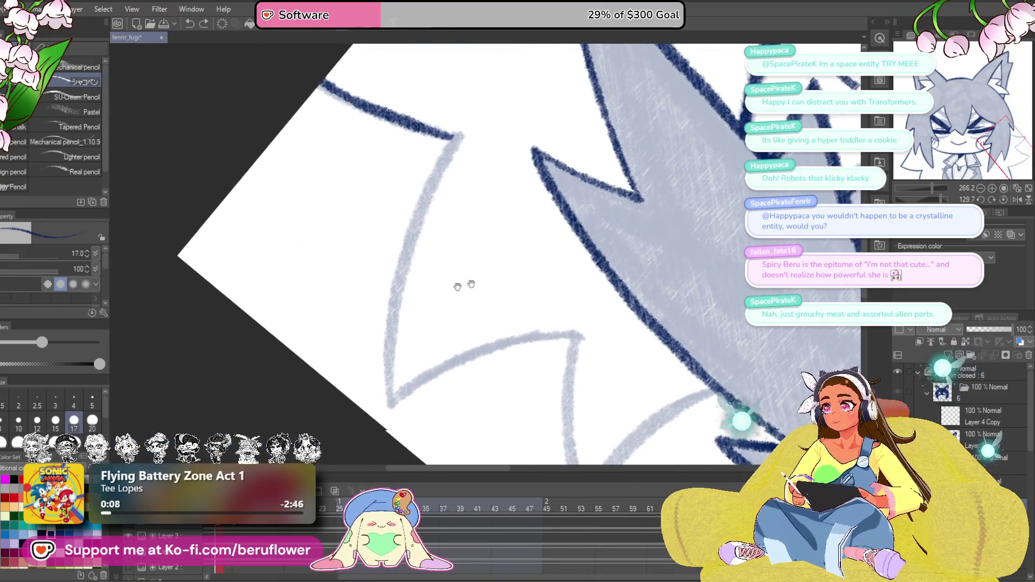
drag(455, 140, 405, 262)
drag(443, 163, 396, 307)
drag(414, 225, 390, 385)
Ink the next spike edge from its lower tip upward, then zoom out and reset rotation.
drag(462, 375, 482, 346)
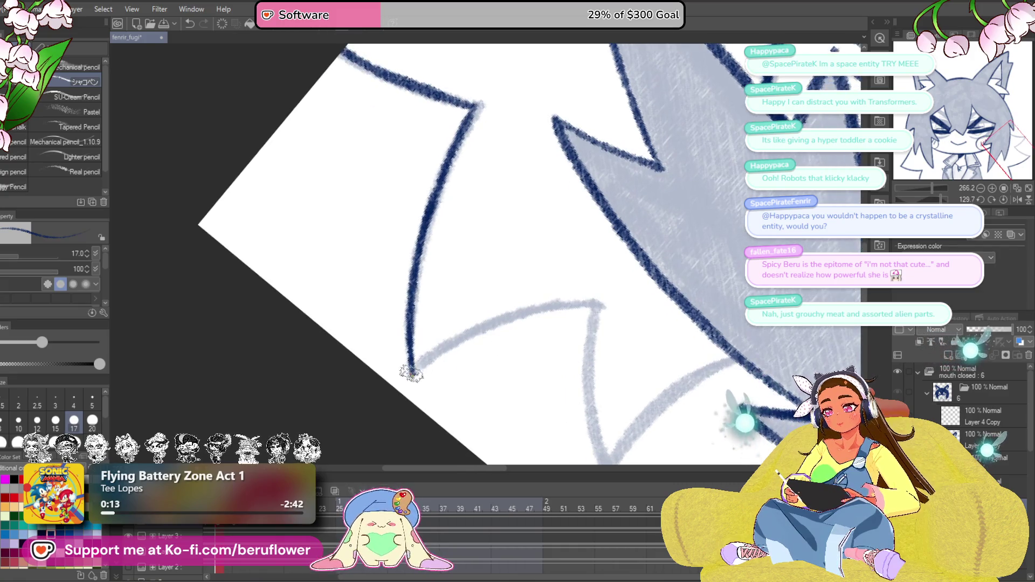
mouse_move(641, 336)
mouse_down()
mouse_move(469, 282)
mouse_move(423, 373)
mouse_up()
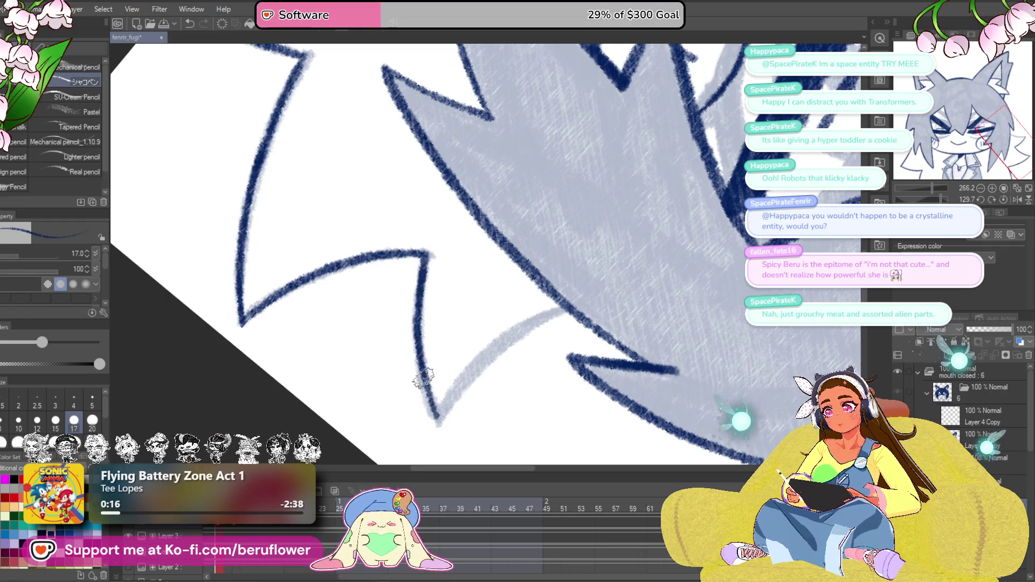
mouse_move(439, 416)
mouse_down()
mouse_move(520, 330)
mouse_move(576, 308)
mouse_up()
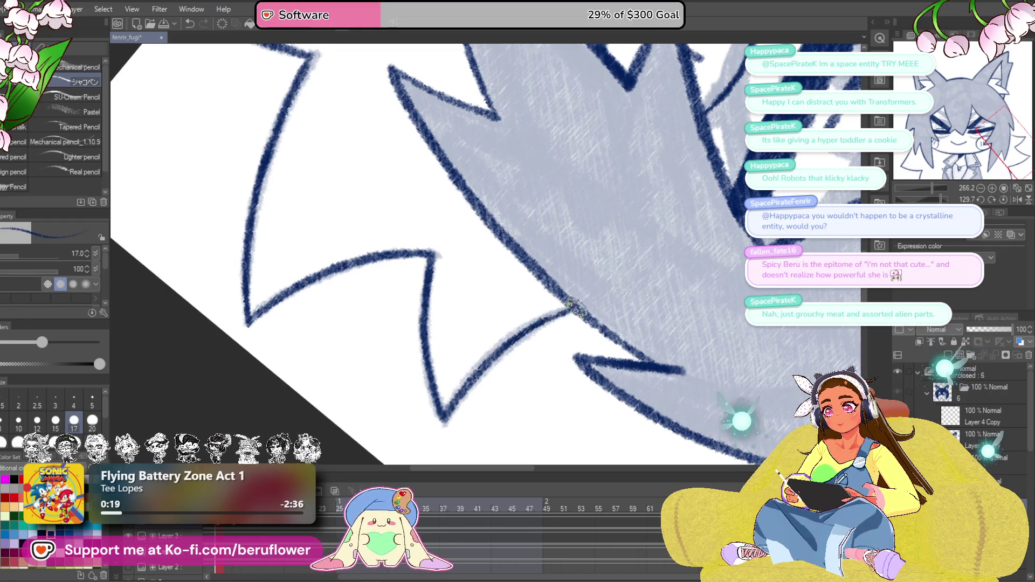
scroll(576, 308, down, 5)
key(ctrl+alt+0)
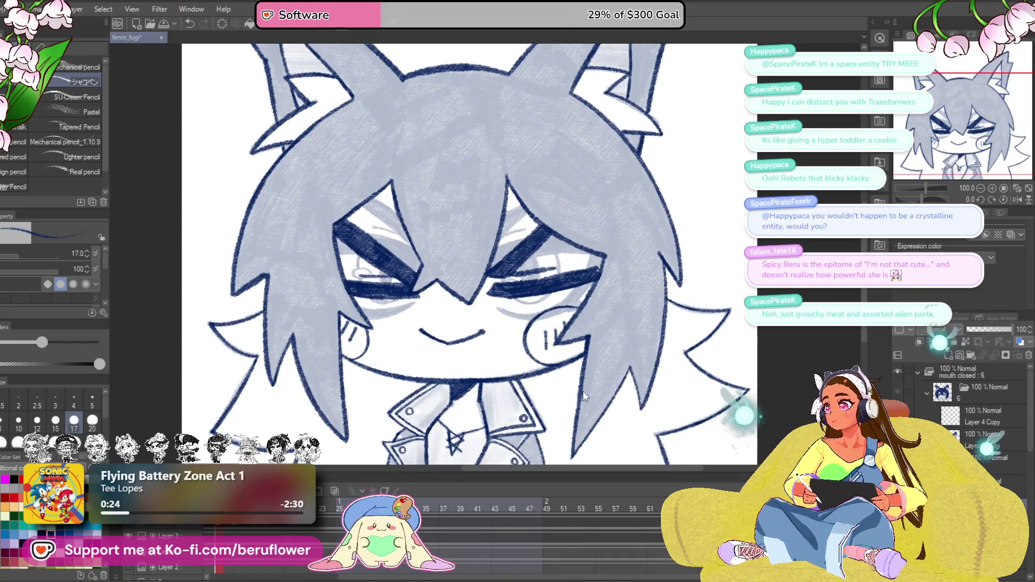
Drag the timeline playhead back to the frame showing the open-eyed character.
drag(583, 396, 602, 408)
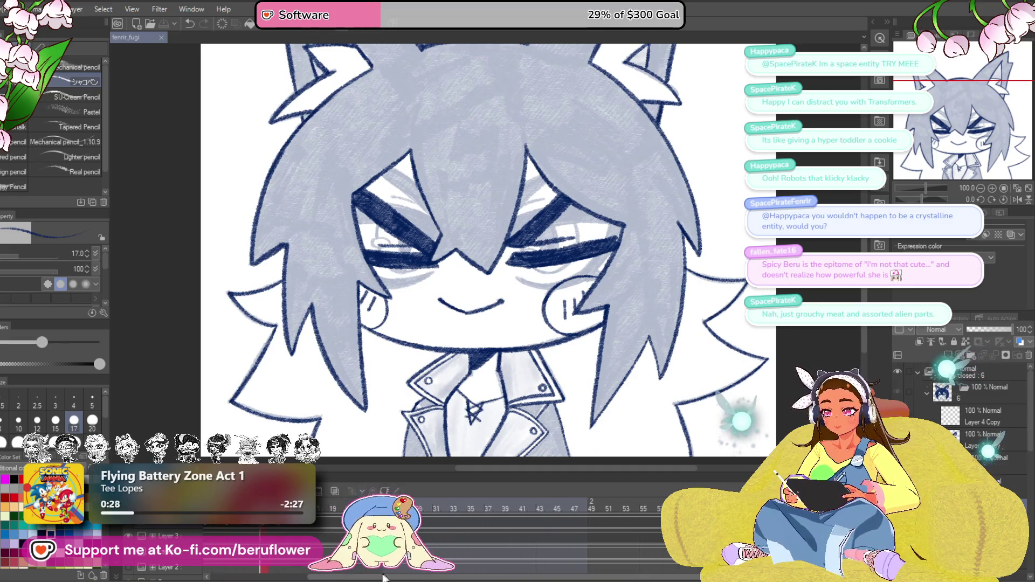
mouse_move(384, 578)
mouse_down()
mouse_move(261, 534)
mouse_move(313, 526)
mouse_move(284, 525)
mouse_up()
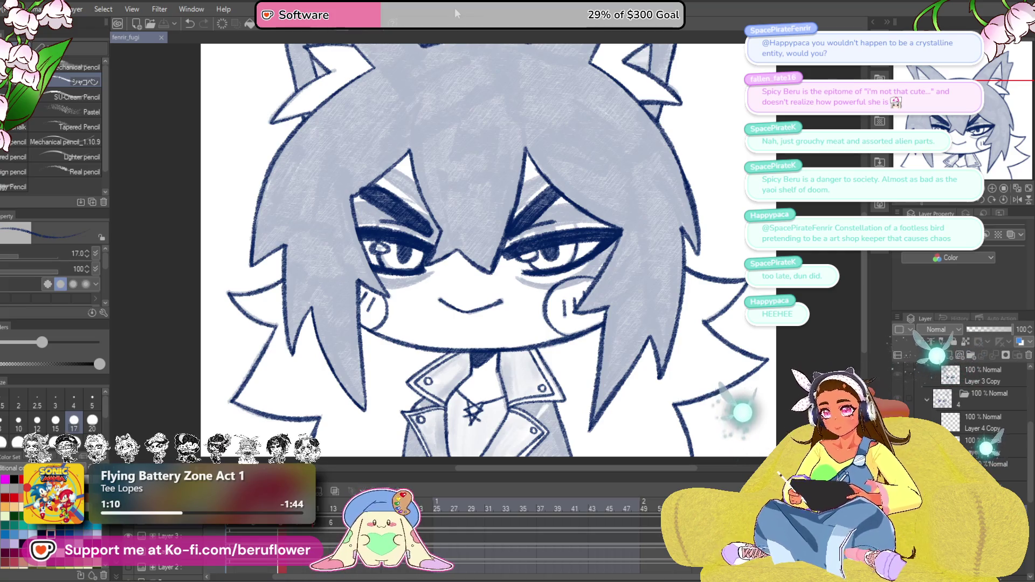
Move the playhead one frame right to the closed-eyes frame and frame the hair and ears.
drag(648, 183, 581, 260)
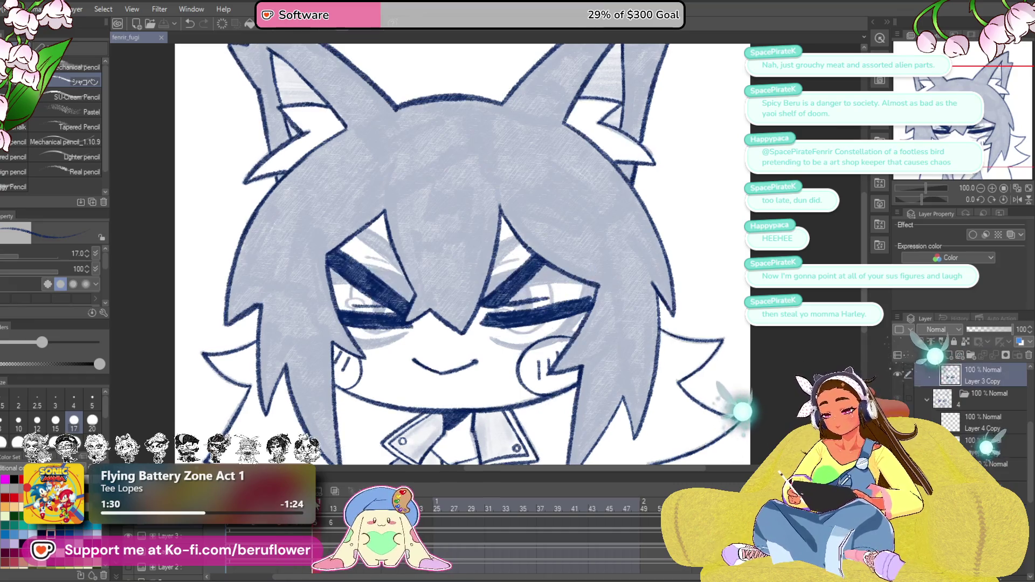
drag(325, 504, 318, 510)
mouse_move(490, 257)
mouse_down()
mouse_move(592, 318)
mouse_move(619, 321)
mouse_up()
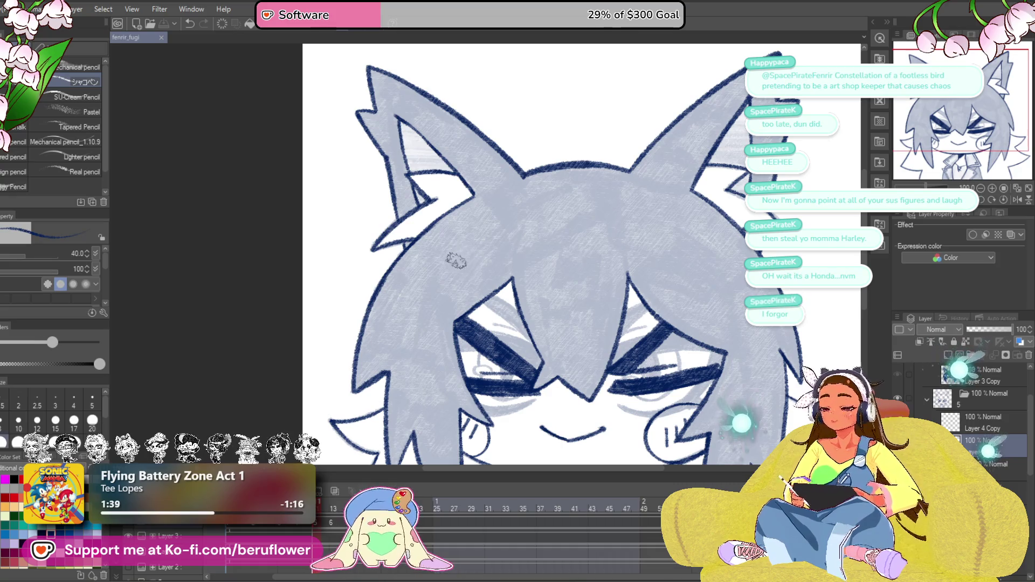
mouse_move(440, 292)
mouse_down()
mouse_move(502, 207)
mouse_move(539, 227)
mouse_move(534, 247)
mouse_up()
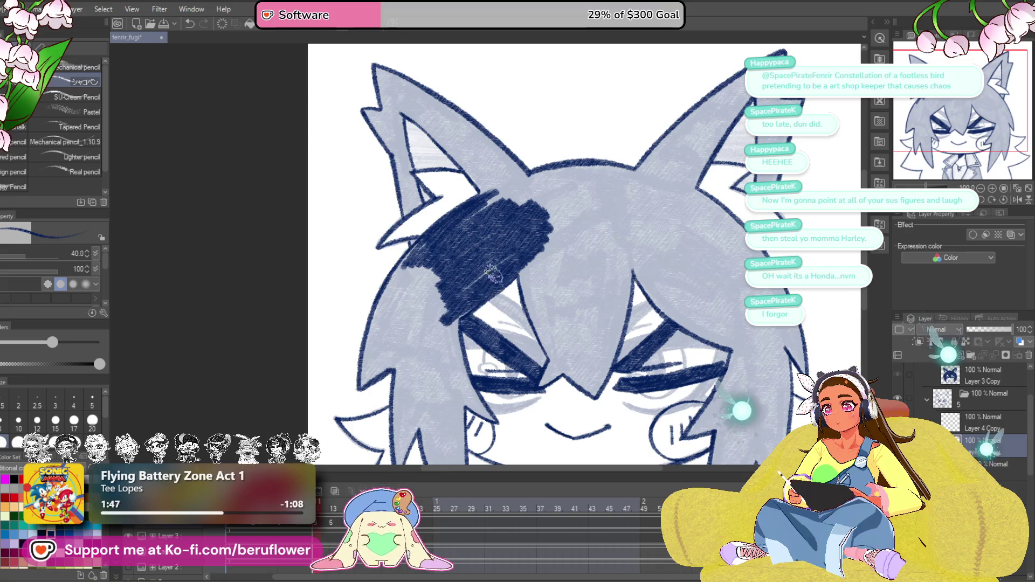
Scribble navy across the top of the hair between the ears.
mouse_move(534, 256)
mouse_down()
mouse_move(583, 211)
mouse_move(514, 211)
mouse_up()
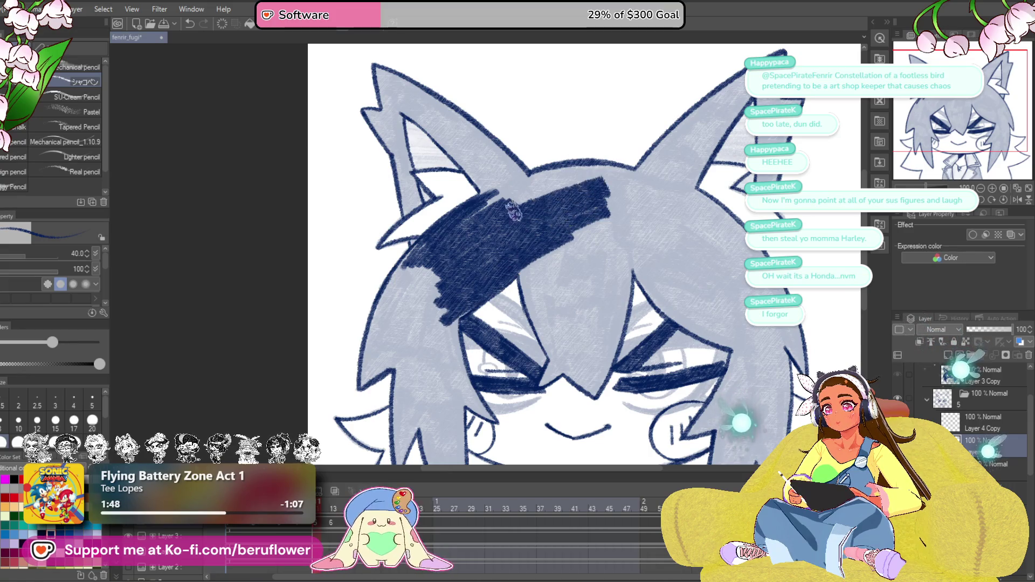
mouse_move(591, 172)
mouse_down()
mouse_move(578, 186)
mouse_move(622, 197)
mouse_up()
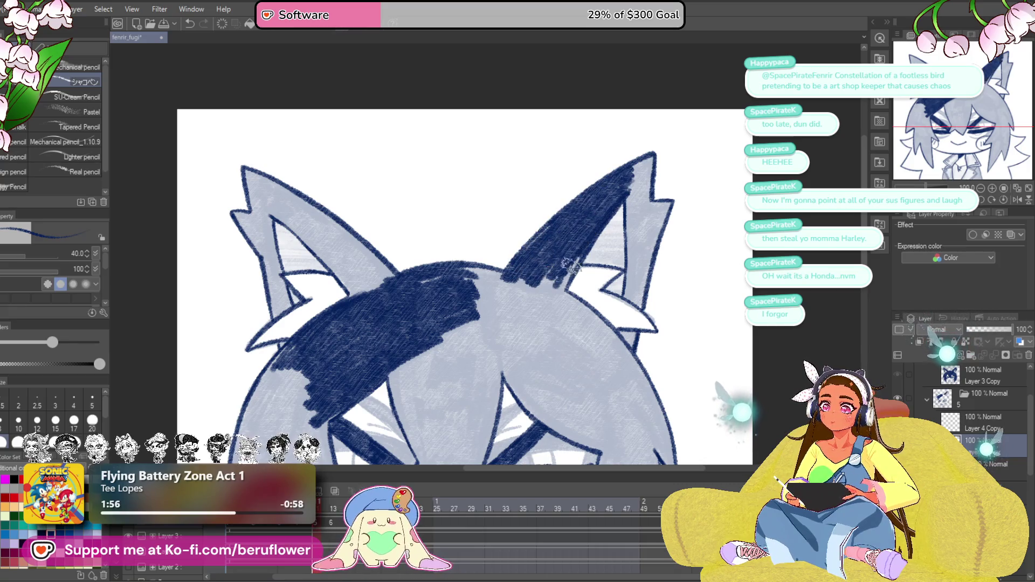
mouse_move(536, 264)
mouse_down()
mouse_move(488, 293)
mouse_move(621, 287)
mouse_move(593, 334)
mouse_up()
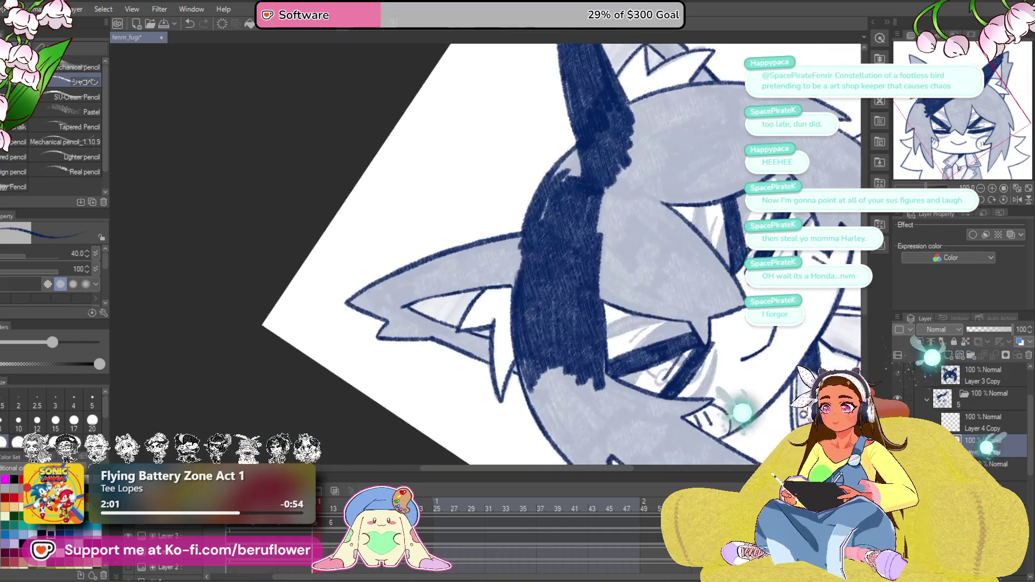
scroll(571, 171, up, 5)
mouse_move(566, 243)
mouse_down()
mouse_move(544, 194)
mouse_move(559, 164)
mouse_move(485, 323)
mouse_move(500, 288)
mouse_up()
scroll(500, 288, down, 4)
Paint navy over the inner ear near its tip.
drag(619, 306, 549, 398)
scroll(404, 157, up, 5)
mouse_move(404, 156)
mouse_down()
mouse_move(410, 205)
mouse_move(426, 162)
mouse_move(474, 189)
mouse_move(509, 229)
mouse_move(459, 254)
mouse_move(431, 232)
mouse_up()
scroll(443, 244, down, 4)
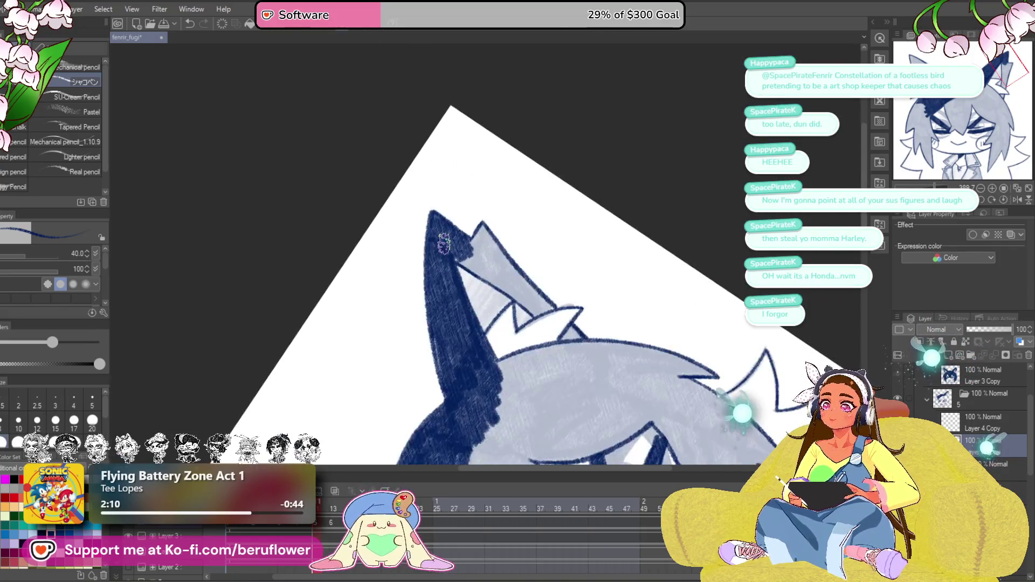
Straighten the canvas and paint the inner ear navy down both edges.
drag(704, 295, 699, 268)
click(1004, 202)
scroll(537, 249, up, 3)
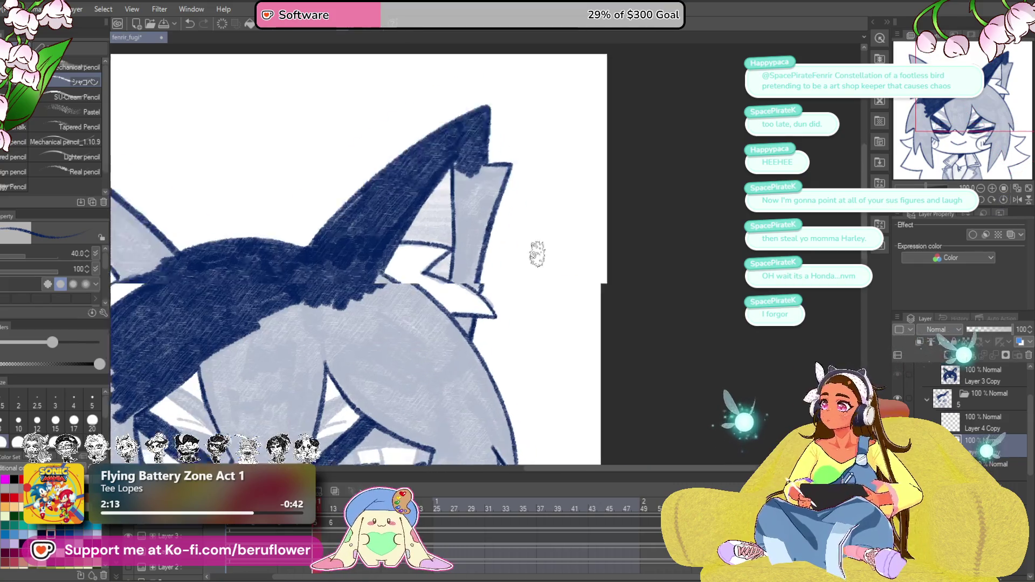
mouse_move(454, 116)
mouse_down()
mouse_move(477, 318)
mouse_move(497, 356)
mouse_move(461, 402)
mouse_up()
mouse_move(456, 178)
mouse_down()
mouse_move(521, 211)
mouse_move(513, 254)
mouse_up()
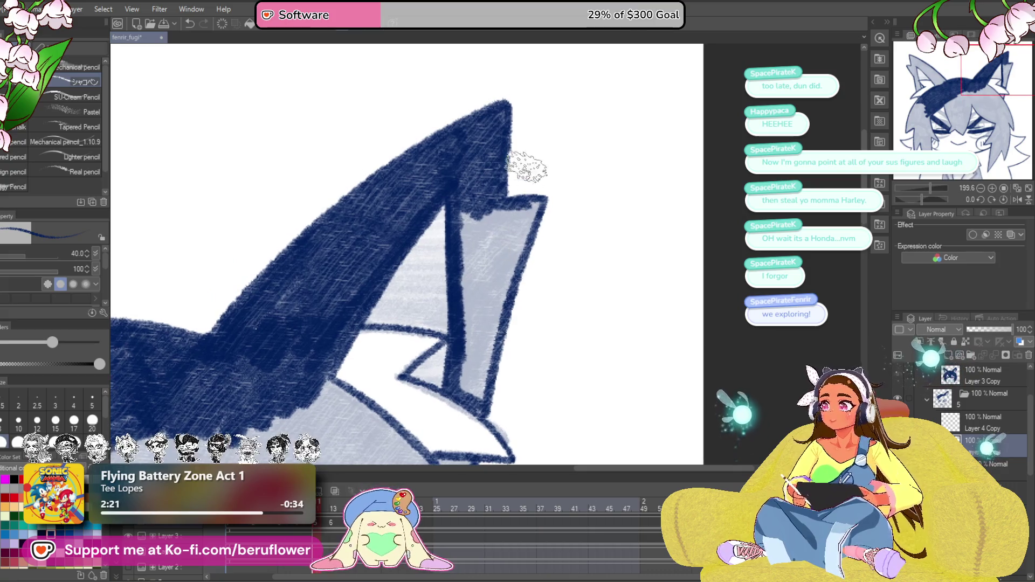
mouse_move(534, 205)
mouse_down()
mouse_move(480, 400)
mouse_move(467, 242)
mouse_move(519, 216)
mouse_move(474, 331)
mouse_move(480, 361)
mouse_up()
drag(440, 462, 496, 265)
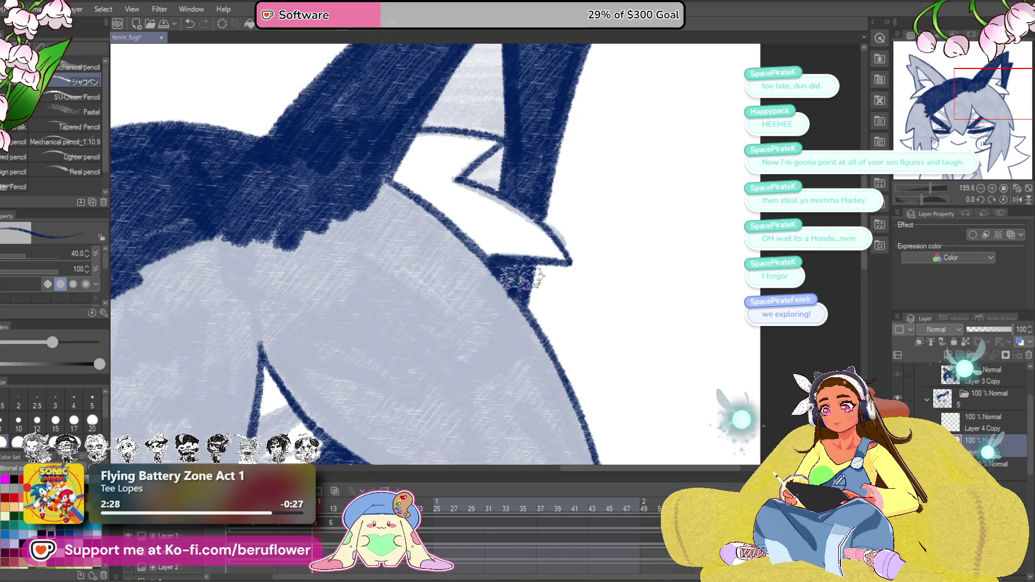
scroll(529, 291, down, 5)
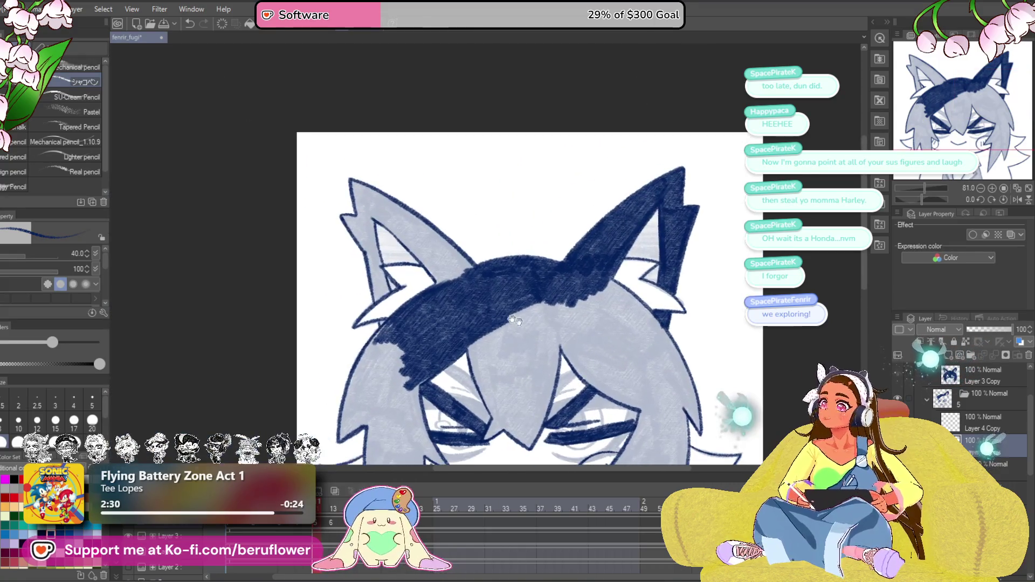
scroll(383, 233, up, 5)
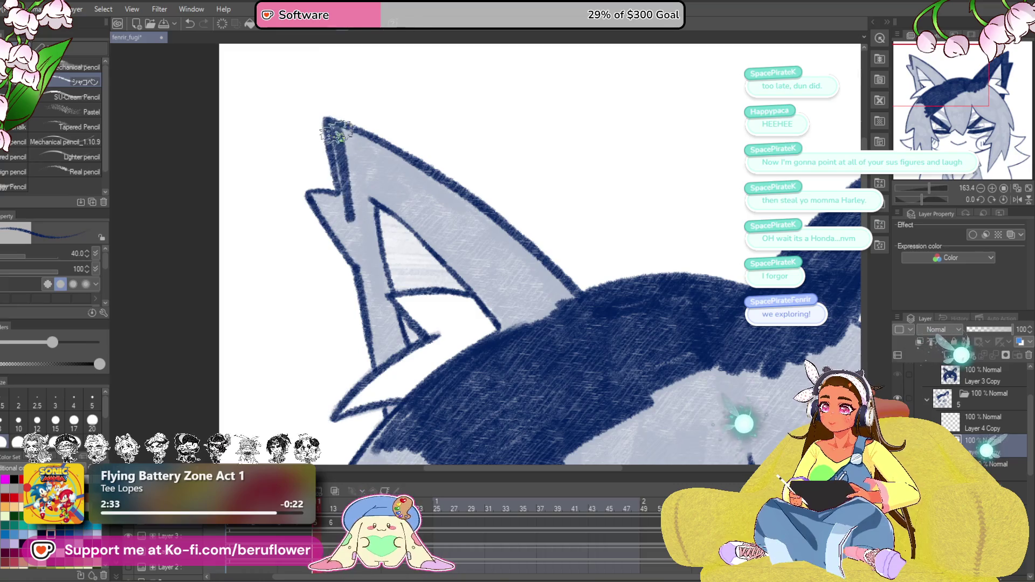
Hatch navy down the ear's outer left edge from its tip.
drag(328, 201, 362, 273)
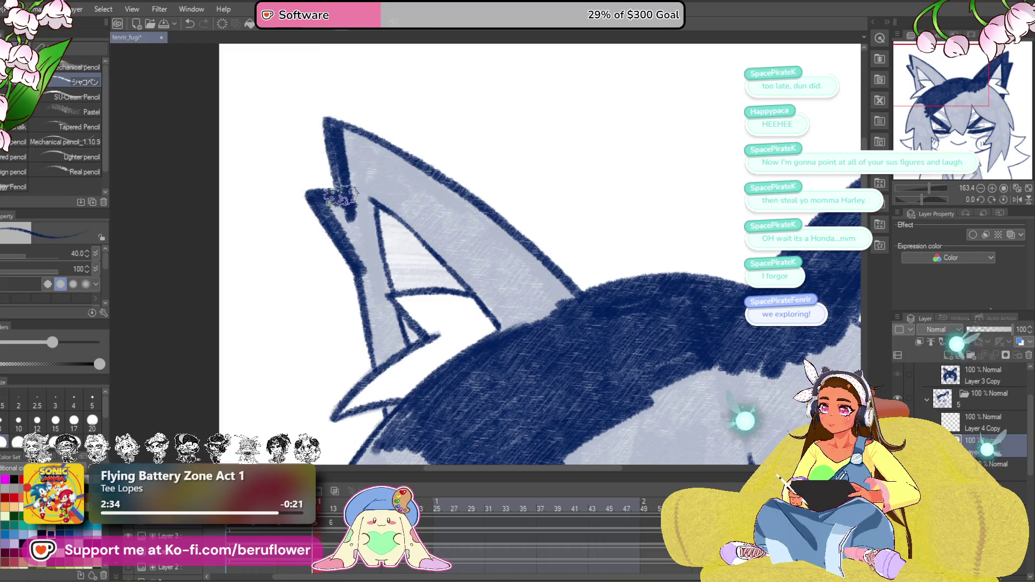
mouse_move(334, 127)
mouse_down()
mouse_move(356, 162)
mouse_move(348, 195)
mouse_move(369, 252)
mouse_up()
drag(354, 205, 343, 213)
key(space)
Add more ear-edge hatching, then darken the hair's lower-left edge and its light gap navy.
mouse_move(350, 167)
mouse_down()
mouse_move(373, 264)
mouse_move(365, 212)
mouse_move(358, 293)
mouse_move(386, 273)
mouse_move(350, 366)
mouse_up()
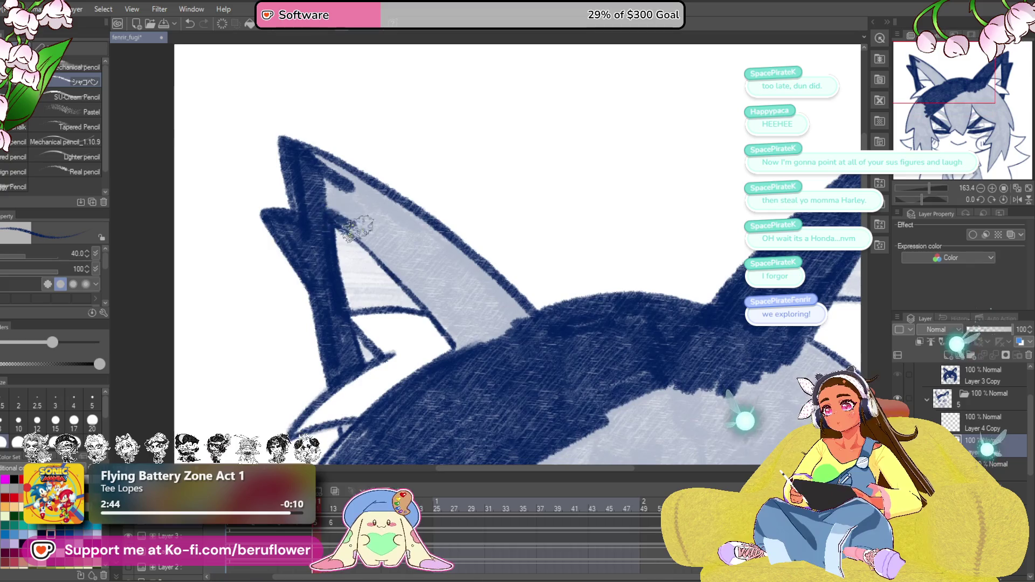
drag(675, 182, 738, 237)
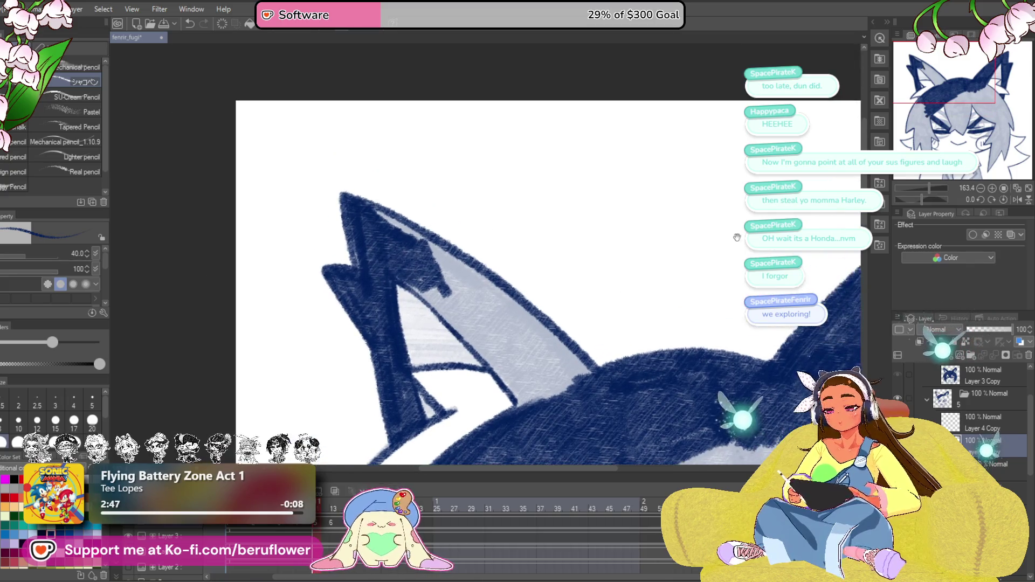
drag(924, 199, 908, 200)
mouse_move(445, 261)
mouse_down()
mouse_move(350, 367)
mouse_move(426, 346)
mouse_move(547, 244)
mouse_up()
mouse_move(427, 331)
mouse_down()
mouse_move(404, 334)
mouse_move(508, 195)
mouse_up()
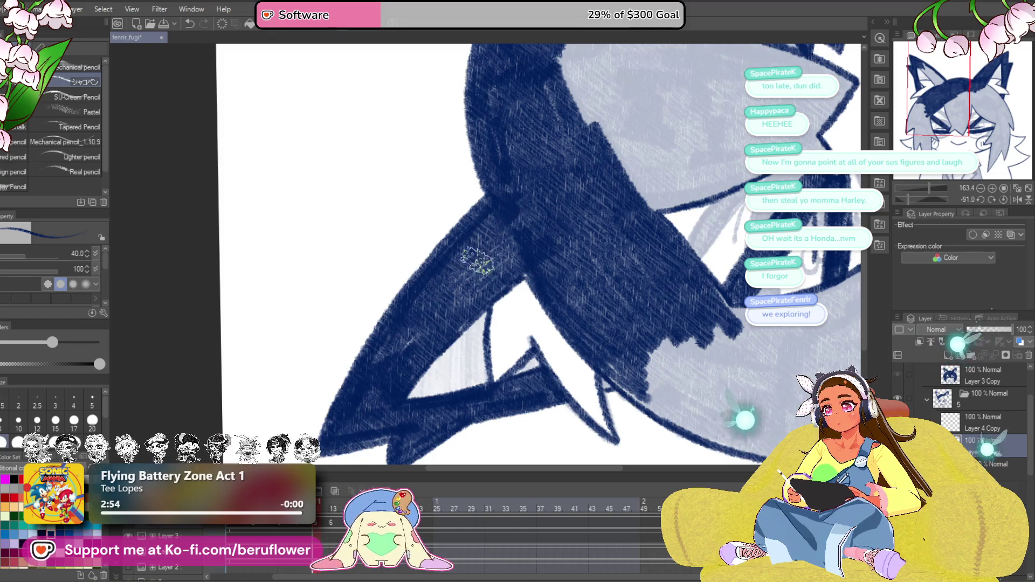
Darken the hair's outer and top edges with long navy strokes.
scroll(424, 310, down, 3)
drag(485, 324, 663, 413)
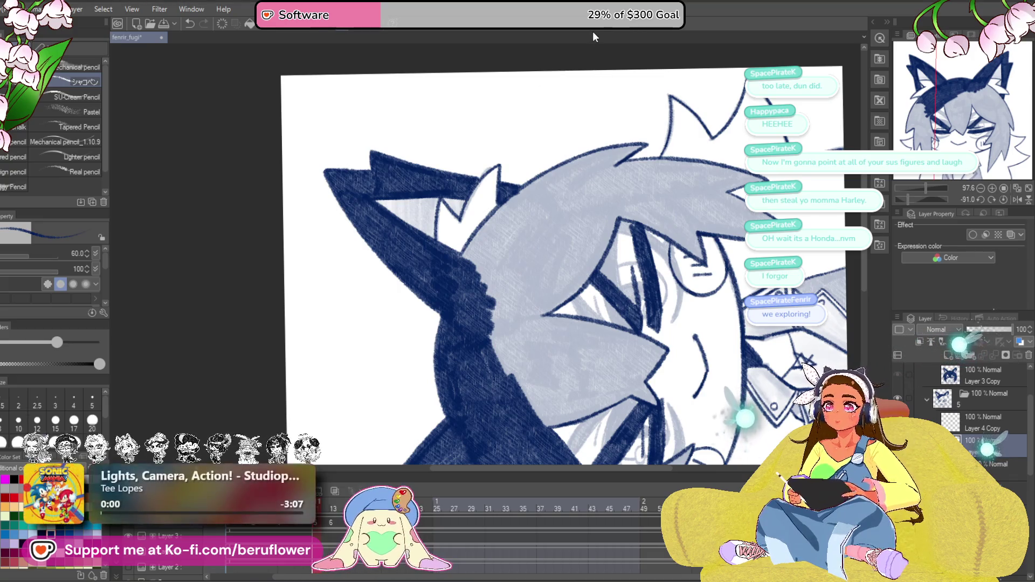
drag(550, 278, 546, 280)
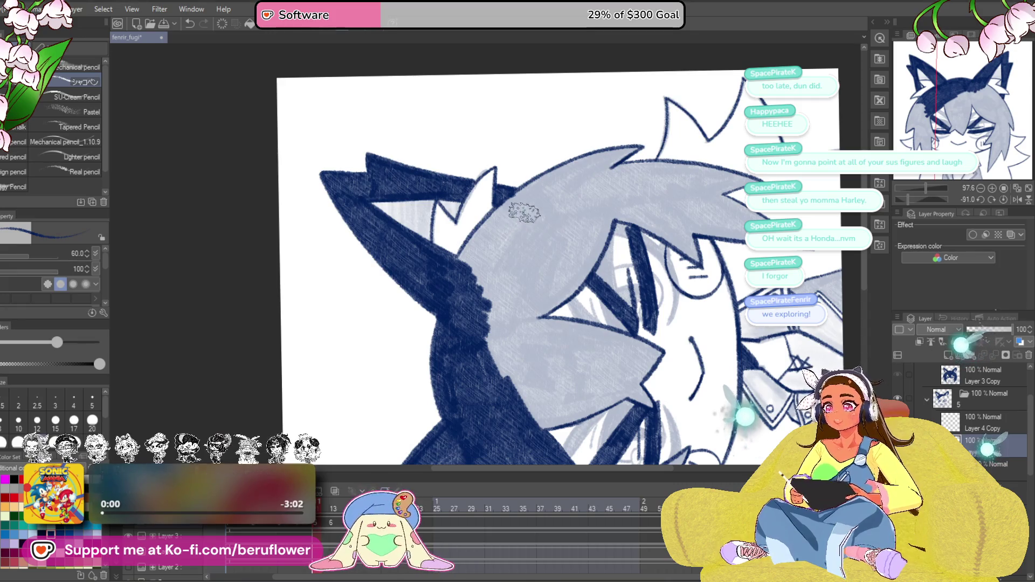
scroll(524, 212, up, 3)
mouse_move(679, 126)
mouse_down()
mouse_move(654, 113)
mouse_move(513, 220)
mouse_move(399, 351)
mouse_move(442, 328)
mouse_move(436, 334)
mouse_up()
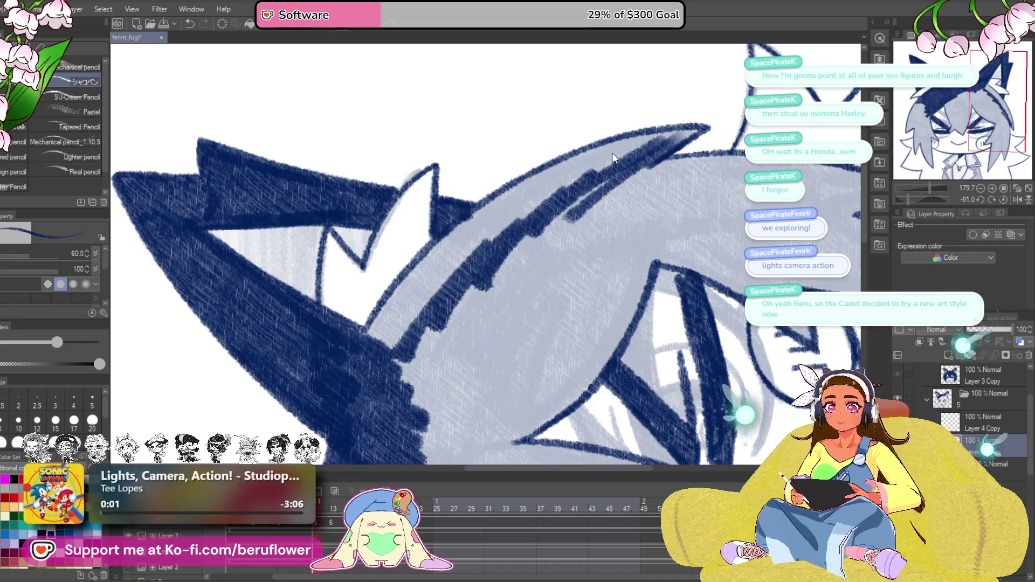
drag(613, 158, 600, 180)
mouse_move(664, 157)
mouse_down()
mouse_move(585, 162)
mouse_move(485, 210)
mouse_move(377, 351)
mouse_move(463, 252)
mouse_up()
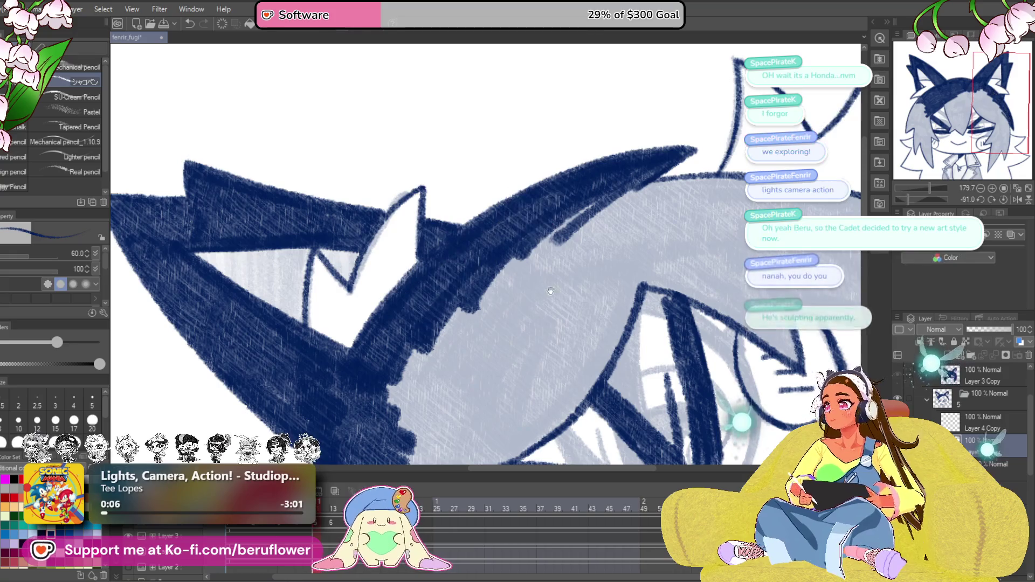
Fill the grey hair patches with navy hatching.
drag(605, 281, 549, 279)
mouse_move(431, 242)
mouse_down()
mouse_move(442, 313)
mouse_move(486, 280)
mouse_move(540, 323)
mouse_up()
drag(491, 371, 513, 322)
mouse_move(572, 227)
mouse_down()
mouse_move(585, 258)
mouse_move(561, 302)
mouse_move(579, 286)
mouse_move(486, 378)
mouse_move(447, 399)
mouse_move(528, 351)
mouse_move(547, 269)
mouse_move(474, 299)
mouse_move(389, 358)
mouse_move(347, 358)
mouse_move(439, 224)
mouse_move(555, 186)
mouse_move(464, 210)
mouse_move(444, 194)
mouse_move(444, 166)
mouse_up()
Hatch the left hair area navy along its edge.
key(ctrl+minus)
mouse_move(319, 453)
mouse_down()
mouse_move(377, 259)
mouse_move(372, 210)
mouse_up()
mouse_move(323, 242)
mouse_down()
mouse_move(335, 335)
mouse_move(372, 237)
mouse_up()
mouse_move(334, 323)
mouse_down()
mouse_move(285, 442)
mouse_move(377, 292)
mouse_up()
mouse_move(324, 388)
mouse_down()
mouse_move(377, 269)
mouse_move(358, 294)
mouse_move(398, 247)
mouse_move(404, 273)
mouse_move(384, 266)
mouse_move(396, 302)
mouse_move(402, 248)
mouse_move(377, 279)
mouse_move(394, 270)
mouse_move(378, 345)
mouse_move(415, 288)
mouse_move(442, 293)
mouse_up()
With brush size 30, fill the hair spike's upper edge and grey interior navy.
key(bracketleft)
key(bracketright)
mouse_move(566, 205)
mouse_down()
mouse_move(383, 362)
mouse_move(418, 307)
mouse_move(629, 202)
mouse_up()
drag(518, 338, 550, 235)
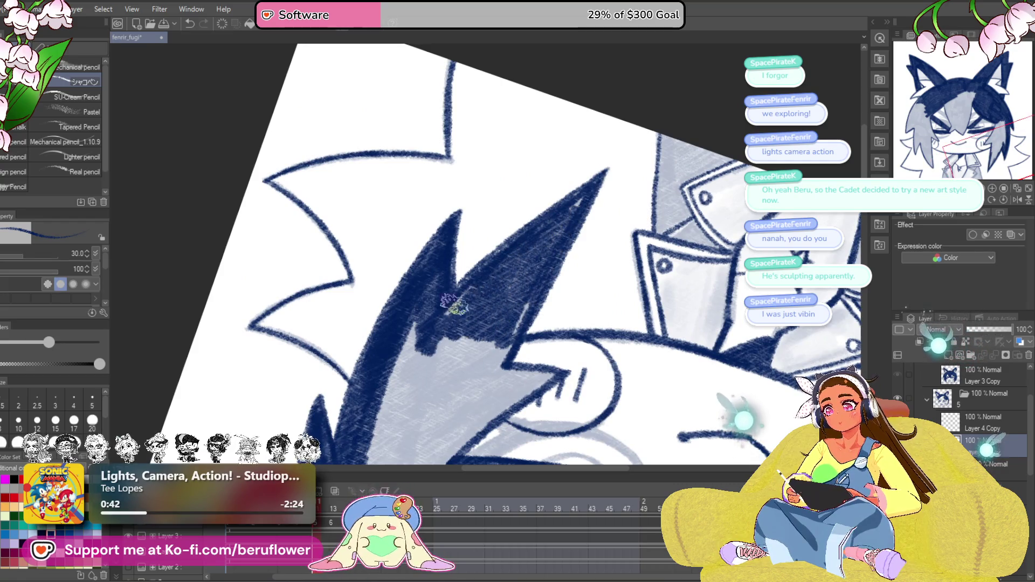
mouse_move(468, 356)
mouse_down()
mouse_move(423, 397)
mouse_move(420, 305)
mouse_up()
drag(443, 411, 429, 298)
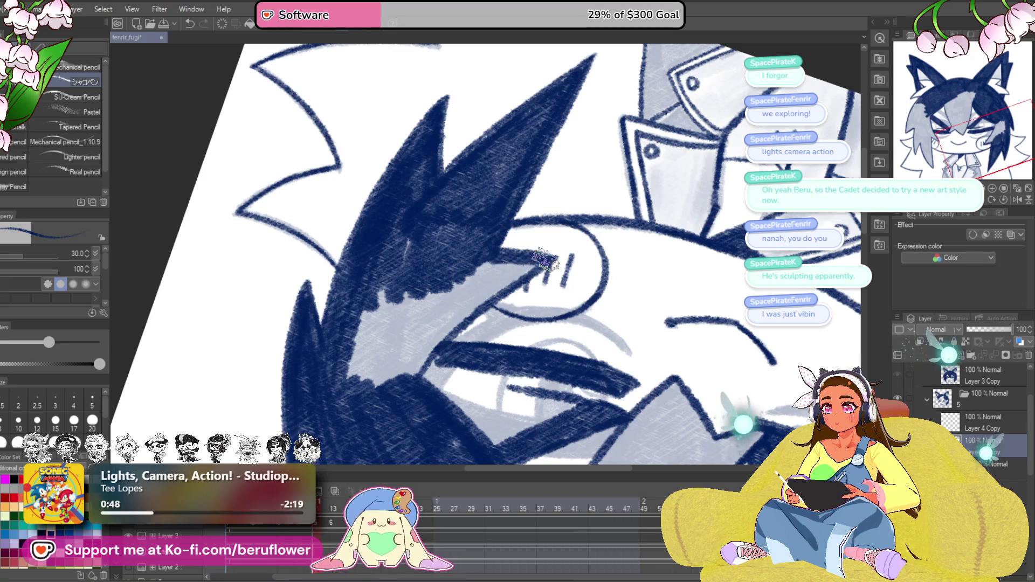
mouse_move(515, 272)
mouse_down()
mouse_move(407, 376)
mouse_move(380, 317)
mouse_up()
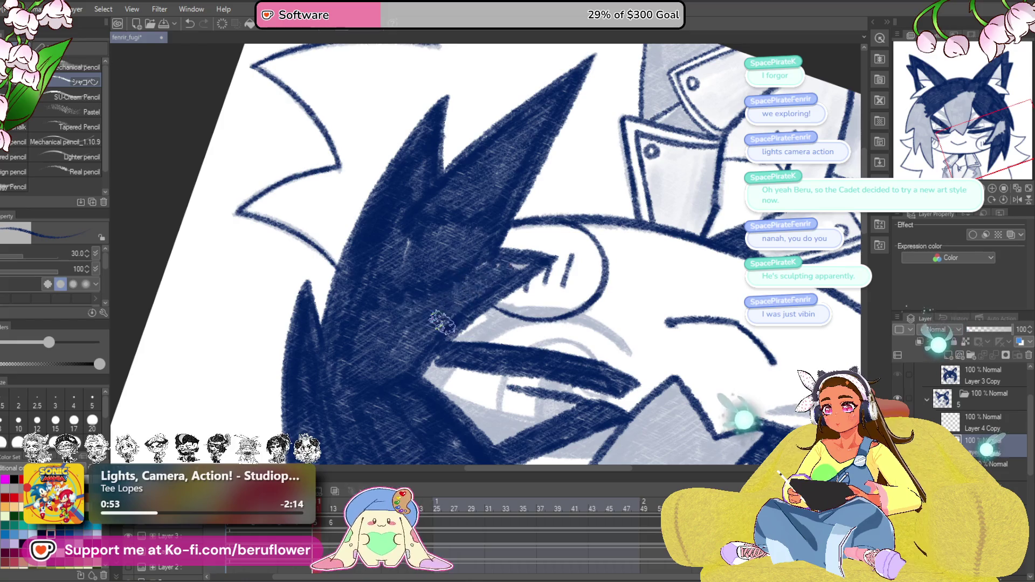
Darken the grey spike's left edge and the lighter hair patch navy.
scroll(507, 259, down, 5)
scroll(468, 357, up, 6)
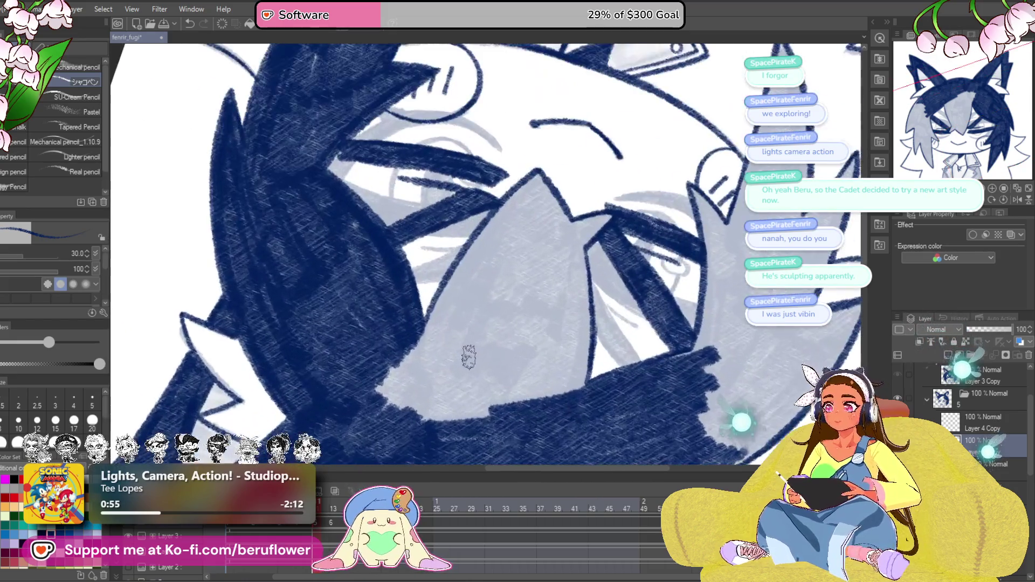
drag(469, 357, 462, 378)
drag(528, 199, 426, 346)
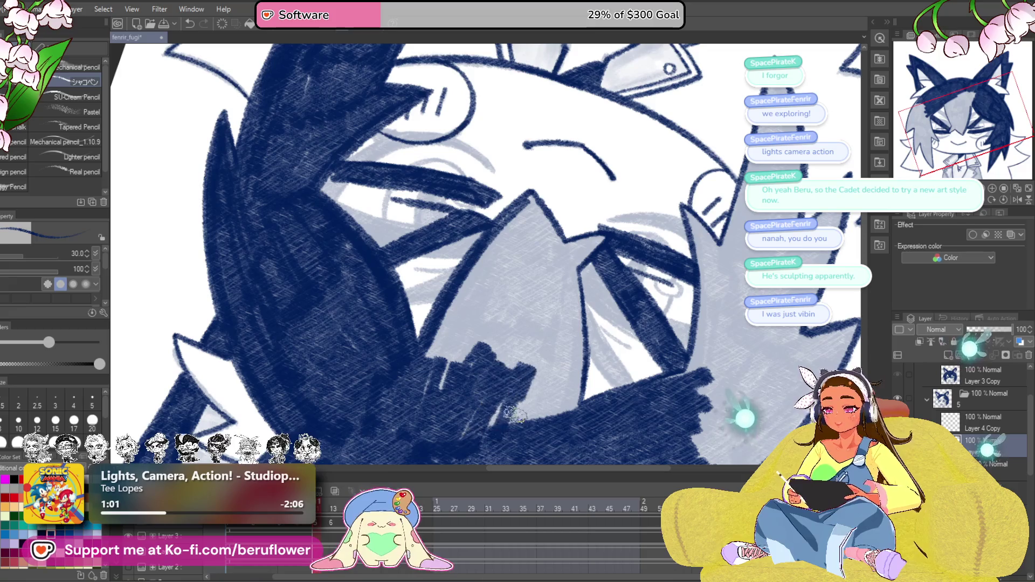
mouse_move(534, 367)
mouse_down()
mouse_move(495, 344)
mouse_move(485, 372)
mouse_move(510, 402)
mouse_move(532, 268)
mouse_move(499, 302)
mouse_move(448, 269)
mouse_move(421, 278)
mouse_move(381, 348)
mouse_move(387, 391)
mouse_up()
drag(474, 192, 453, 243)
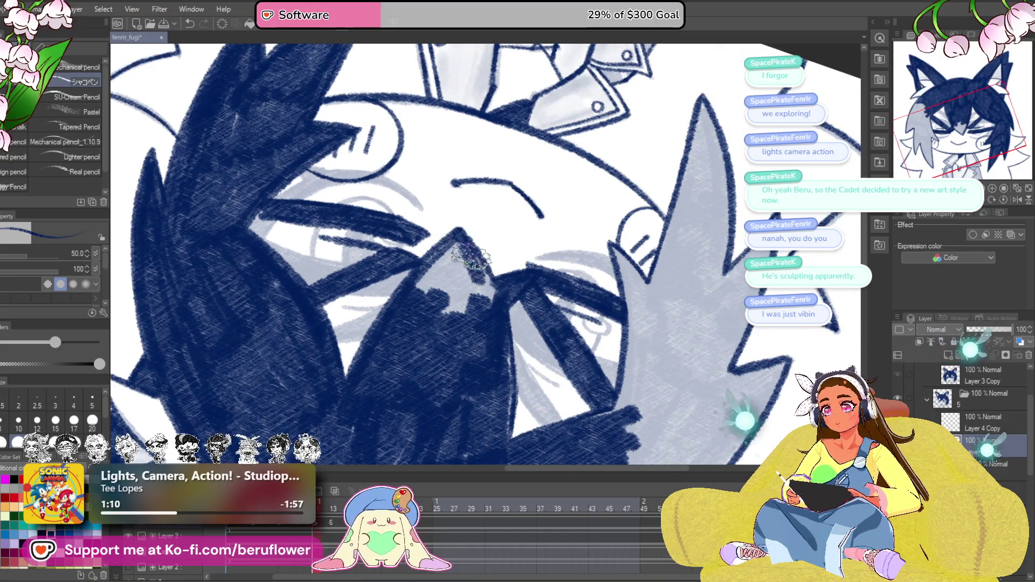
mouse_move(454, 328)
mouse_down()
mouse_move(420, 264)
mouse_move(412, 302)
mouse_move(459, 248)
mouse_move(470, 323)
mouse_up()
Rotate the canvas and cover the grey hair strand at top-right with repeated navy strokes.
drag(632, 268, 511, 241)
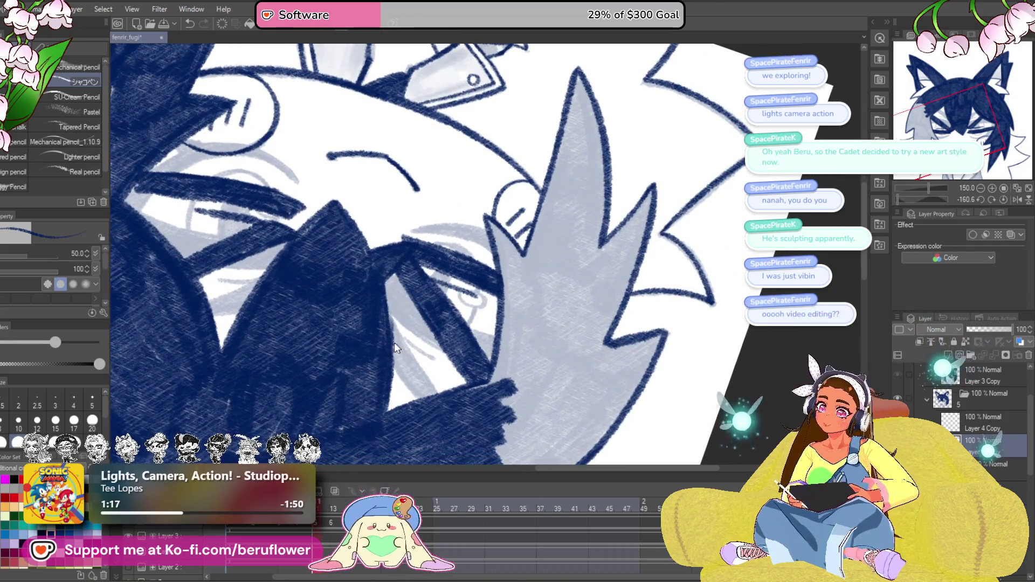
drag(381, 356, 461, 248)
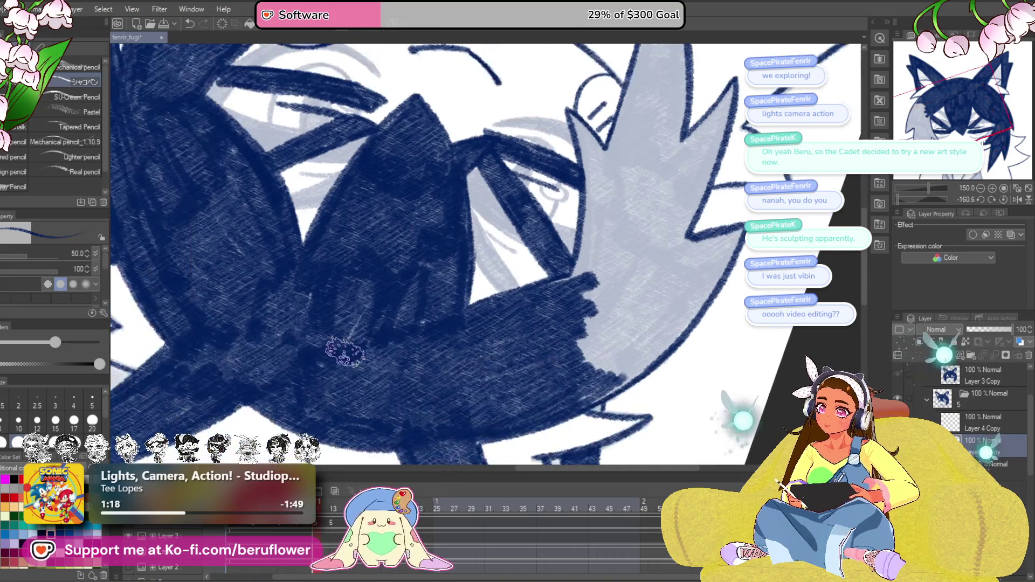
drag(587, 228, 448, 308)
mouse_move(921, 200)
mouse_down()
mouse_move(910, 198)
mouse_move(928, 199)
mouse_up()
drag(304, 399, 442, 182)
drag(309, 389, 424, 183)
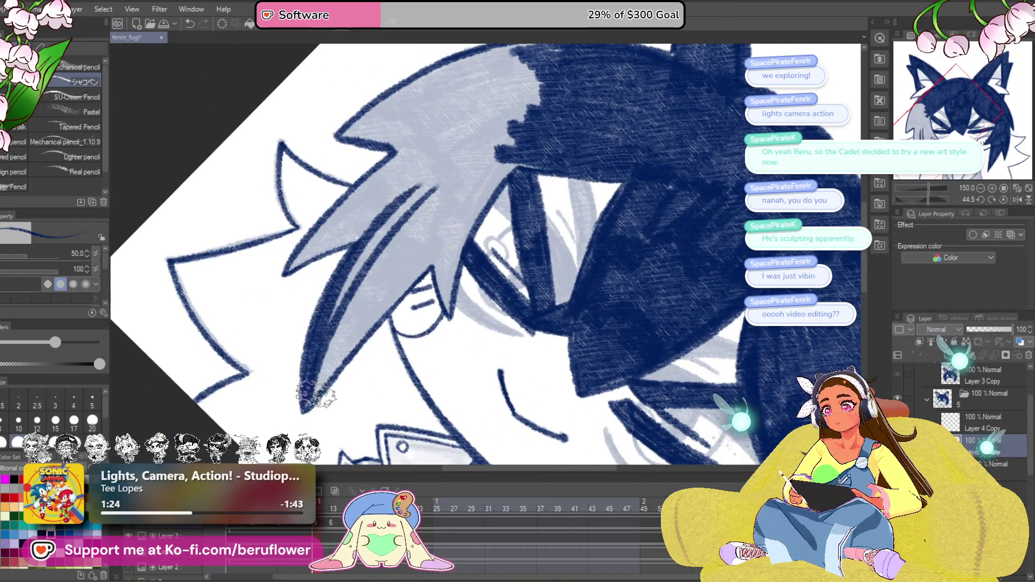
drag(316, 396, 437, 218)
mouse_move(323, 387)
mouse_down()
mouse_move(464, 199)
mouse_move(448, 178)
mouse_up()
drag(312, 329, 458, 152)
drag(450, 217, 385, 298)
drag(377, 390, 439, 227)
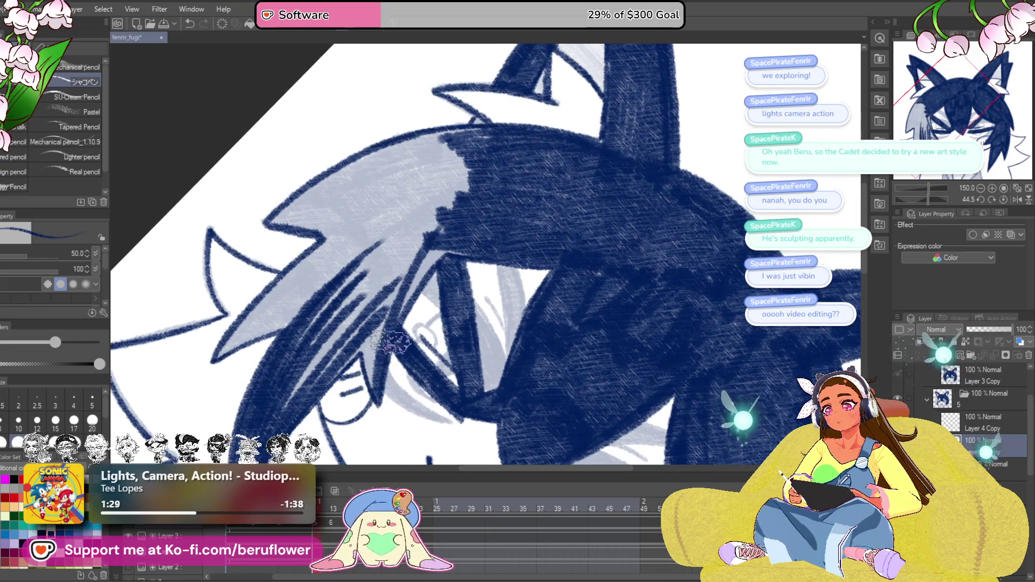
drag(378, 347, 431, 269)
drag(378, 407, 376, 276)
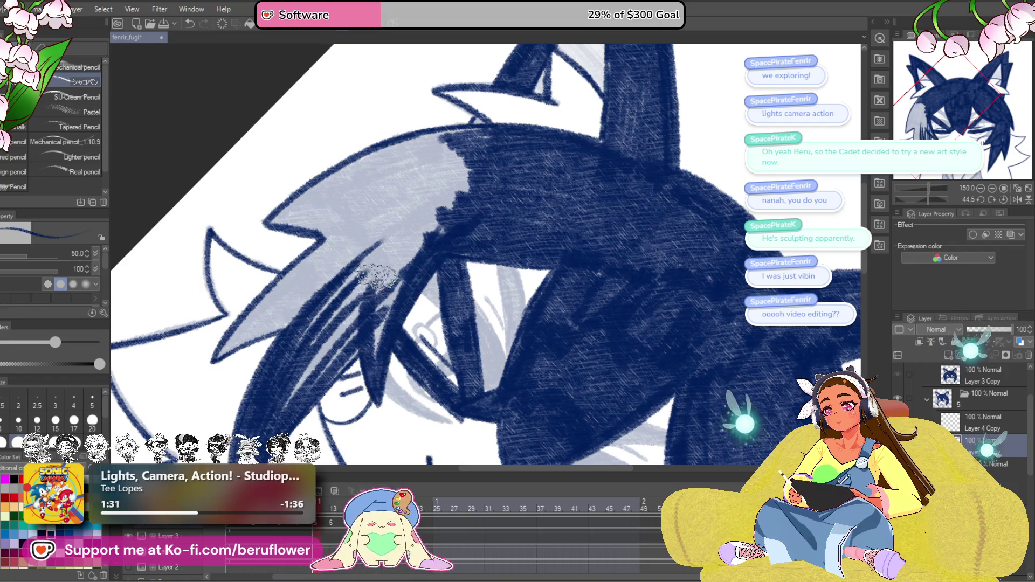
drag(379, 324, 429, 234)
drag(329, 350, 420, 232)
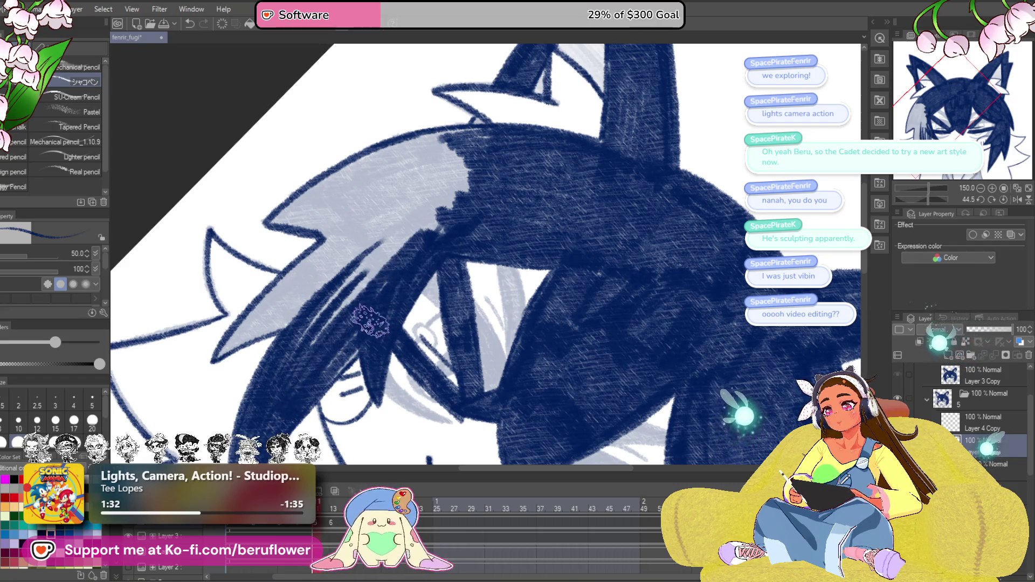
drag(372, 337, 475, 332)
drag(350, 324, 453, 226)
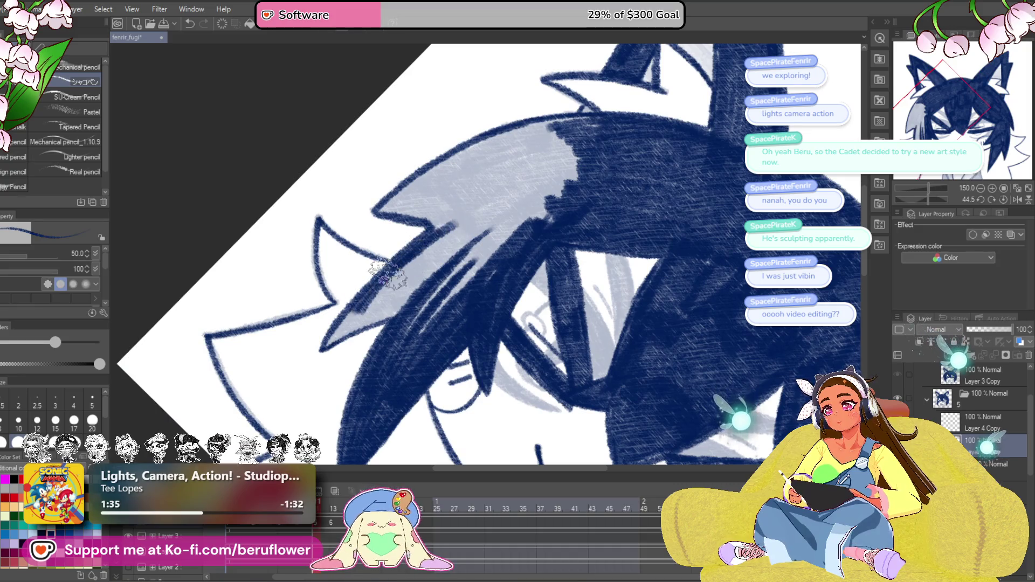
mouse_move(362, 306)
mouse_down()
mouse_move(438, 283)
mouse_move(435, 257)
mouse_move(491, 270)
mouse_up()
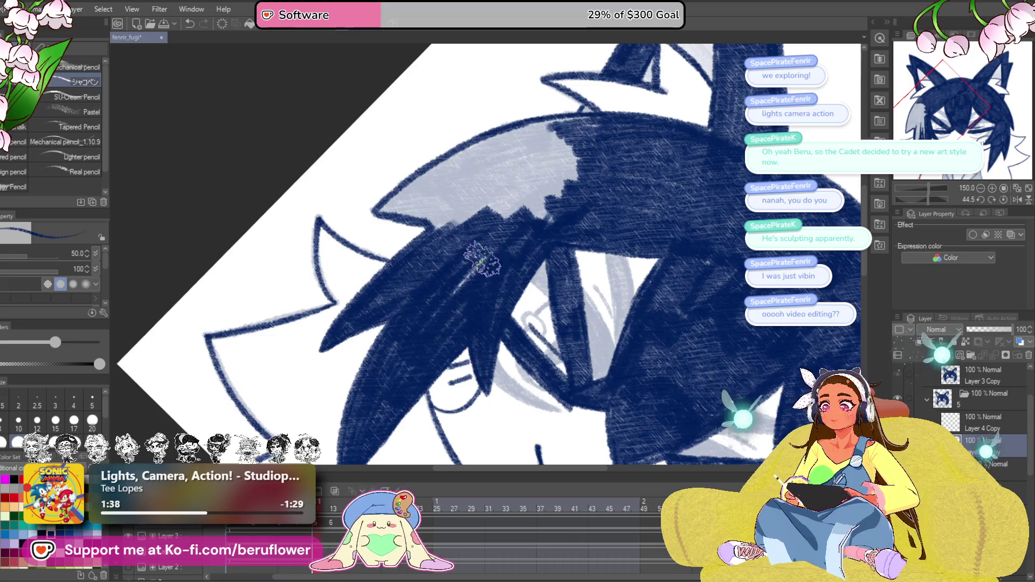
Fill the hair near the top and its left edge navy.
mouse_move(534, 226)
mouse_down()
mouse_move(589, 157)
mouse_move(539, 178)
mouse_up()
drag(490, 255, 471, 320)
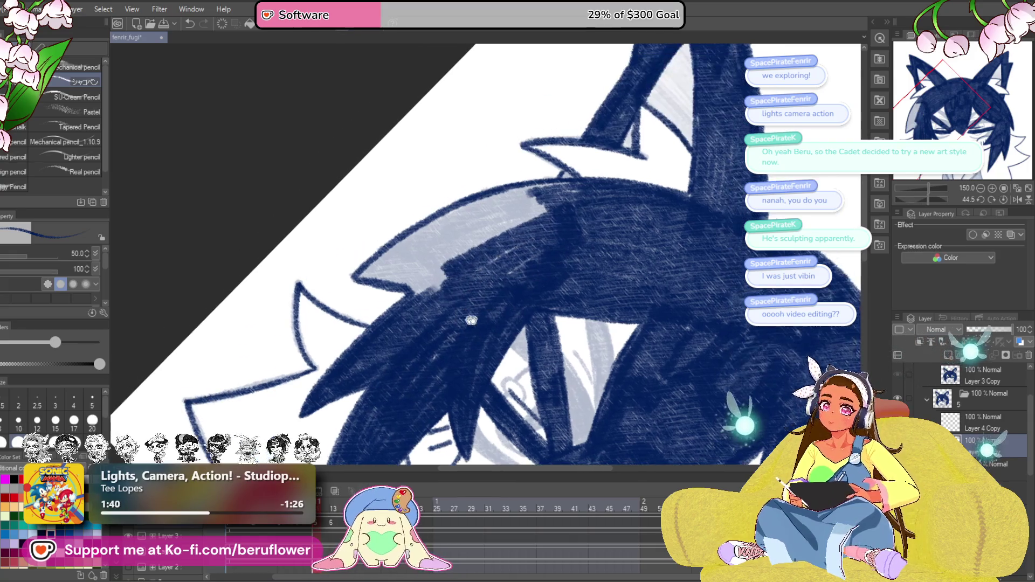
drag(929, 200, 923, 198)
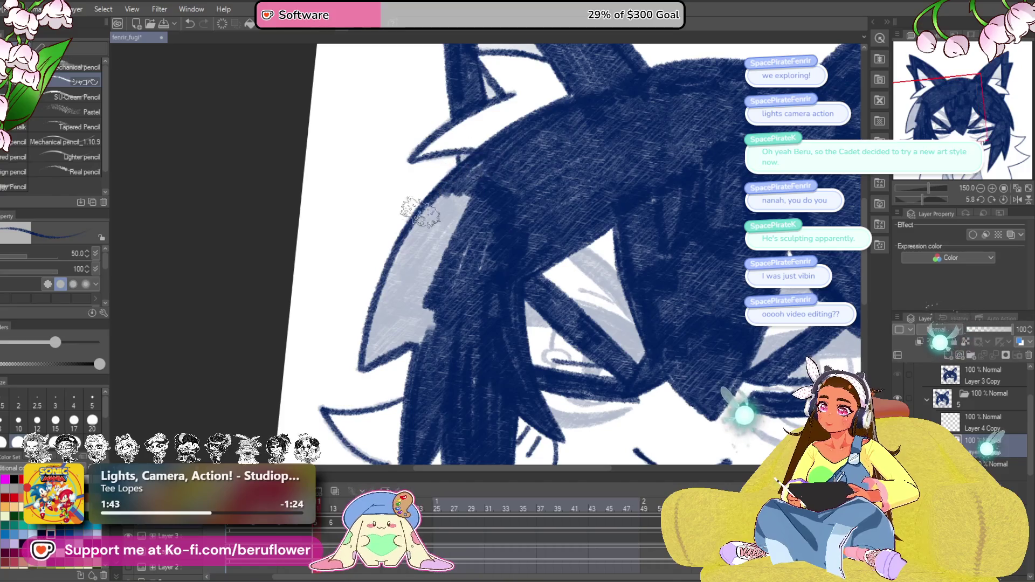
drag(463, 161, 433, 175)
mouse_move(399, 226)
mouse_down()
mouse_move(345, 323)
mouse_move(335, 372)
mouse_up()
mouse_move(397, 322)
mouse_down()
mouse_move(408, 330)
mouse_move(354, 362)
mouse_move(453, 190)
mouse_move(411, 296)
mouse_move(436, 221)
mouse_up()
scroll(436, 221, down, 5)
Paint a navy band inside the left ear and widen it.
scroll(567, 359, up, 3)
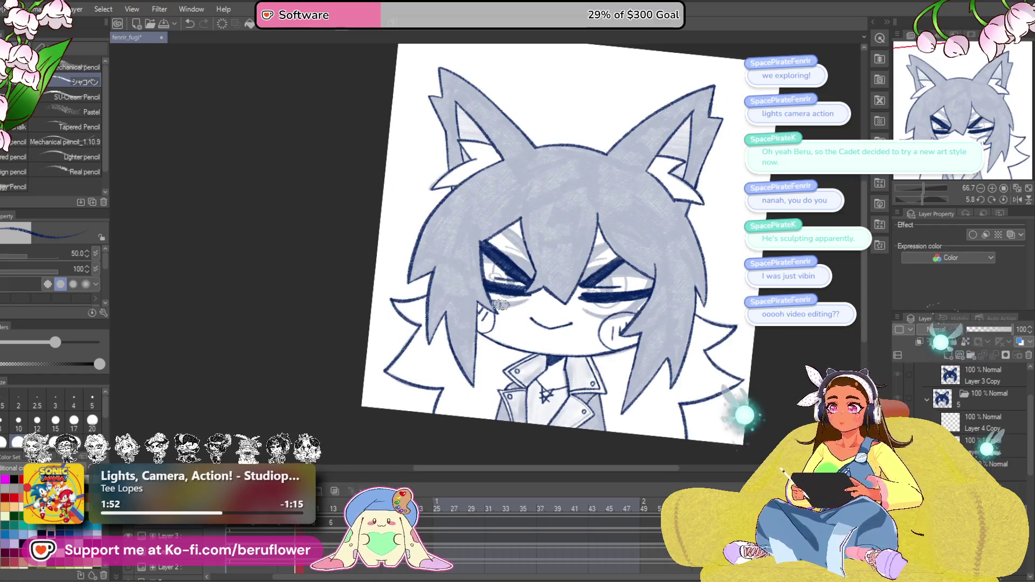
scroll(499, 304, up, 5)
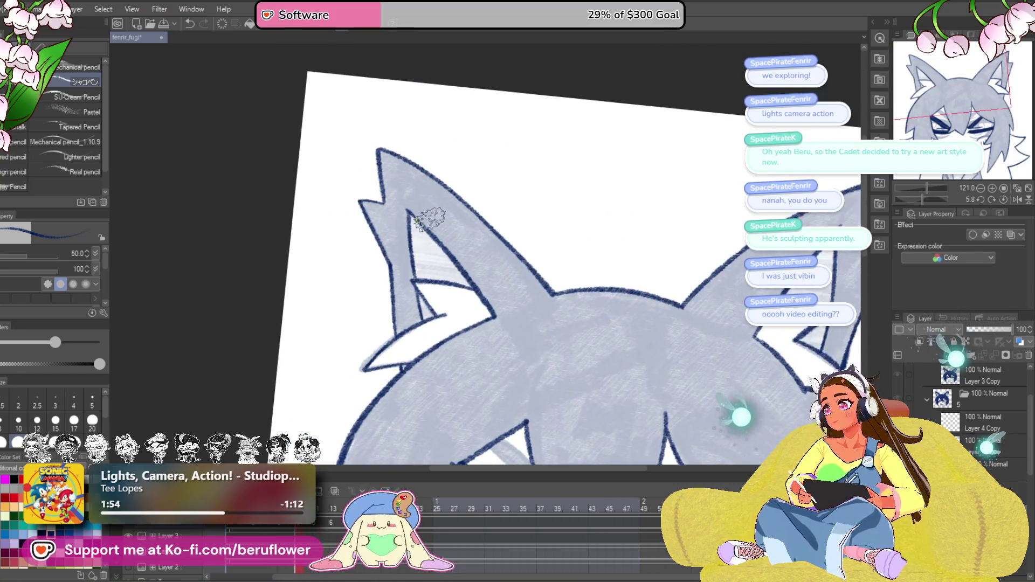
mouse_move(448, 244)
mouse_down()
mouse_move(521, 286)
mouse_move(461, 251)
mouse_up()
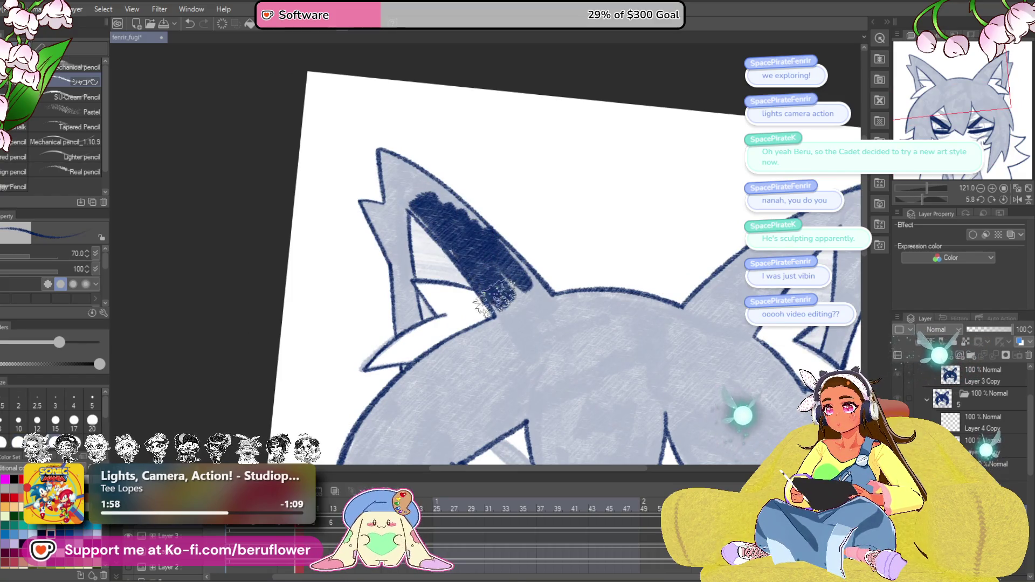
drag(494, 286, 535, 323)
drag(504, 259, 566, 340)
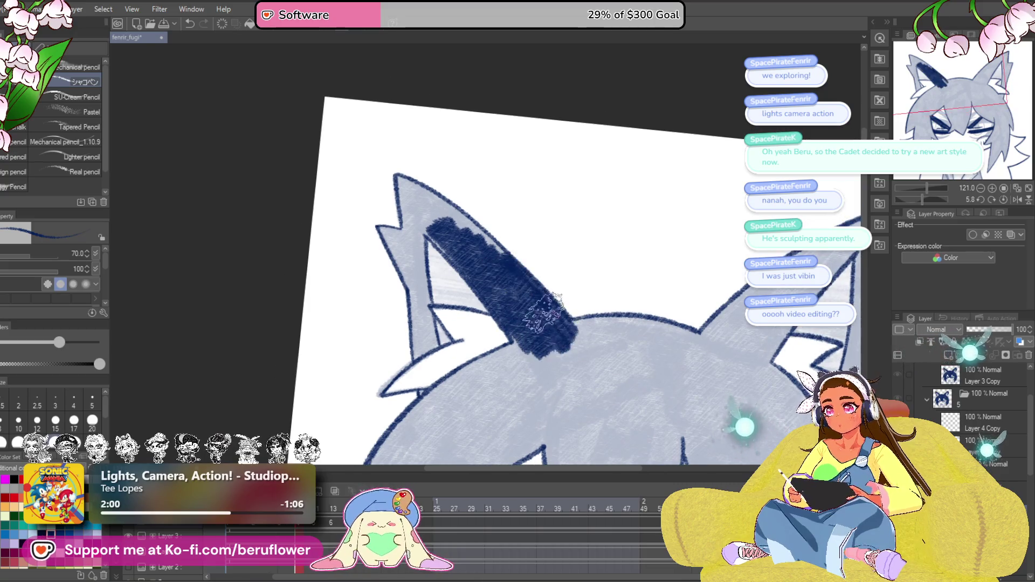
drag(689, 242, 757, 253)
Rotate the canvas and extend the navy fill to the light ear tip.
drag(929, 202, 913, 199)
drag(539, 162, 436, 227)
scroll(438, 225, up, 5)
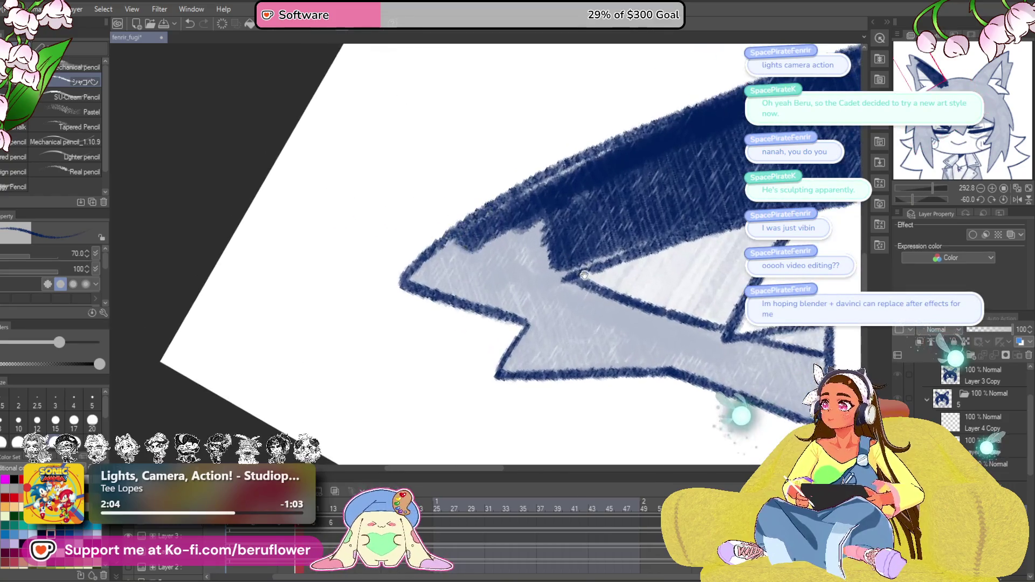
mouse_move(551, 286)
mouse_down()
mouse_move(519, 278)
mouse_move(523, 221)
mouse_up()
drag(717, 137, 771, 186)
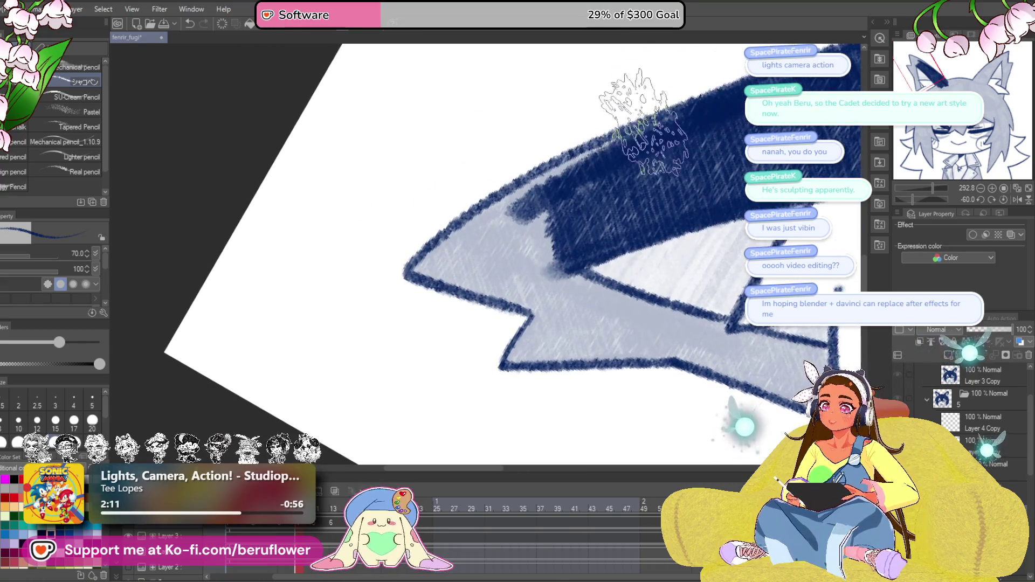
mouse_move(501, 197)
mouse_down()
mouse_move(426, 226)
mouse_move(410, 245)
mouse_move(455, 264)
mouse_move(474, 203)
mouse_move(613, 238)
mouse_move(451, 228)
mouse_up()
Fill the remaining light ear patches navy, then shrink the brush for finer strokes.
drag(912, 200, 922, 199)
mouse_move(461, 213)
mouse_down()
mouse_move(372, 130)
mouse_move(378, 205)
mouse_move(426, 254)
mouse_move(420, 226)
mouse_move(332, 200)
mouse_move(358, 259)
mouse_move(407, 318)
mouse_move(326, 189)
mouse_move(347, 173)
mouse_move(335, 166)
mouse_move(358, 265)
mouse_move(475, 342)
mouse_move(437, 331)
mouse_up()
mouse_move(370, 167)
mouse_down()
mouse_move(446, 278)
mouse_move(418, 279)
mouse_up()
mouse_move(418, 279)
mouse_down()
mouse_move(400, 188)
mouse_move(405, 230)
mouse_move(347, 243)
mouse_move(346, 323)
mouse_move(387, 370)
mouse_move(380, 364)
mouse_up()
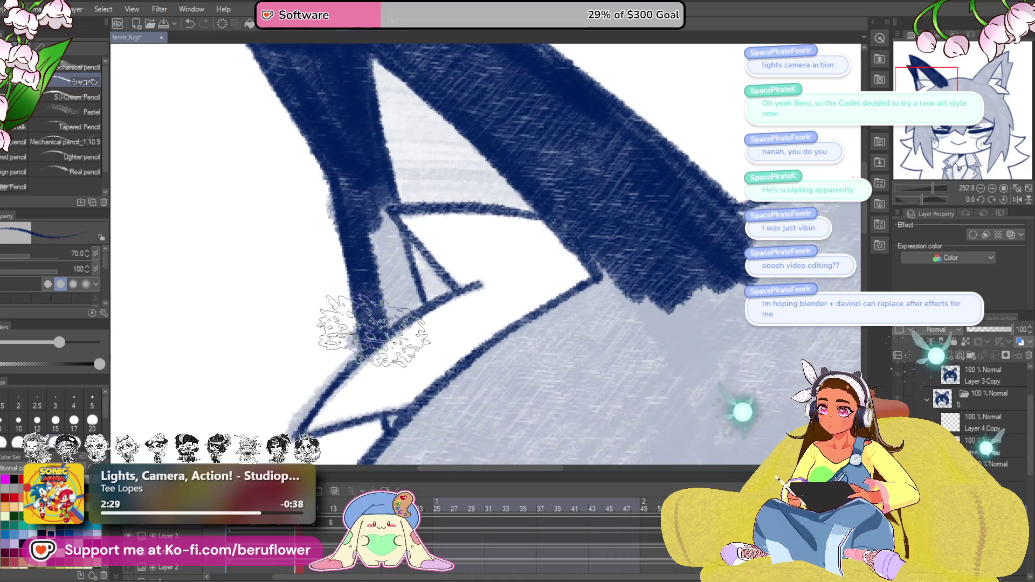
key(bracketleft)
key(bracketleft)
key(bracketleft)
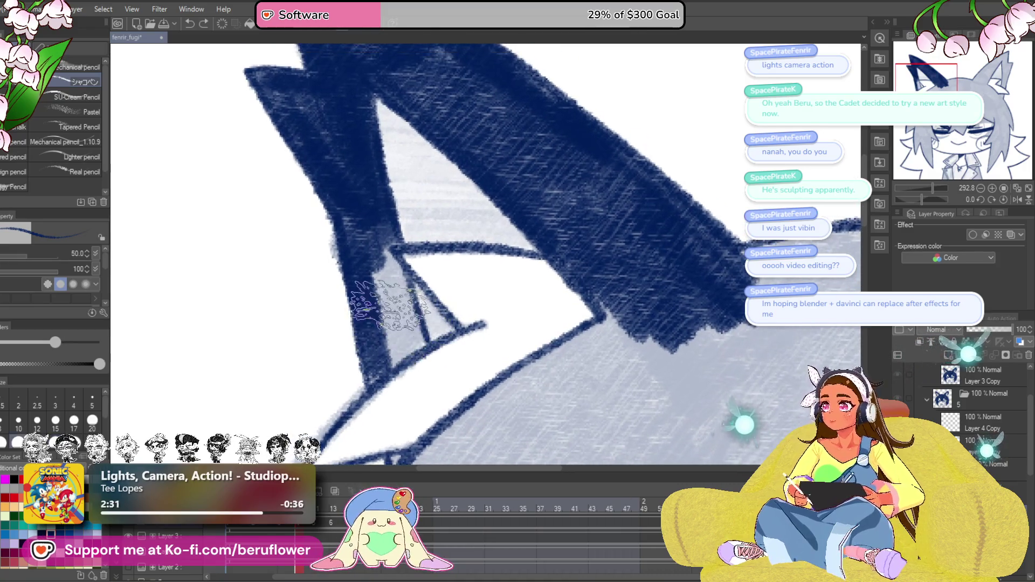
drag(399, 361, 379, 379)
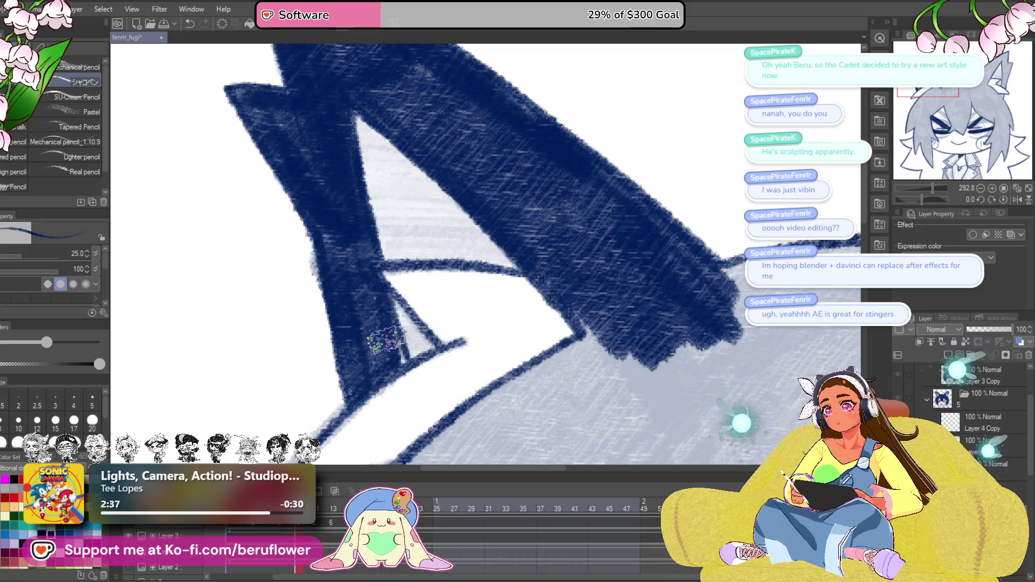
scroll(384, 329, down, 8)
scroll(431, 302, up, 3)
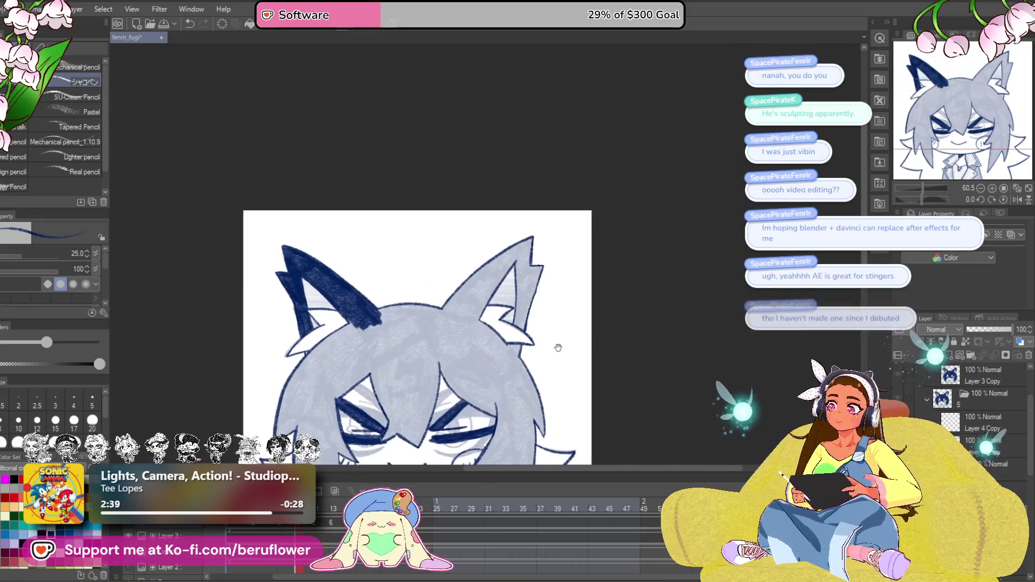
Hatch the right ear navy with the pencil, from its left edge across the outer half to the tip.
scroll(467, 268, up, 5)
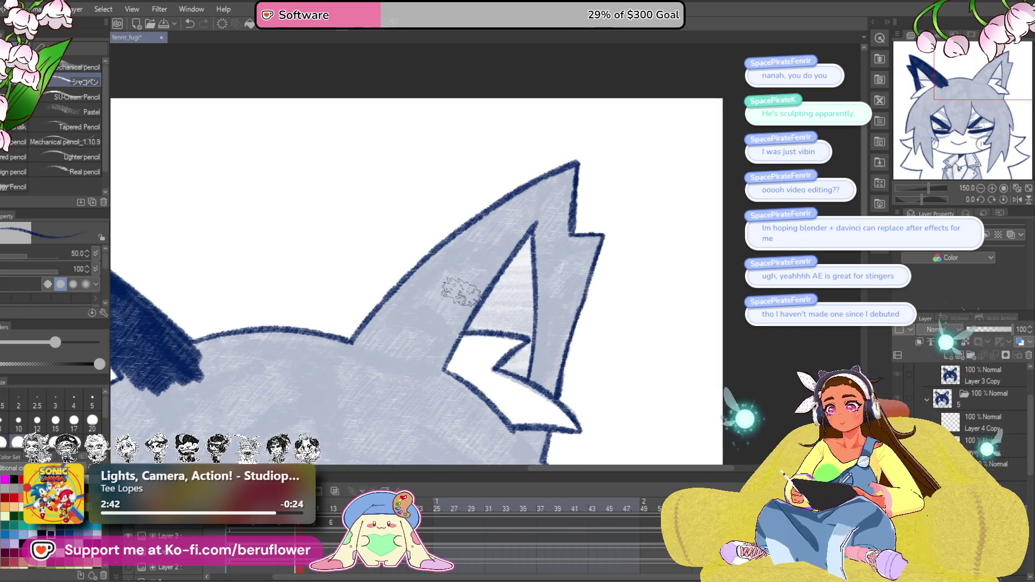
drag(565, 175, 362, 373)
drag(423, 342, 495, 331)
mouse_move(647, 154)
mouse_down()
mouse_move(550, 219)
mouse_move(482, 285)
mouse_move(434, 355)
mouse_up()
drag(536, 223, 399, 377)
mouse_move(536, 335)
mouse_down()
mouse_move(491, 337)
mouse_move(514, 311)
mouse_up()
mouse_move(571, 172)
mouse_down()
mouse_move(405, 337)
mouse_move(466, 305)
mouse_up()
mouse_move(560, 194)
mouse_down()
mouse_move(464, 345)
mouse_move(438, 320)
mouse_move(485, 324)
mouse_up()
drag(534, 240, 499, 264)
drag(599, 156, 544, 202)
drag(561, 348, 625, 325)
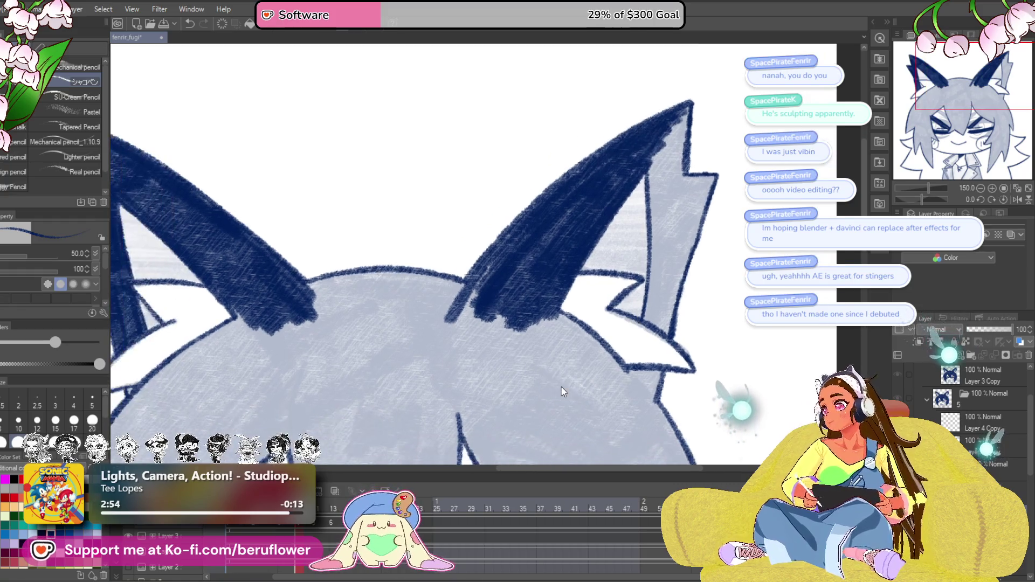
scroll(561, 386, down, 5)
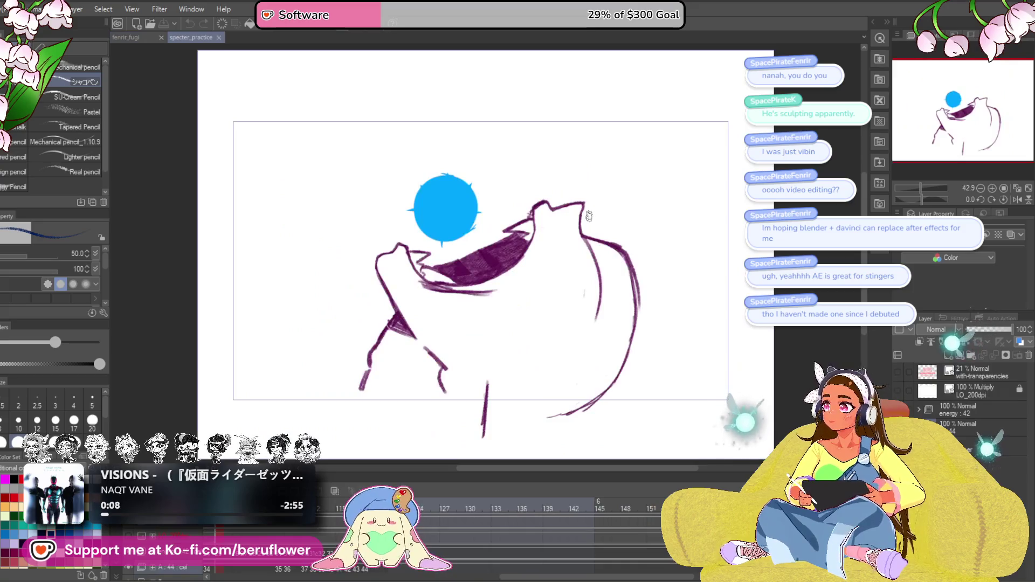
Frame the specter_practice drawing, play its animation back, then close the file.
scroll(589, 216, down, 2)
drag(589, 216, 545, 230)
key(space)
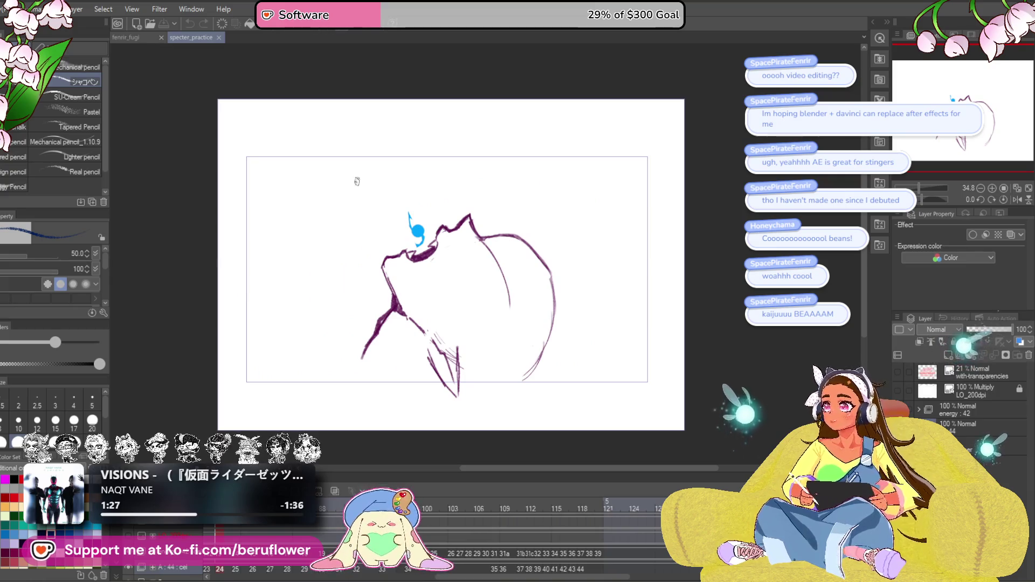
click(219, 38)
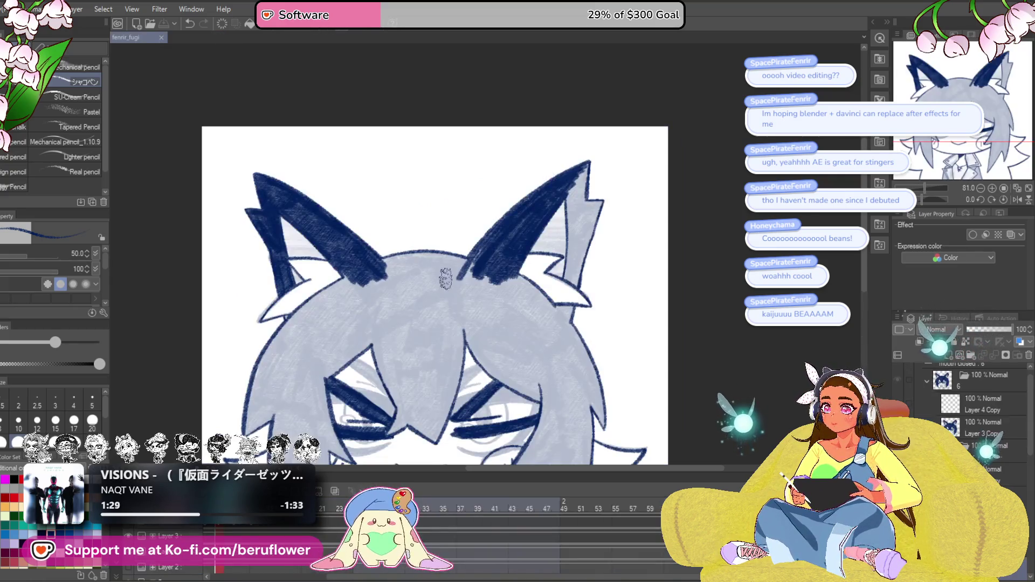
Tilt the canvas and hatch the hair below the left ear navy with thick pencil strokes.
scroll(434, 269, down, 2)
drag(445, 315, 434, 253)
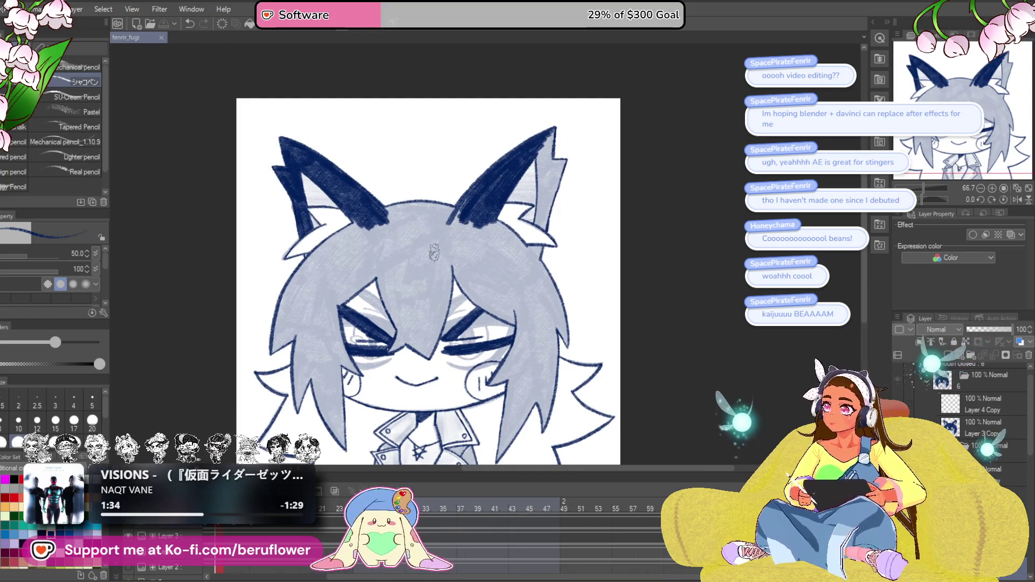
drag(907, 200, 918, 202)
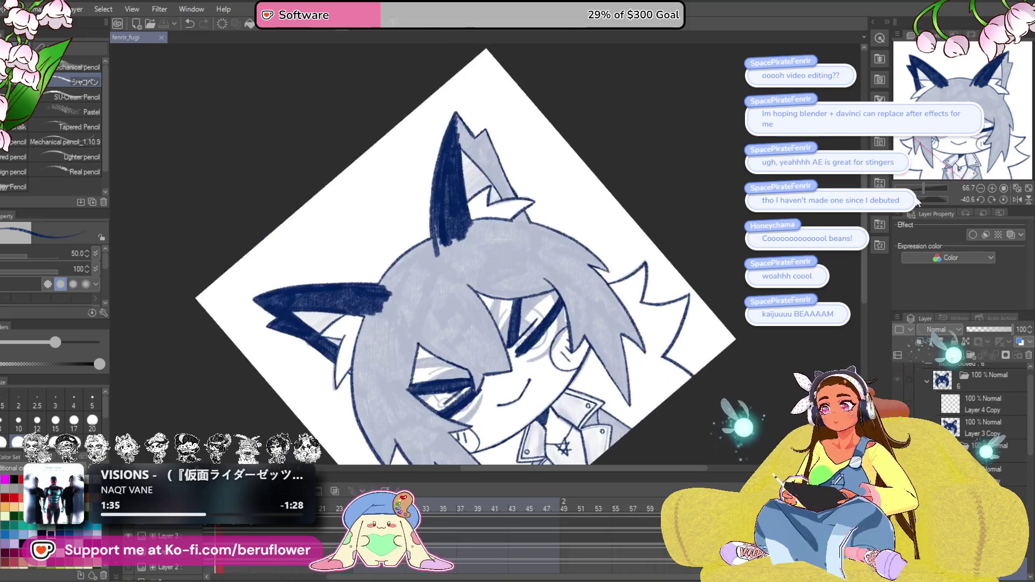
scroll(386, 275, up, 5)
mouse_move(491, 221)
mouse_down()
mouse_move(426, 269)
mouse_move(421, 291)
mouse_move(455, 283)
mouse_move(426, 334)
mouse_move(539, 237)
mouse_move(593, 216)
mouse_move(563, 221)
mouse_move(556, 210)
mouse_move(625, 151)
mouse_move(474, 278)
mouse_move(464, 263)
mouse_move(482, 226)
mouse_up()
mouse_move(426, 248)
mouse_down()
mouse_move(422, 332)
mouse_move(431, 264)
mouse_move(430, 323)
mouse_move(469, 313)
mouse_move(504, 329)
mouse_move(531, 232)
mouse_move(539, 238)
mouse_move(570, 151)
mouse_move(504, 259)
mouse_move(492, 196)
mouse_move(477, 210)
mouse_move(451, 310)
mouse_up()
scroll(450, 310, down, 5)
mouse_move(432, 210)
mouse_down()
mouse_move(421, 158)
mouse_move(448, 294)
mouse_move(426, 237)
mouse_move(486, 372)
mouse_move(520, 289)
mouse_move(496, 301)
mouse_move(482, 280)
mouse_move(458, 302)
mouse_move(464, 227)
mouse_move(556, 249)
mouse_move(377, 135)
mouse_move(593, 322)
mouse_up()
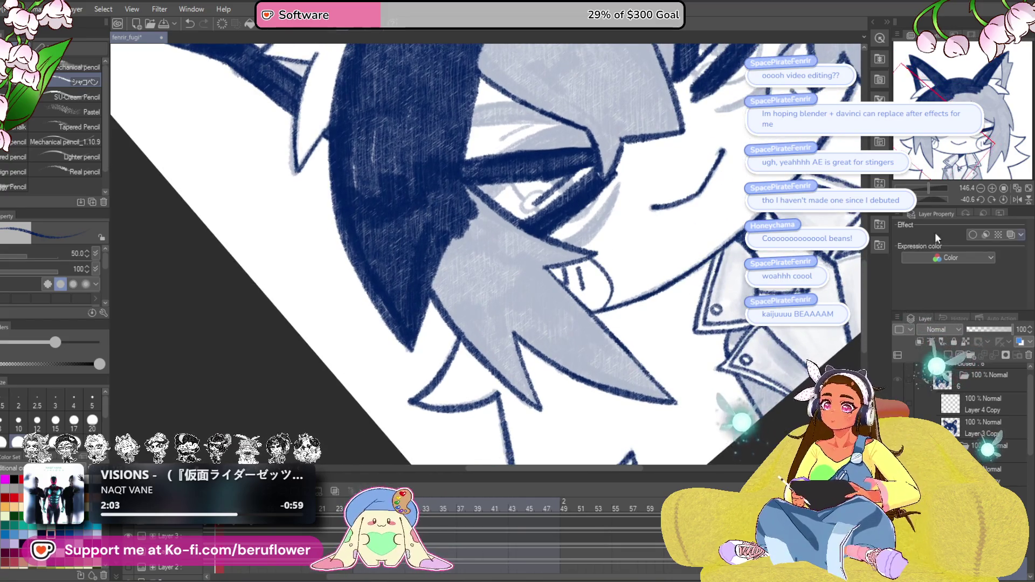
drag(922, 200, 933, 195)
Hatch the light hair strand between the eyes navy along its whole length.
drag(641, 302, 619, 281)
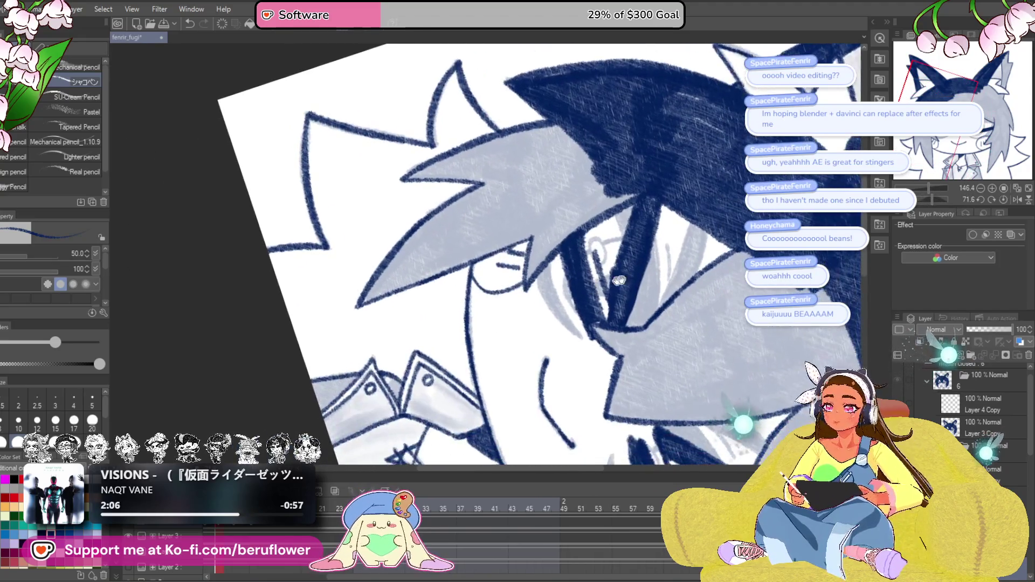
drag(930, 196, 929, 199)
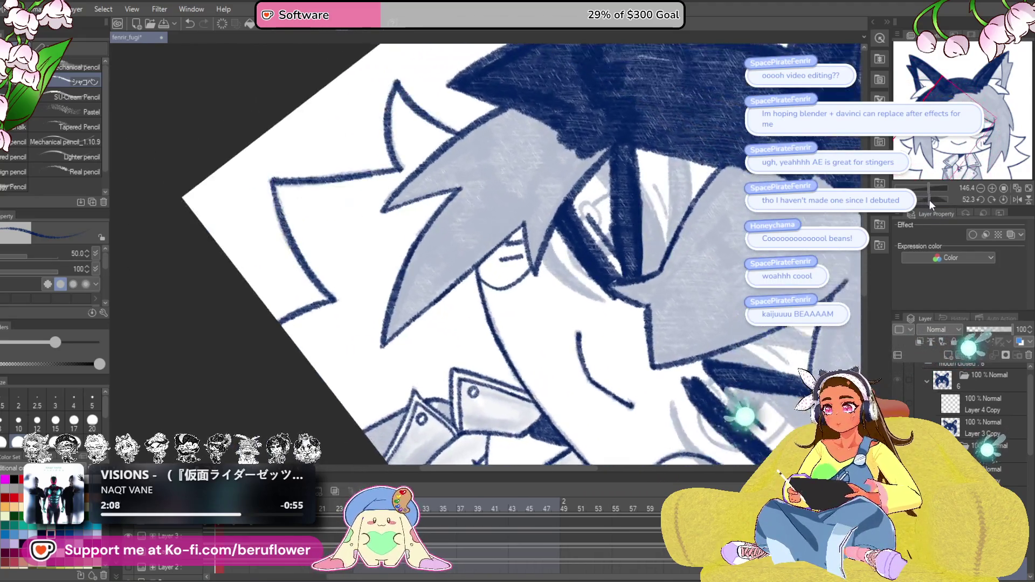
mouse_move(445, 302)
mouse_down()
mouse_move(429, 332)
mouse_move(339, 388)
mouse_move(485, 208)
mouse_move(340, 386)
mouse_up()
mouse_move(389, 318)
mouse_down()
mouse_move(488, 204)
mouse_move(377, 324)
mouse_move(466, 208)
mouse_up()
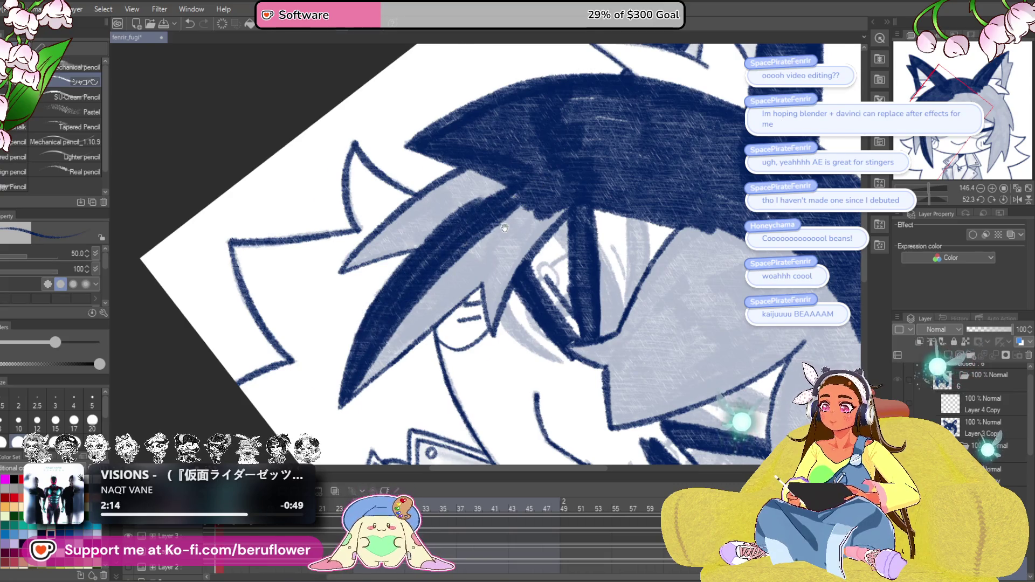
drag(347, 267, 387, 297)
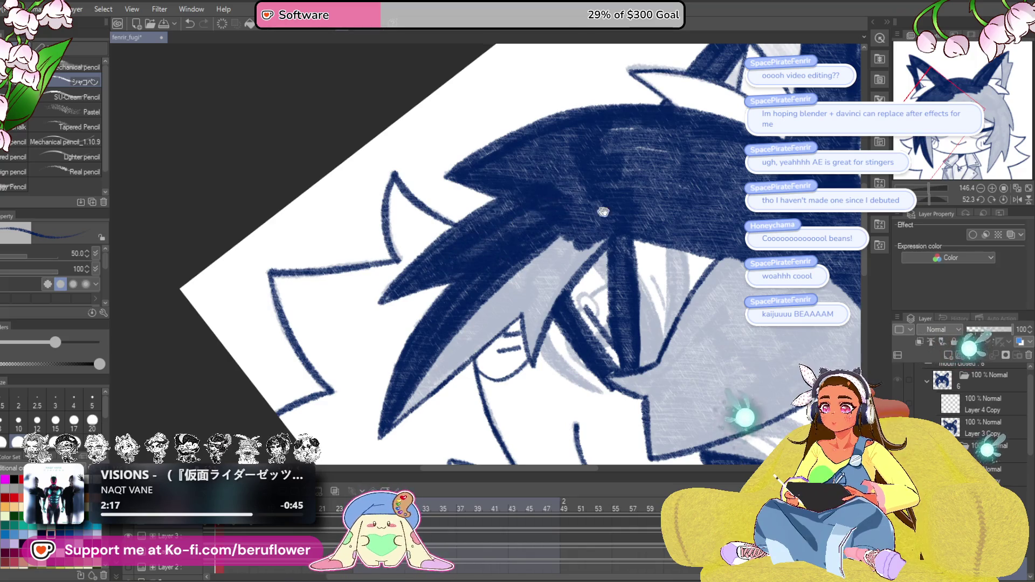
drag(603, 212, 530, 230)
drag(509, 286, 439, 391)
mouse_move(474, 285)
mouse_down()
mouse_move(460, 335)
mouse_move(512, 237)
mouse_move(469, 308)
mouse_up()
drag(485, 243, 547, 143)
drag(367, 356, 474, 254)
drag(534, 194, 420, 302)
drag(501, 202, 410, 312)
mouse_move(512, 183)
mouse_down()
mouse_move(383, 323)
mouse_move(415, 286)
mouse_up()
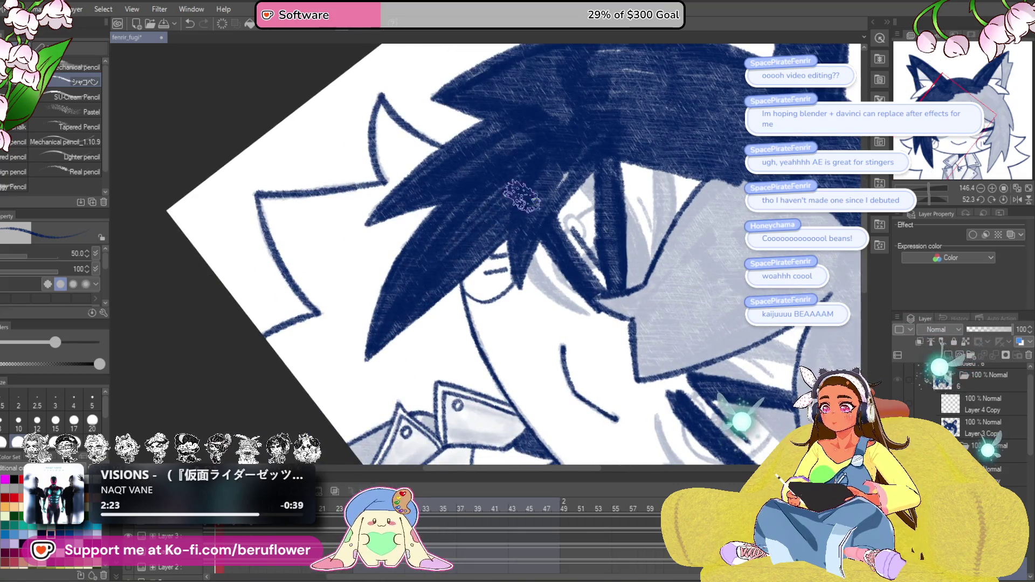
Draw a dark navy inner line along the cheek-side hair strand, redoing one stray attempt.
scroll(593, 259, up, 5)
mouse_move(689, 325)
mouse_down()
mouse_move(615, 258)
mouse_move(698, 263)
mouse_up()
drag(926, 198, 922, 199)
drag(495, 433, 458, 408)
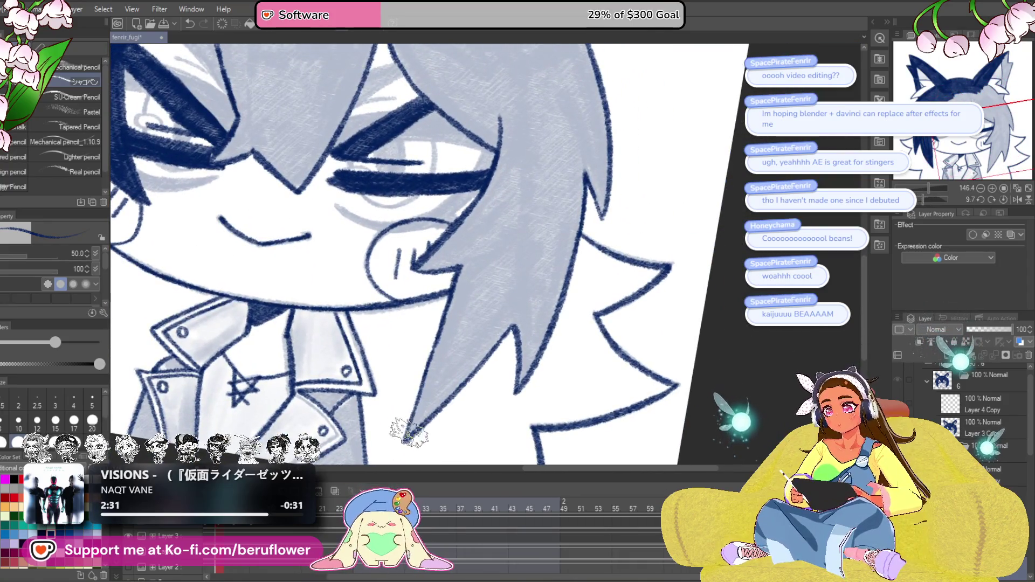
drag(408, 435, 537, 236)
key(ctrl+z)
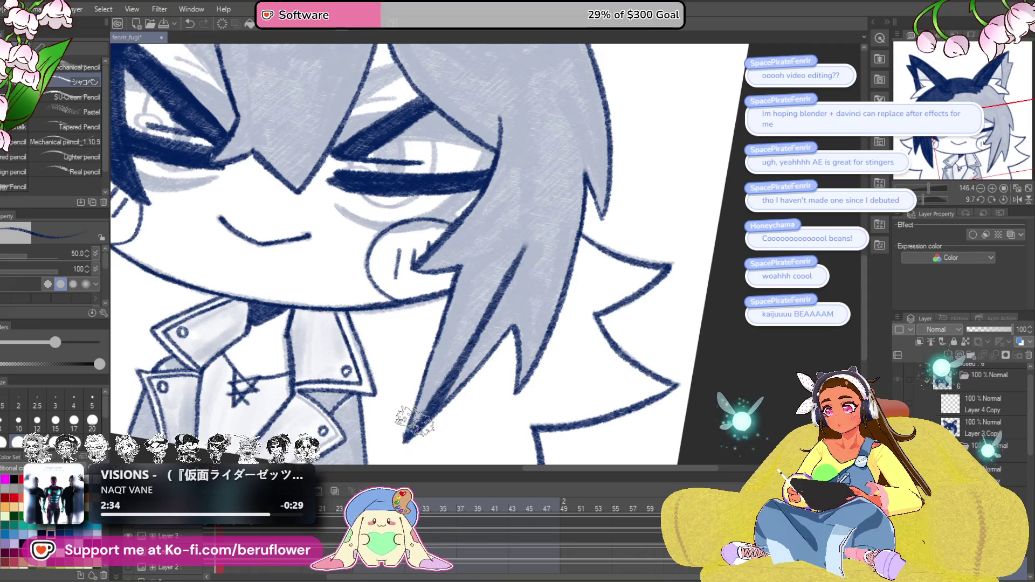
mouse_move(423, 426)
mouse_down()
mouse_move(539, 221)
mouse_move(514, 234)
mouse_up()
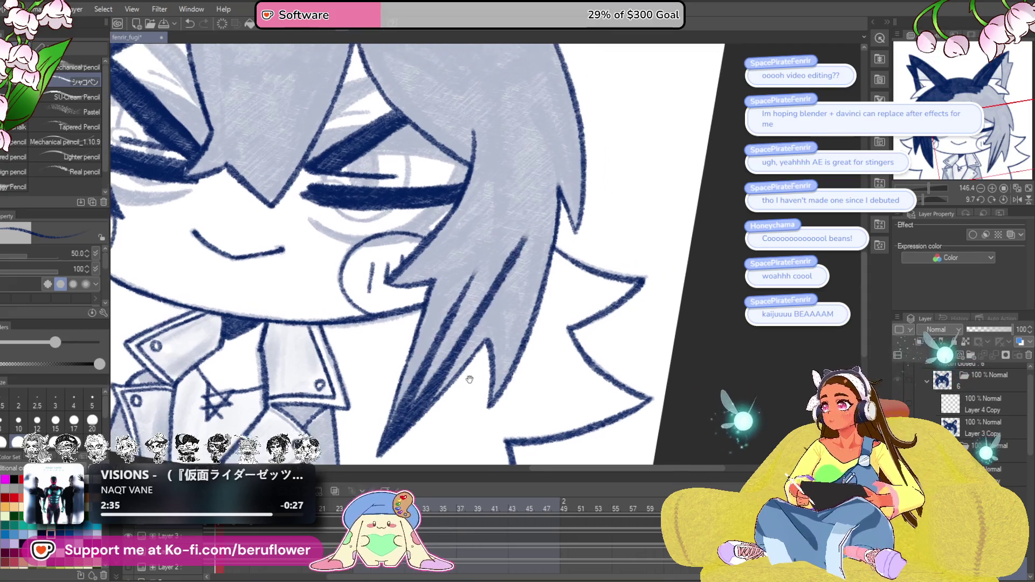
drag(496, 292, 529, 222)
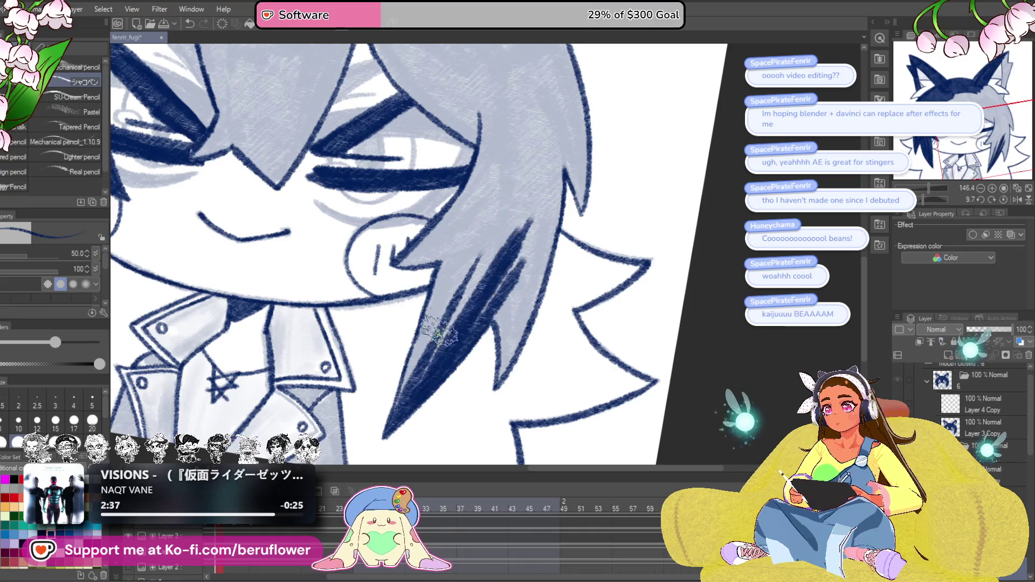
Hatch the cheek-side strand navy up to its tip and right edge, undoing a stray stroke.
mouse_move(399, 399)
mouse_down()
mouse_move(490, 168)
mouse_move(482, 215)
mouse_up()
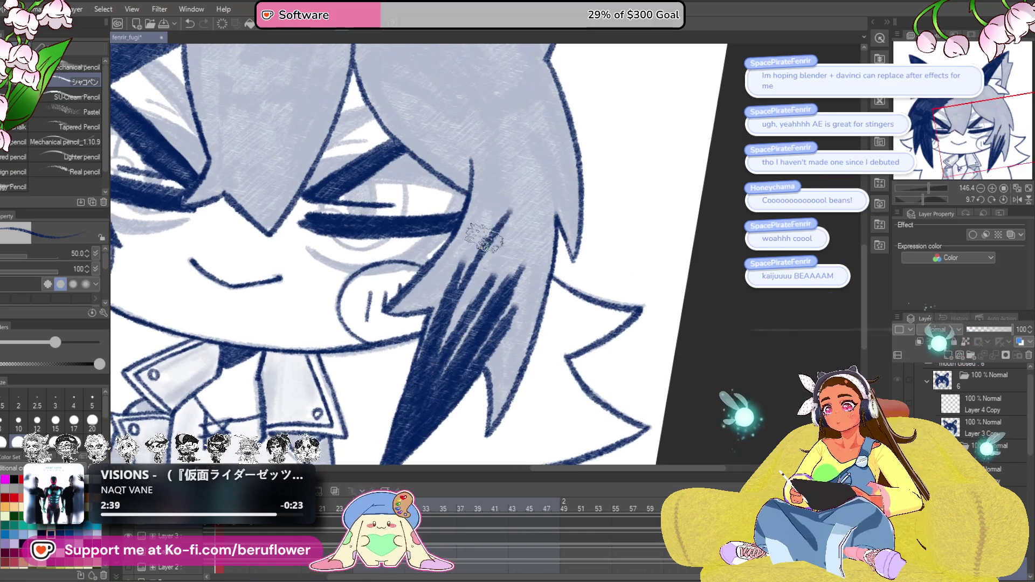
mouse_move(436, 370)
mouse_down()
mouse_move(479, 346)
mouse_move(467, 356)
mouse_move(455, 337)
mouse_move(428, 361)
mouse_move(395, 361)
mouse_up()
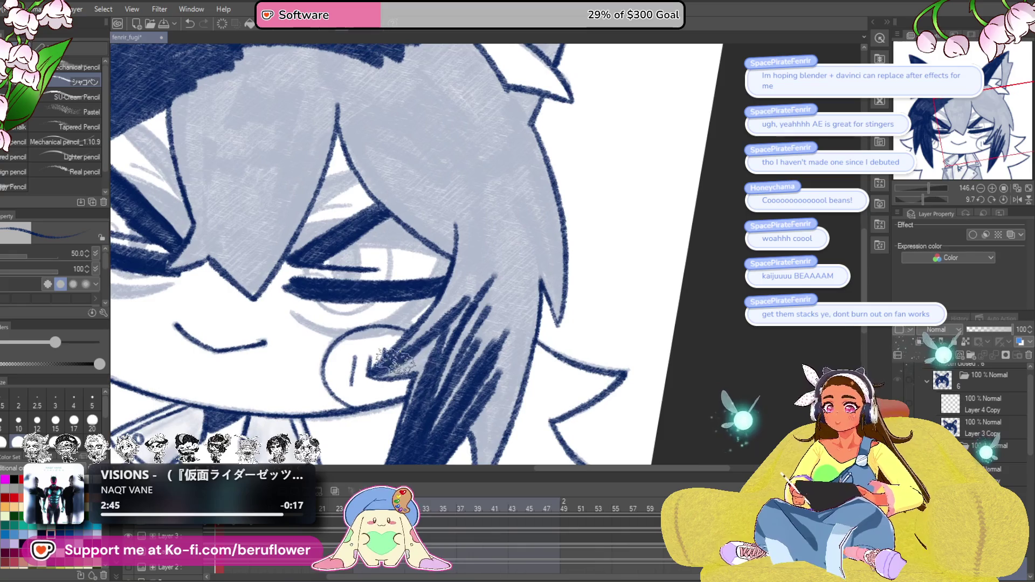
mouse_move(402, 363)
mouse_down()
mouse_move(439, 300)
mouse_move(422, 423)
mouse_move(447, 296)
mouse_move(413, 269)
mouse_up()
mouse_move(507, 194)
mouse_down()
mouse_move(485, 318)
mouse_move(474, 313)
mouse_up()
mouse_move(459, 448)
mouse_down()
mouse_move(419, 423)
mouse_move(463, 213)
mouse_up()
drag(433, 386, 467, 210)
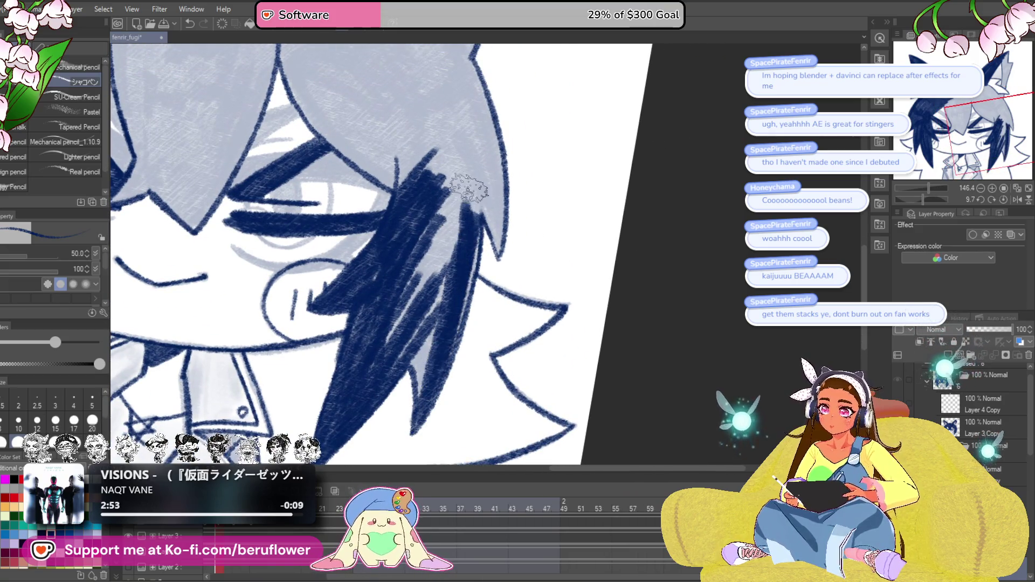
drag(467, 323, 481, 229)
mouse_move(469, 274)
mouse_down()
mouse_move(419, 393)
mouse_move(423, 314)
mouse_move(384, 346)
mouse_move(397, 363)
mouse_move(454, 172)
mouse_move(474, 139)
mouse_move(432, 289)
mouse_up()
mouse_move(429, 334)
mouse_down()
mouse_move(407, 252)
mouse_move(431, 330)
mouse_move(401, 278)
mouse_up()
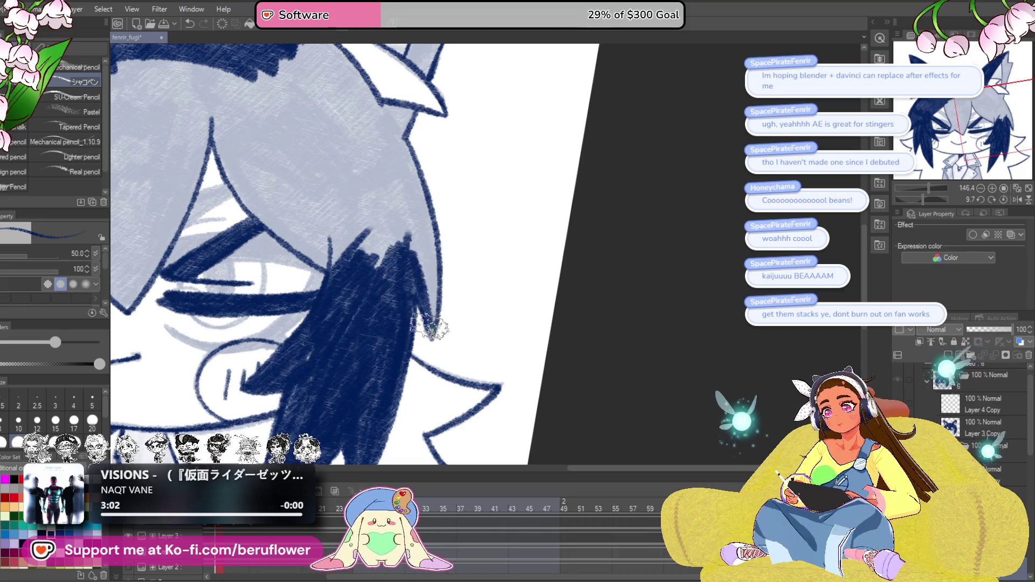
drag(429, 327, 415, 161)
key(ctrl+z)
drag(913, 201, 907, 199)
drag(608, 275, 618, 202)
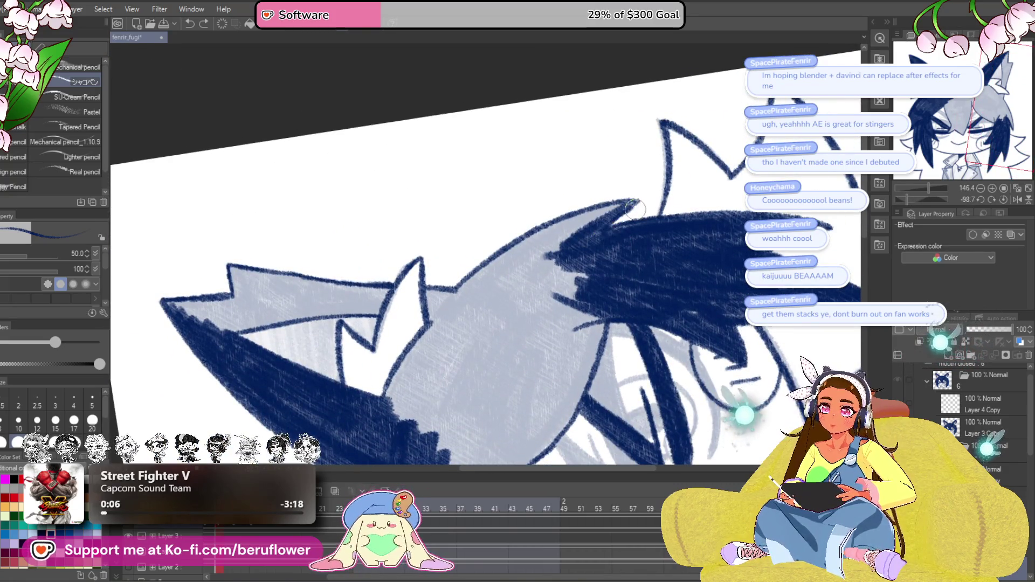
Darken the ear's top edge, the hair above it and the crown spike tip navy.
drag(587, 282, 555, 295)
drag(497, 260, 535, 238)
mouse_move(641, 193)
mouse_down()
mouse_move(517, 246)
mouse_move(464, 322)
mouse_move(517, 269)
mouse_move(566, 242)
mouse_move(575, 334)
mouse_up()
mouse_move(575, 340)
mouse_down()
mouse_move(553, 262)
mouse_move(571, 232)
mouse_move(566, 280)
mouse_move(583, 248)
mouse_move(539, 340)
mouse_up()
mouse_move(588, 262)
mouse_down()
mouse_move(593, 227)
mouse_move(534, 335)
mouse_move(566, 296)
mouse_move(502, 372)
mouse_move(431, 302)
mouse_move(399, 343)
mouse_move(469, 249)
mouse_move(397, 307)
mouse_move(377, 238)
mouse_move(403, 312)
mouse_move(513, 194)
mouse_move(456, 296)
mouse_move(520, 254)
mouse_move(607, 359)
mouse_move(588, 273)
mouse_move(561, 349)
mouse_move(571, 302)
mouse_move(537, 320)
mouse_move(552, 240)
mouse_move(563, 283)
mouse_up()
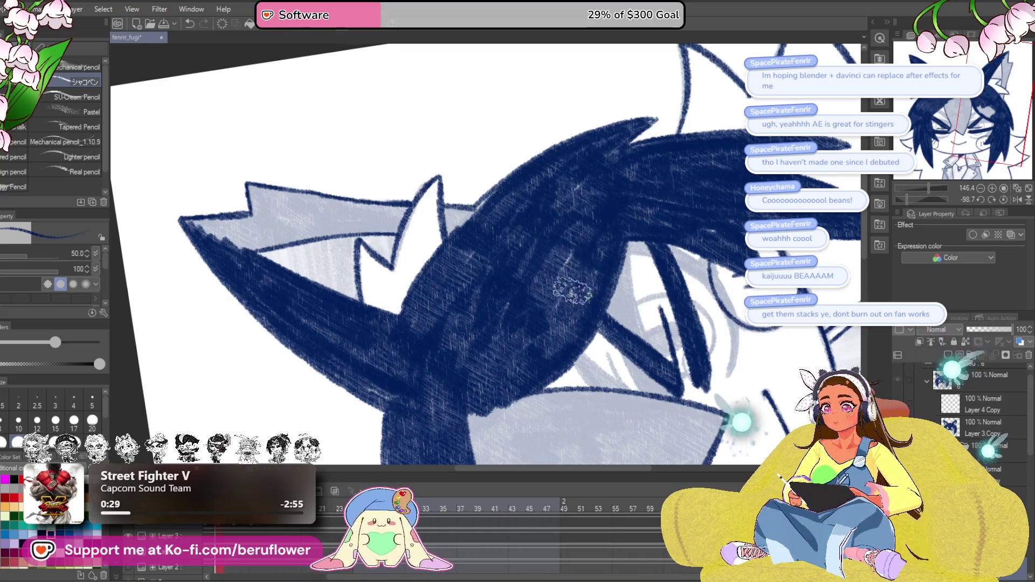
drag(531, 237, 572, 272)
drag(505, 273, 489, 264)
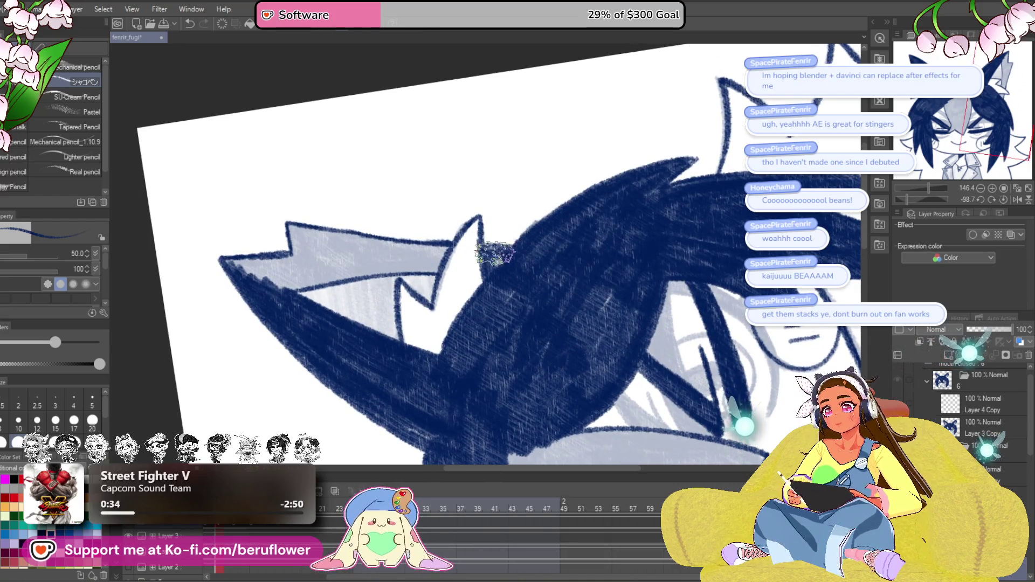
drag(398, 276, 504, 297)
drag(334, 286, 415, 291)
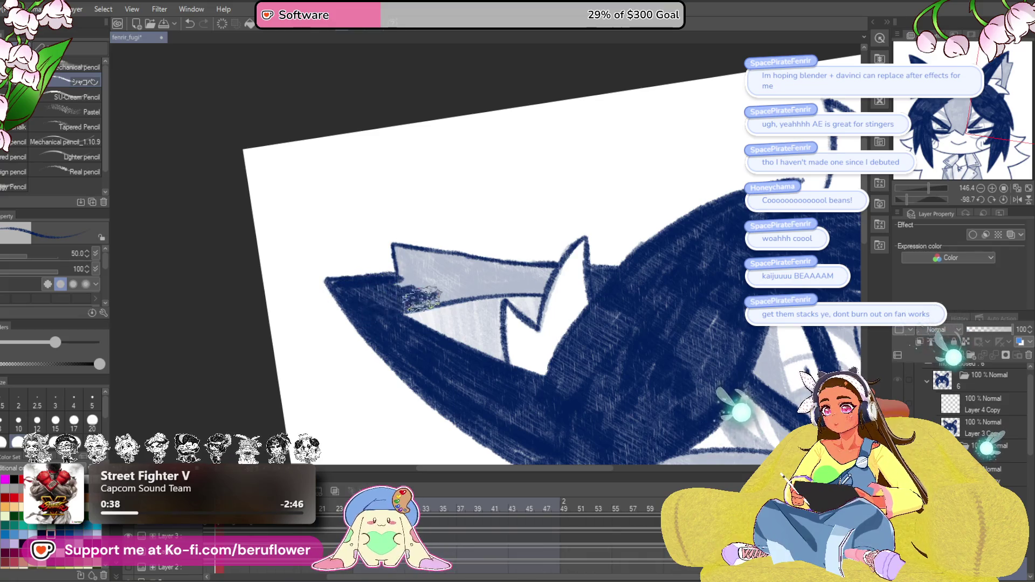
Reset the canvas rotation upright and cover the pale inner ear with navy shading.
drag(499, 279, 405, 265)
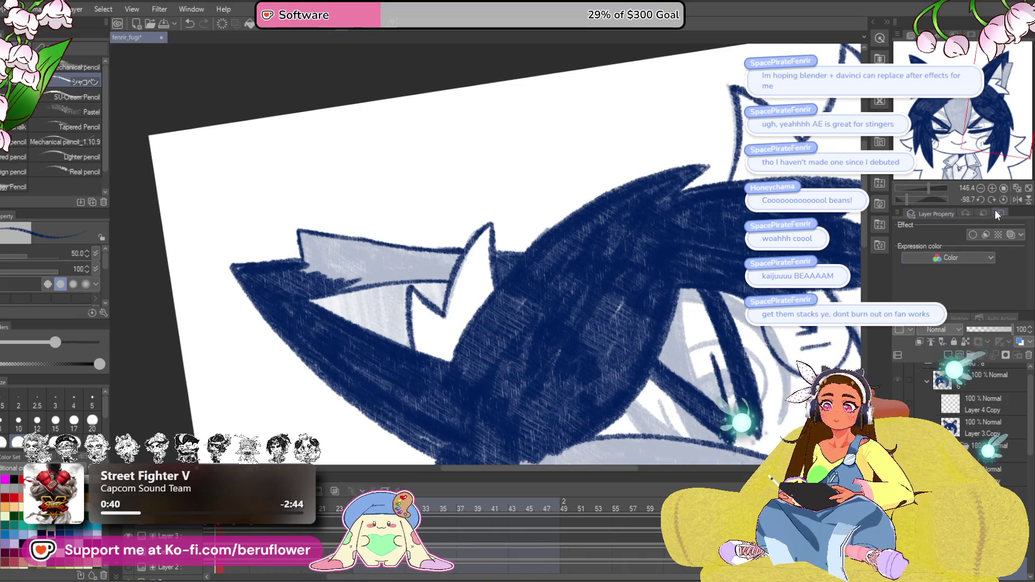
click(1004, 199)
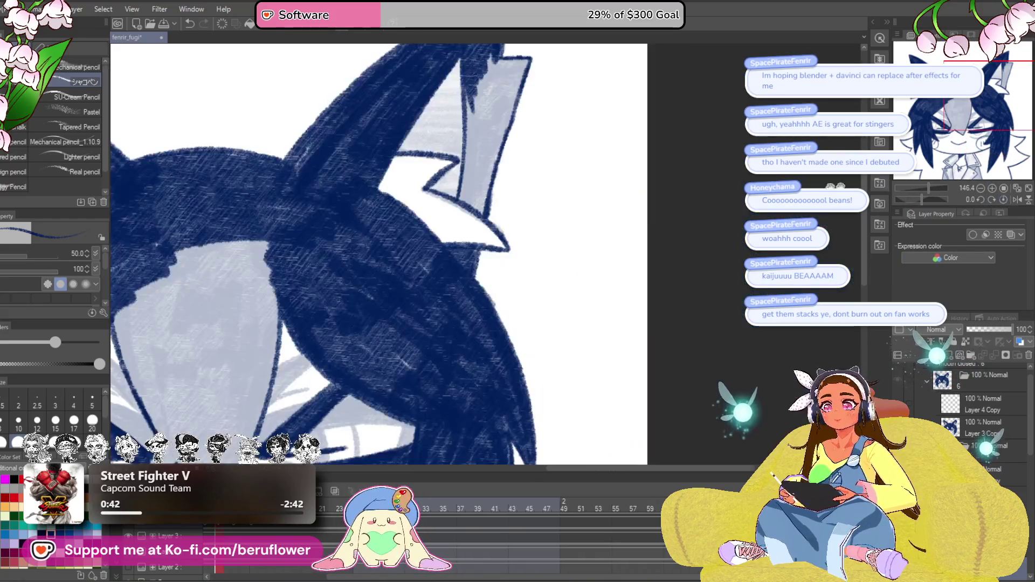
drag(474, 188, 465, 270)
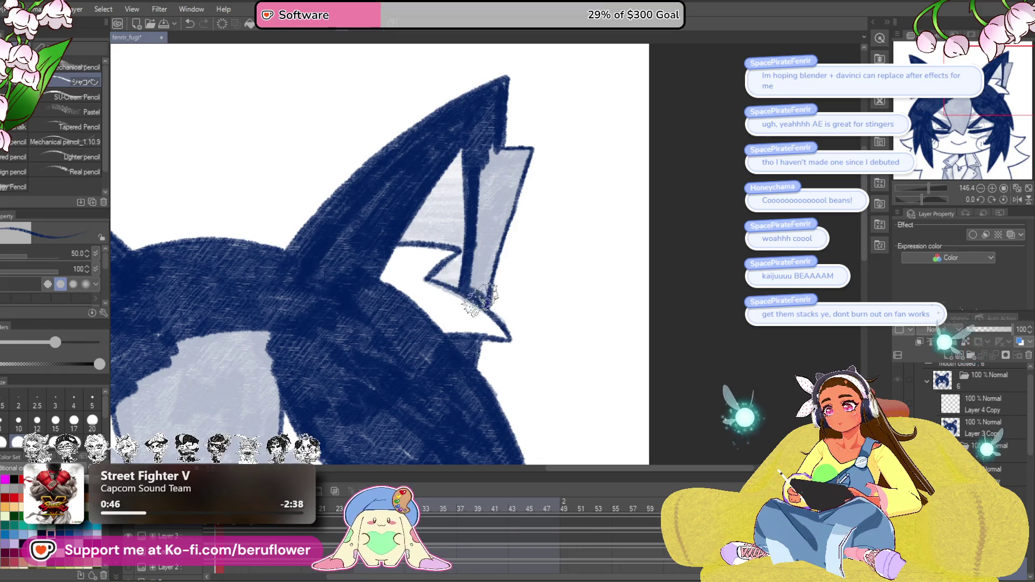
mouse_move(474, 323)
mouse_down()
mouse_move(501, 216)
mouse_move(513, 224)
mouse_move(489, 189)
mouse_move(466, 320)
mouse_up()
Hatch navy over the hair strands above the eyes and along the central strand's edge.
drag(480, 214, 588, 298)
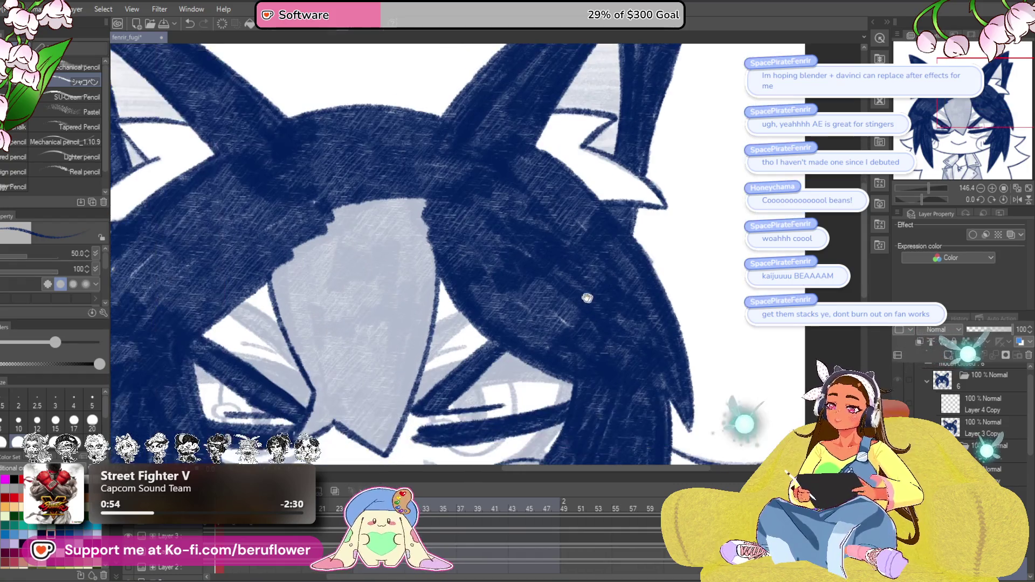
drag(445, 316, 555, 257)
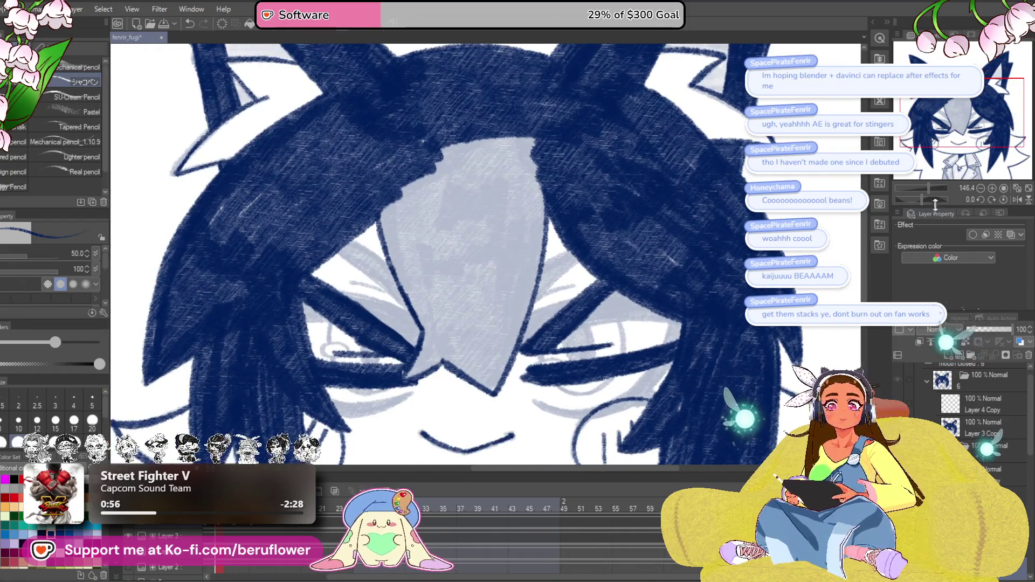
drag(936, 200, 930, 198)
mouse_move(385, 344)
mouse_down()
mouse_move(515, 158)
mouse_move(485, 194)
mouse_move(541, 169)
mouse_move(418, 270)
mouse_move(372, 273)
mouse_move(430, 261)
mouse_move(393, 333)
mouse_up()
mouse_move(670, 308)
mouse_down()
mouse_move(641, 340)
mouse_move(593, 351)
mouse_move(550, 332)
mouse_move(531, 306)
mouse_move(501, 339)
mouse_up()
mouse_move(434, 178)
mouse_down()
mouse_move(367, 283)
mouse_move(373, 264)
mouse_move(337, 367)
mouse_move(372, 410)
mouse_move(402, 417)
mouse_move(428, 381)
mouse_move(423, 318)
mouse_move(393, 360)
mouse_move(378, 289)
mouse_move(356, 323)
mouse_move(426, 199)
mouse_move(450, 266)
mouse_move(423, 275)
mouse_move(415, 250)
mouse_move(372, 291)
mouse_move(409, 235)
mouse_up()
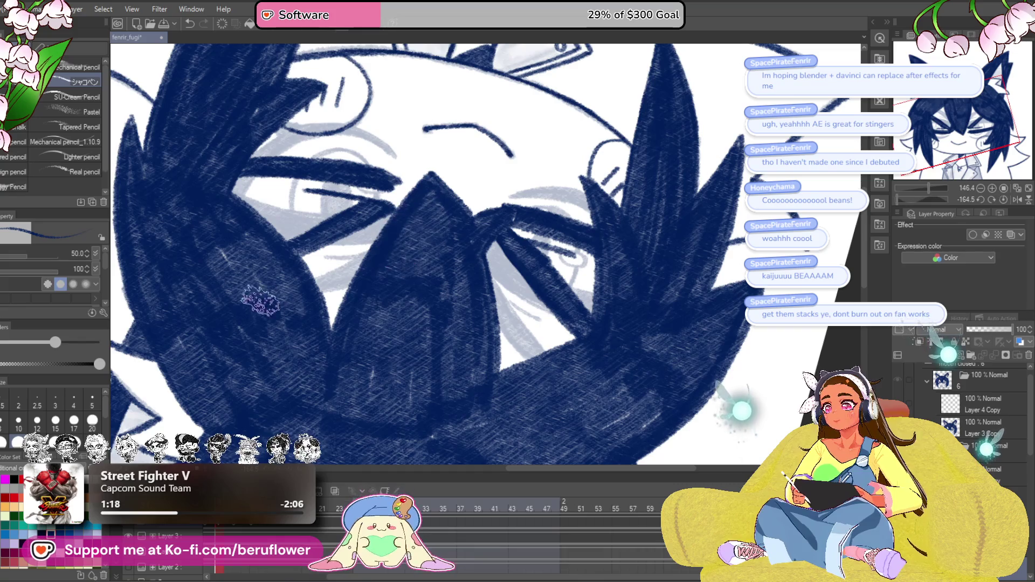
scroll(294, 329, down, 5)
scroll(295, 329, up, 5)
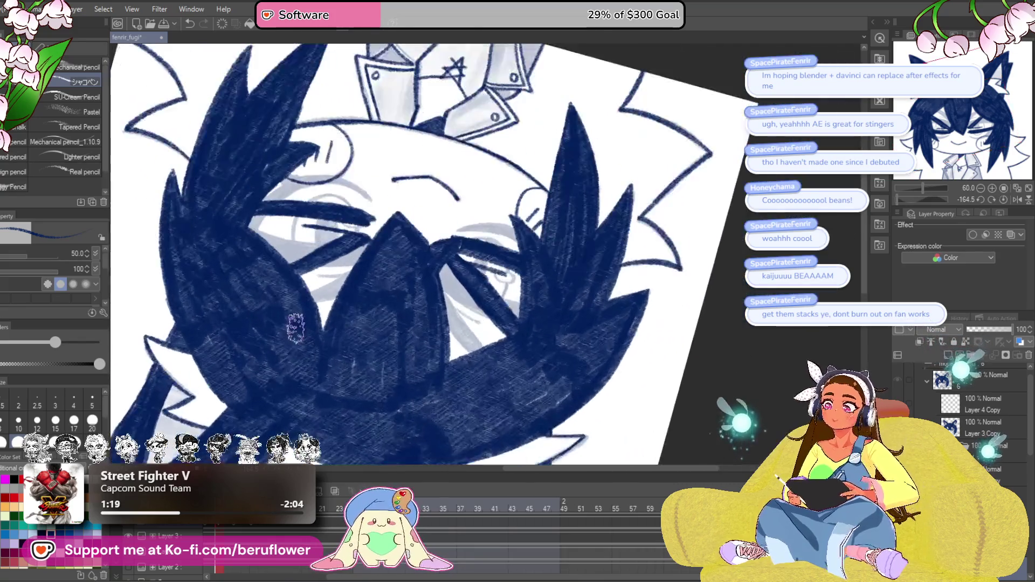
Fill the central hair strand between the eyes navy, extending it toward the head top.
mouse_move(296, 329)
mouse_down()
mouse_move(473, 353)
mouse_move(426, 350)
mouse_up()
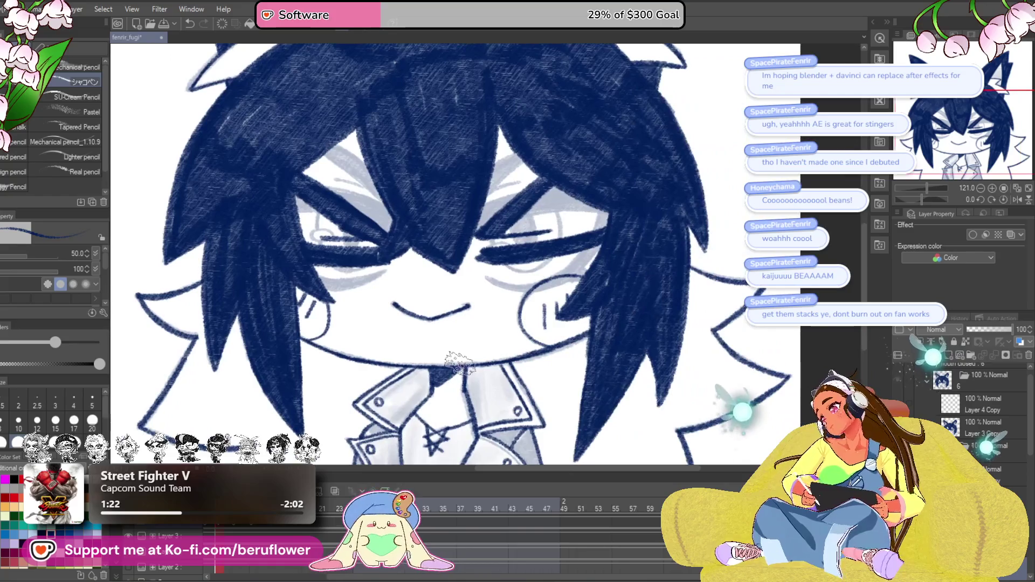
mouse_move(405, 423)
mouse_down()
mouse_move(368, 336)
mouse_move(339, 360)
mouse_up()
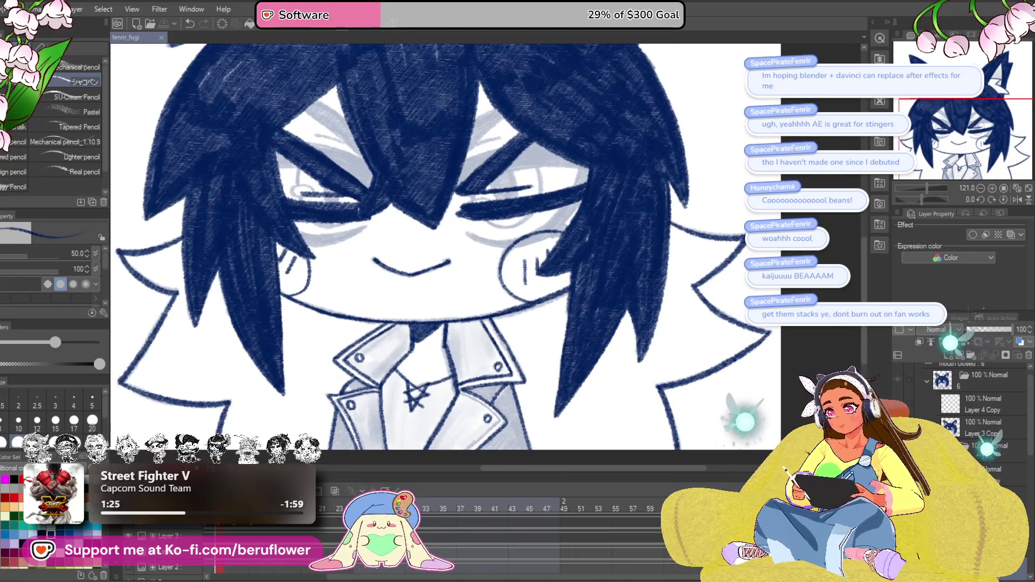
drag(468, 475, 499, 484)
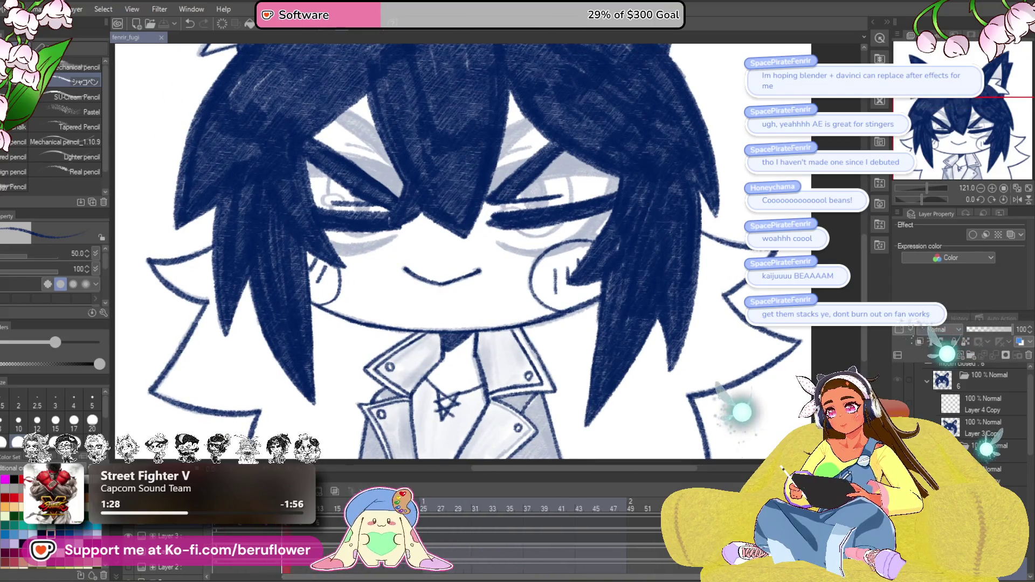
scroll(440, 338, down, 5)
scroll(440, 338, up, 3)
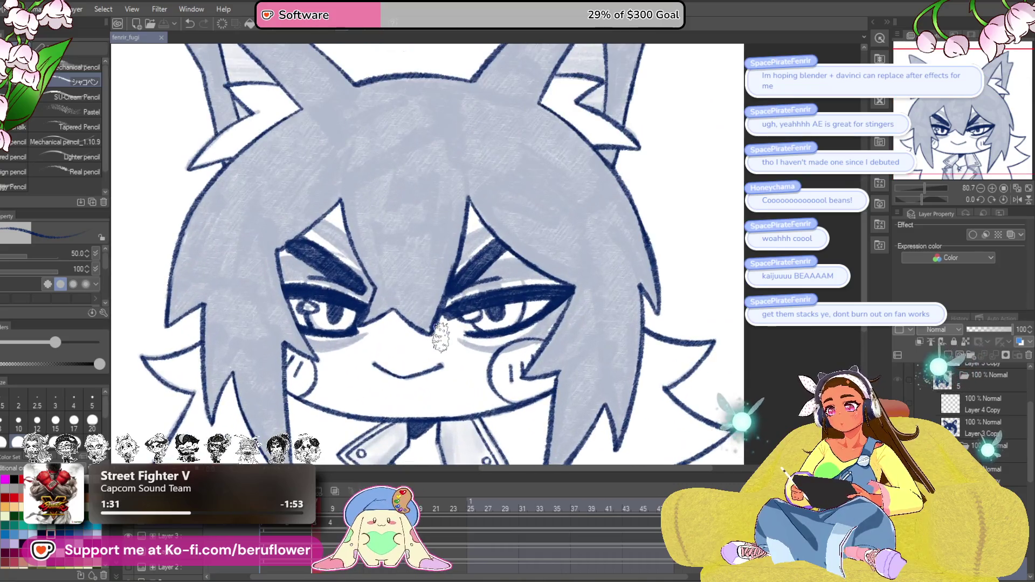
scroll(439, 338, up, 3)
mouse_move(418, 280)
mouse_down()
mouse_move(390, 330)
mouse_move(408, 325)
mouse_move(384, 350)
mouse_up()
mouse_move(456, 256)
mouse_down()
mouse_move(409, 321)
mouse_move(388, 326)
mouse_move(362, 204)
mouse_up()
mouse_move(399, 318)
mouse_down()
mouse_move(359, 191)
mouse_move(377, 215)
mouse_move(367, 194)
mouse_up()
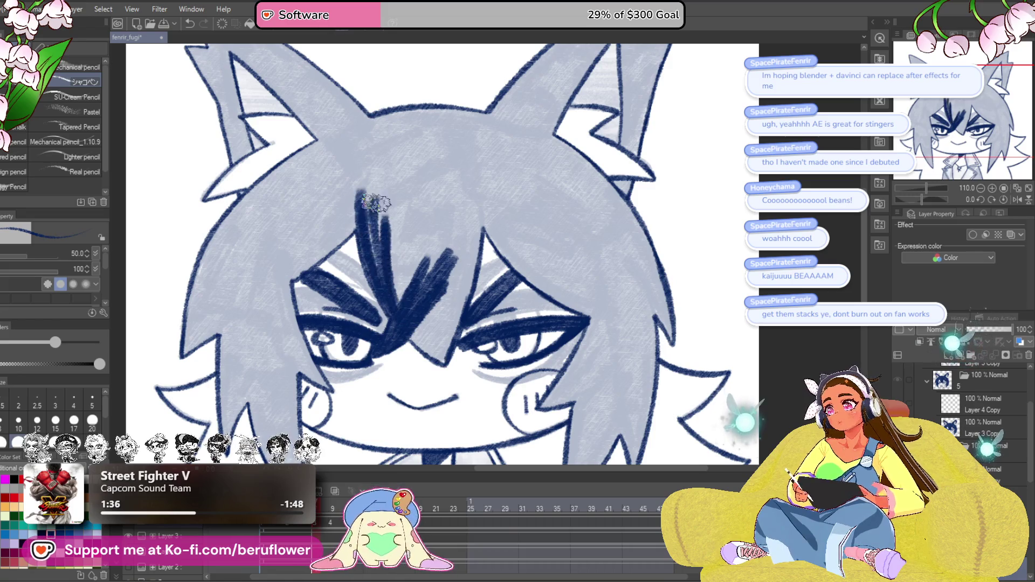
drag(415, 299, 408, 188)
mouse_move(426, 280)
mouse_down()
mouse_move(405, 178)
mouse_move(421, 175)
mouse_move(429, 284)
mouse_up()
mouse_move(399, 197)
mouse_down()
mouse_move(422, 292)
mouse_move(434, 202)
mouse_up()
Widen the navy fringe fill to the right and further up the head.
mouse_move(450, 304)
mouse_down()
mouse_move(461, 199)
mouse_move(488, 195)
mouse_up()
mouse_move(494, 305)
mouse_down()
mouse_move(504, 220)
mouse_move(469, 347)
mouse_move(493, 290)
mouse_up()
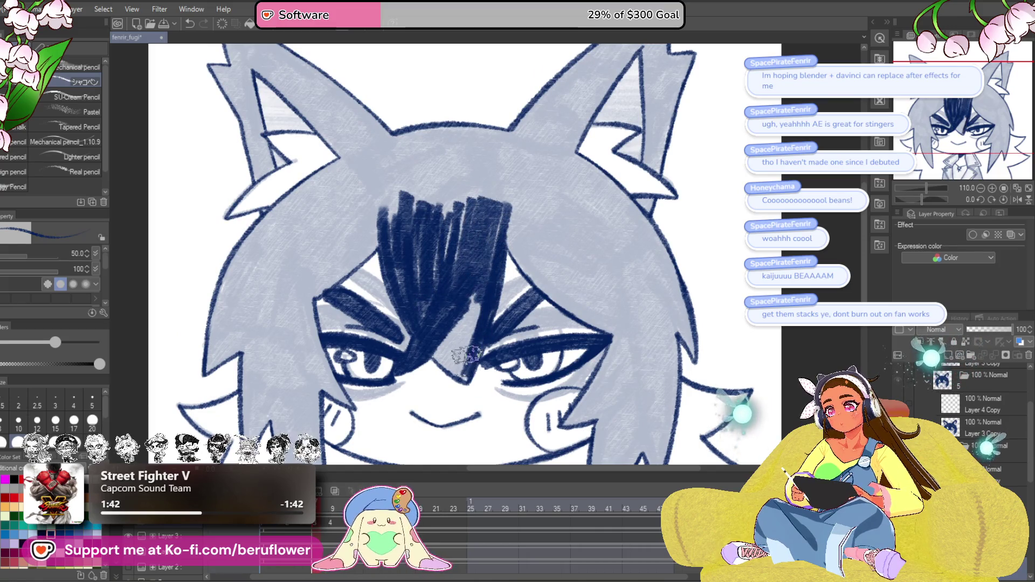
drag(445, 362, 477, 281)
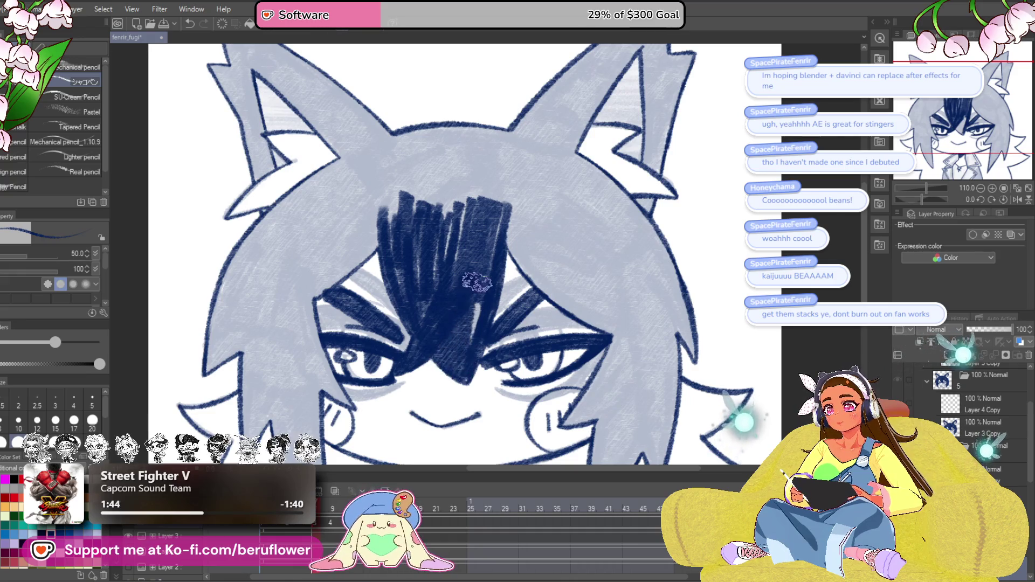
drag(464, 322, 431, 189)
drag(453, 281, 410, 156)
drag(426, 237, 399, 172)
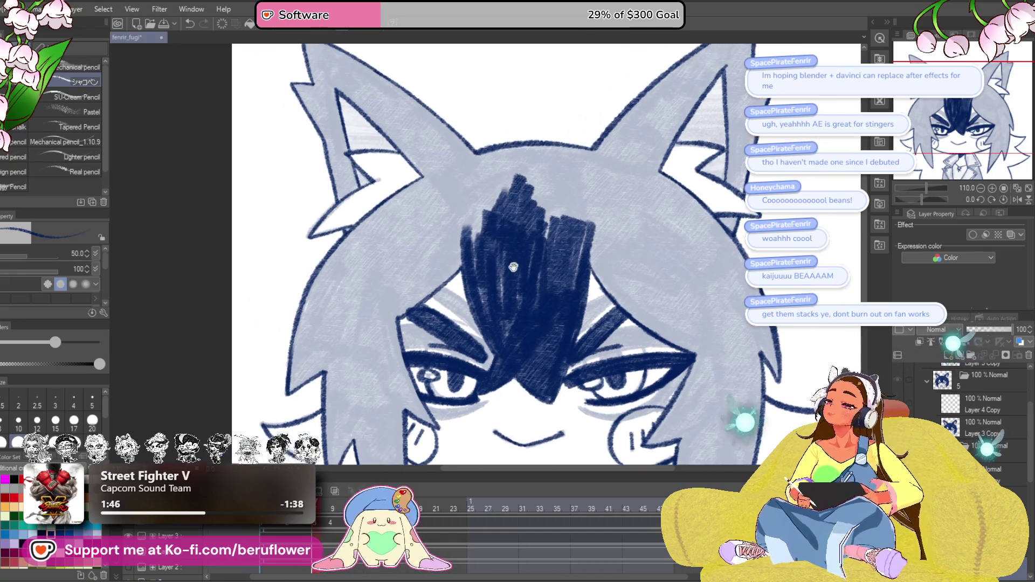
drag(407, 253, 491, 275)
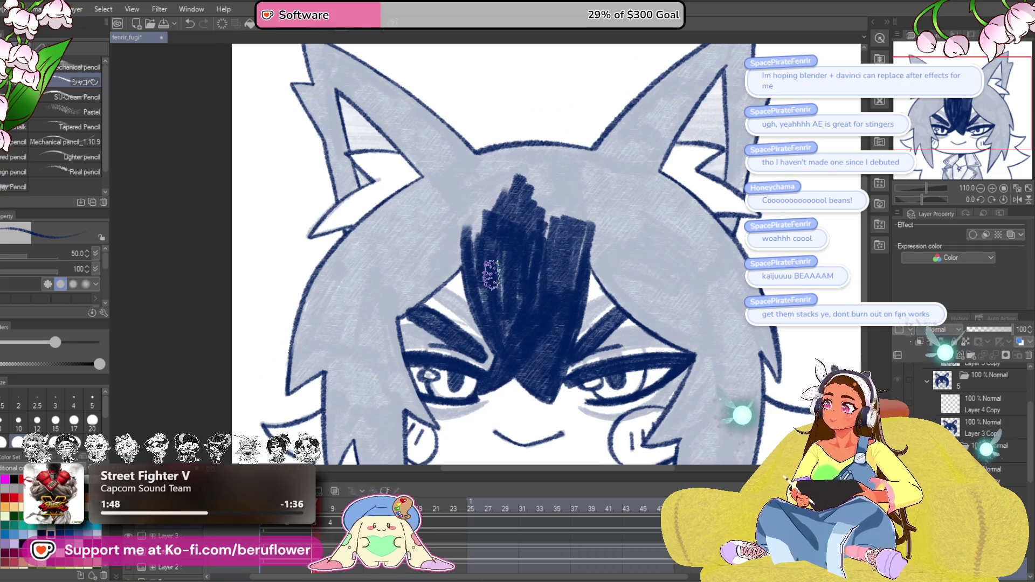
Hatch navy along the ear's edge and fill the left-of-centre hair, including the light grey patch.
drag(483, 239, 569, 260)
mouse_move(474, 293)
mouse_down()
mouse_move(440, 322)
mouse_move(489, 233)
mouse_up()
drag(378, 321, 492, 229)
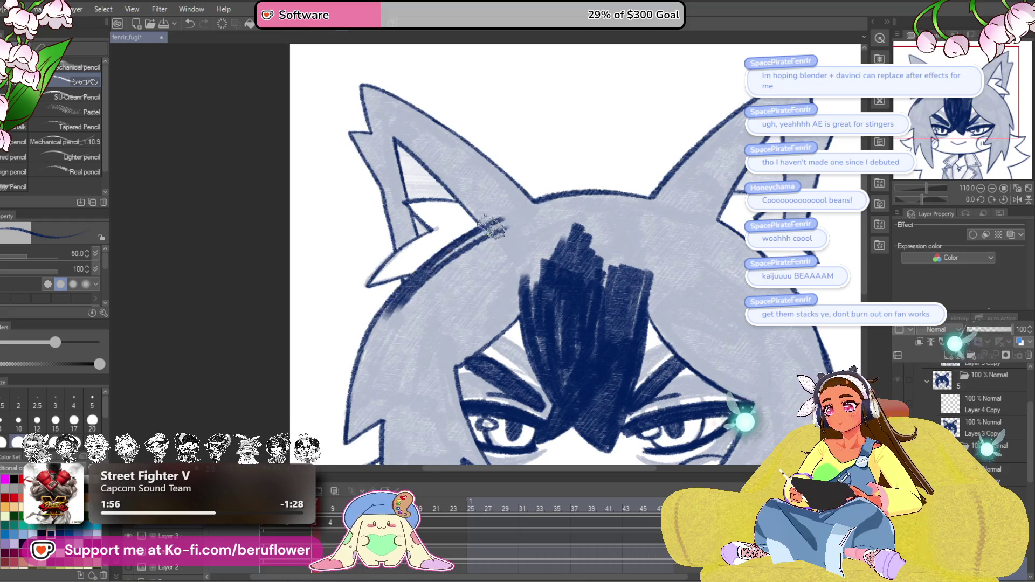
mouse_move(421, 283)
mouse_down()
mouse_move(571, 208)
mouse_move(418, 304)
mouse_up()
mouse_move(520, 230)
mouse_down()
mouse_move(421, 313)
mouse_move(429, 318)
mouse_up()
drag(506, 326, 547, 310)
drag(588, 210, 485, 307)
drag(599, 231, 501, 332)
drag(577, 283, 491, 351)
mouse_move(555, 297)
mouse_down()
mouse_move(458, 369)
mouse_move(532, 248)
mouse_move(465, 276)
mouse_move(458, 192)
mouse_up()
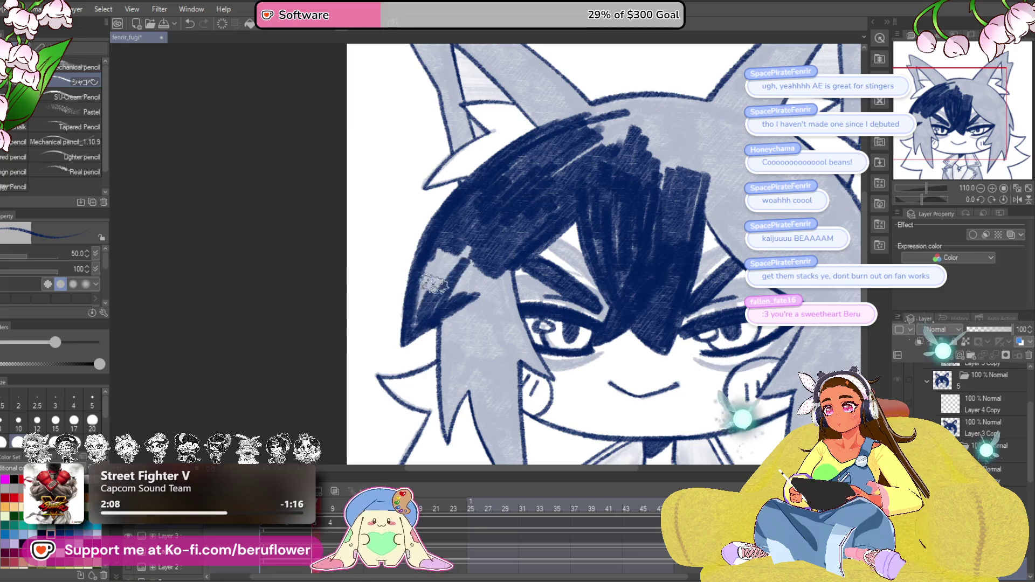
drag(488, 267, 446, 249)
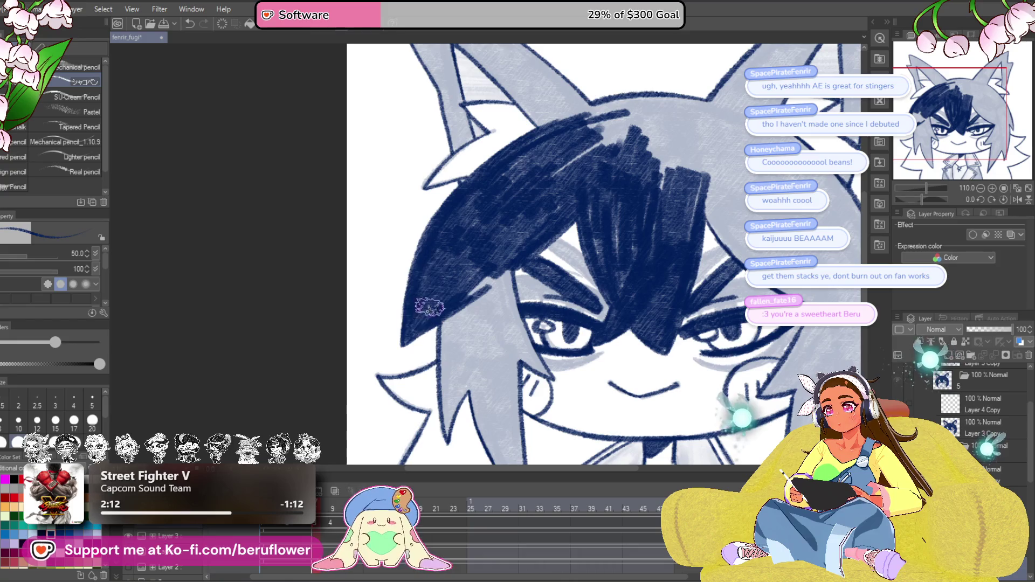
drag(429, 307, 395, 281)
mouse_move(478, 232)
mouse_down()
mouse_move(442, 206)
mouse_move(440, 343)
mouse_up()
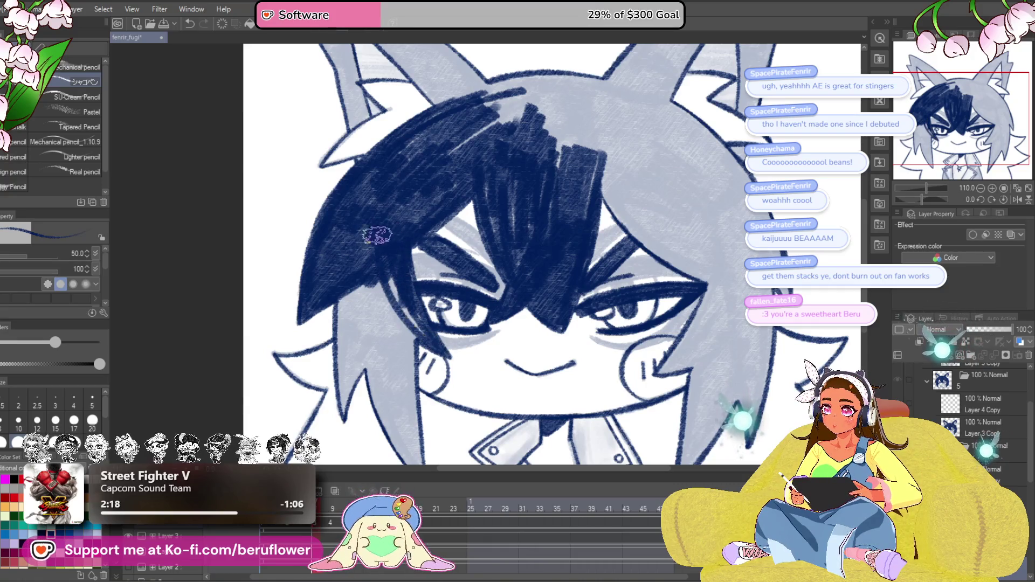
Darken the lighter hair strand beside the left eye with a navy pencil stroke.
drag(397, 255, 466, 138)
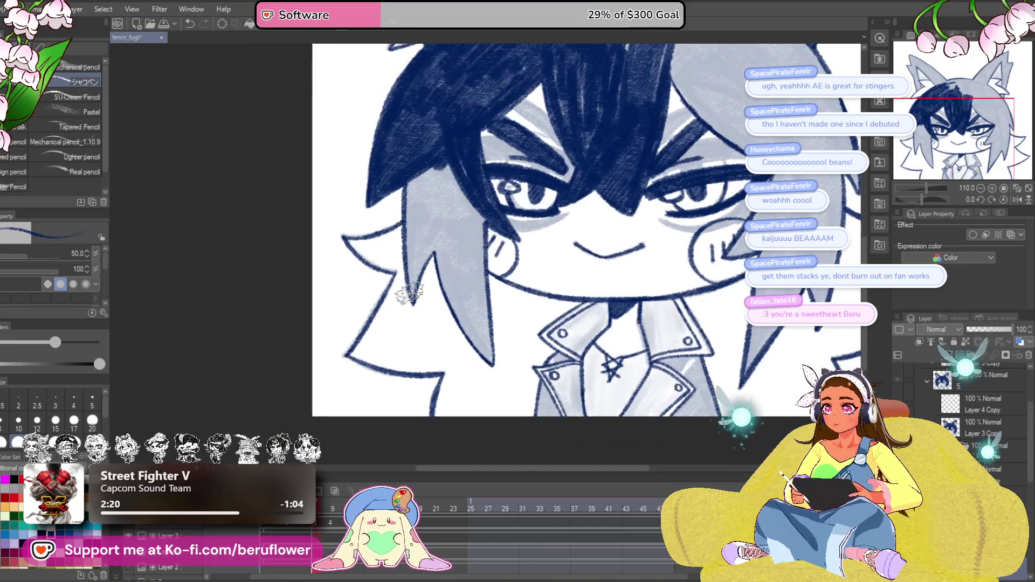
drag(415, 294, 409, 337)
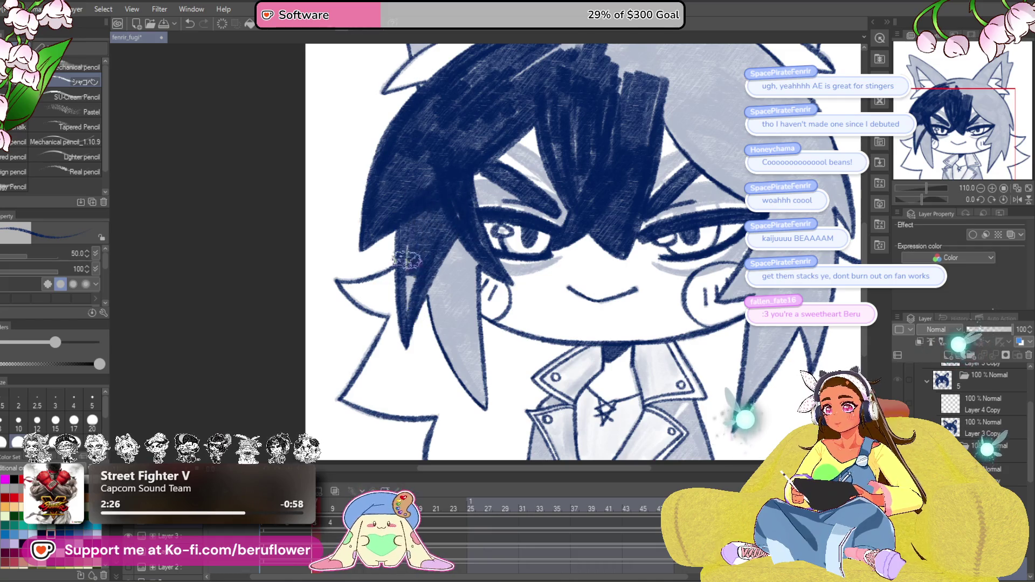
drag(409, 275, 394, 297)
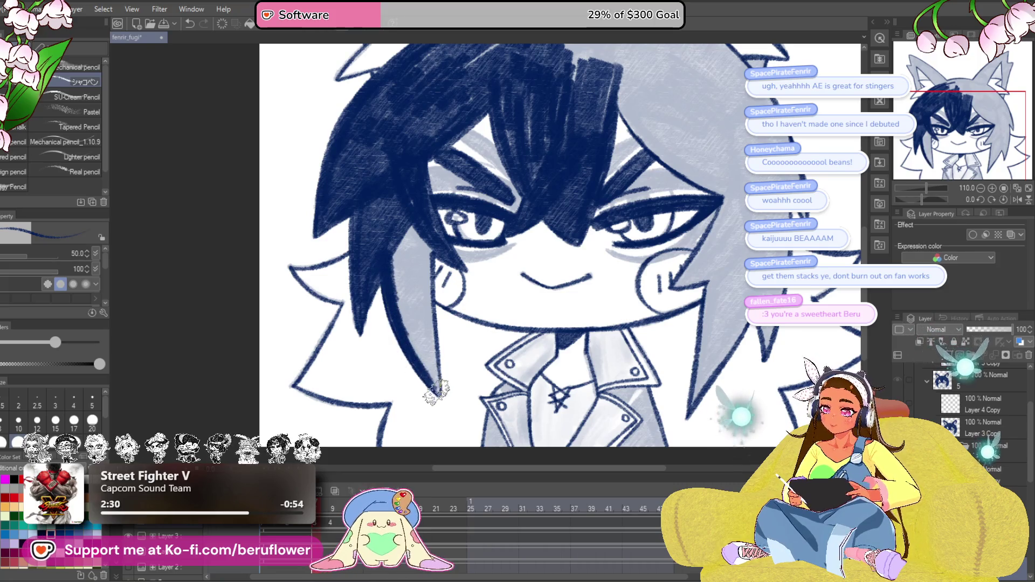
mouse_move(423, 291)
mouse_down()
mouse_move(410, 241)
mouse_move(402, 302)
mouse_up()
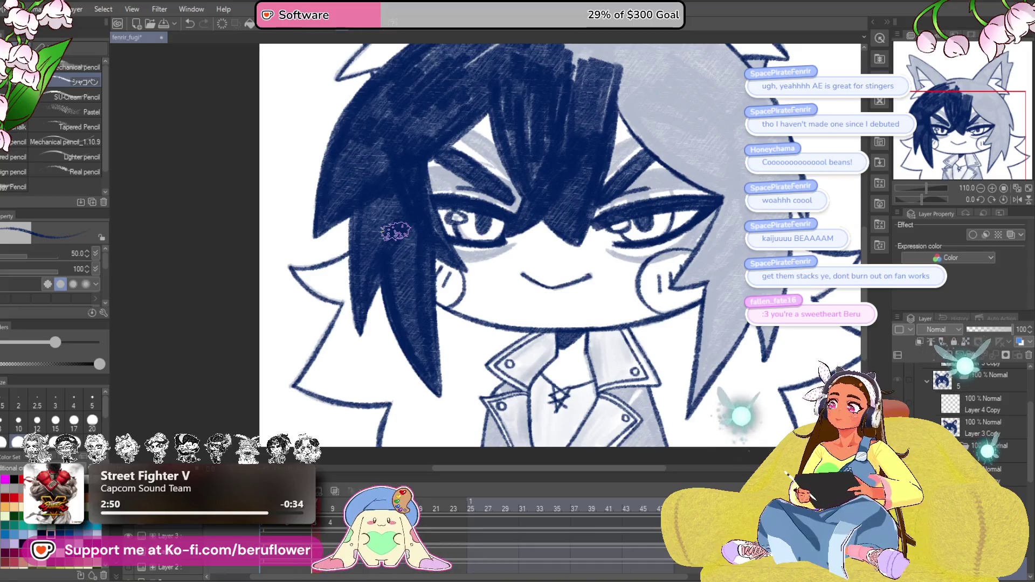
drag(923, 198, 917, 193)
drag(511, 237, 454, 205)
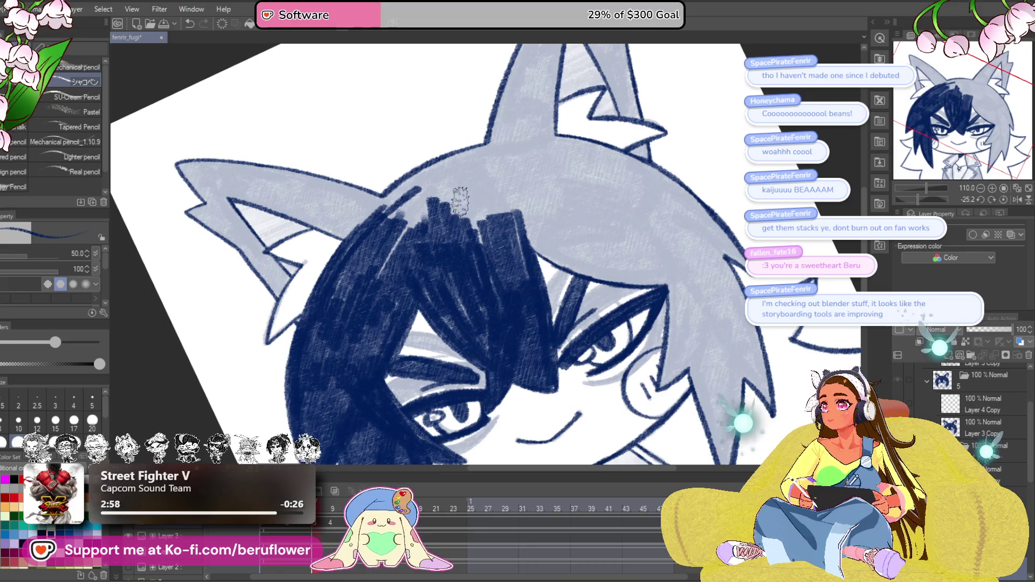
Hatch navy over the top of the hair.
scroll(484, 215, up, 3)
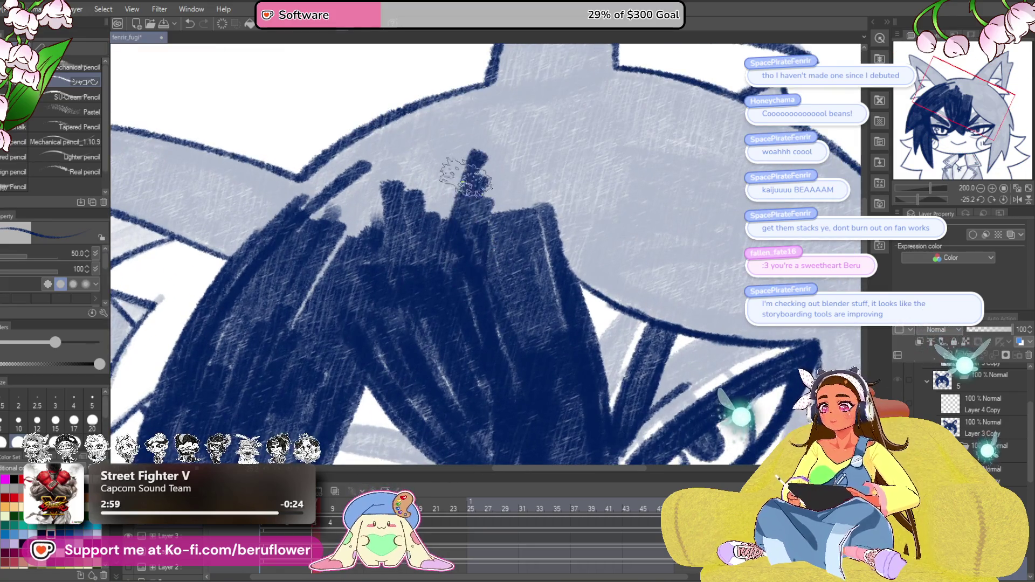
drag(389, 233, 475, 253)
mouse_move(539, 157)
mouse_down()
mouse_move(388, 324)
mouse_move(485, 216)
mouse_move(492, 180)
mouse_move(532, 119)
mouse_move(394, 197)
mouse_move(425, 259)
mouse_move(492, 232)
mouse_move(561, 178)
mouse_move(631, 205)
mouse_move(584, 231)
mouse_move(487, 222)
mouse_up()
mouse_move(520, 180)
mouse_down()
mouse_move(526, 282)
mouse_move(499, 311)
mouse_up()
Fill the hair edge near the ear and the ear's inner edge navy.
drag(916, 200, 925, 196)
mouse_move(474, 243)
mouse_down()
mouse_move(392, 267)
mouse_move(393, 293)
mouse_up()
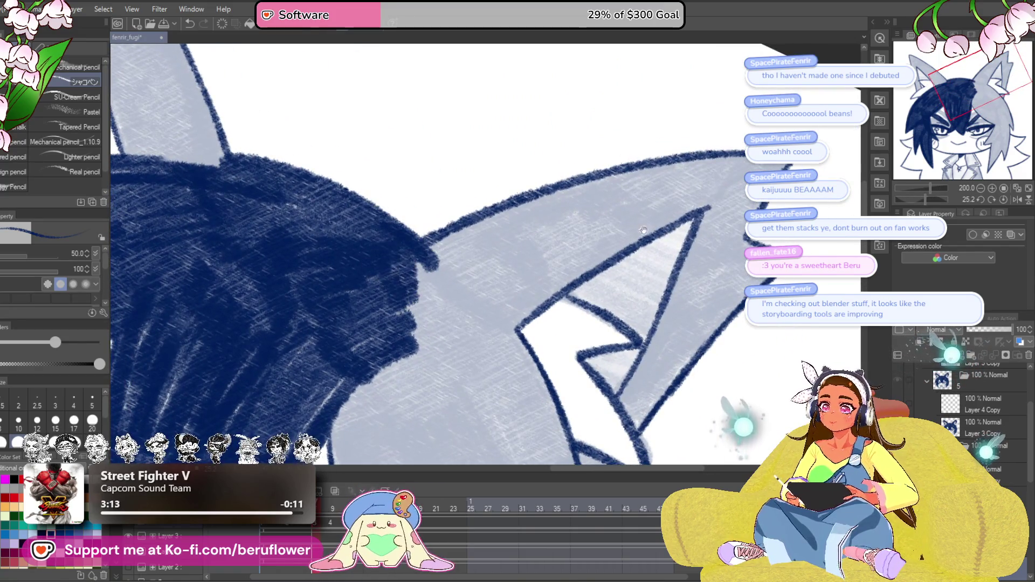
drag(598, 279, 463, 326)
drag(377, 372, 604, 226)
Outline the ear tip in navy and darken its outer edge and inner stripe.
drag(925, 198, 918, 195)
mouse_move(561, 138)
mouse_down()
mouse_move(535, 135)
mouse_move(442, 237)
mouse_up()
mouse_move(415, 311)
mouse_down()
mouse_move(431, 270)
mouse_move(406, 284)
mouse_up()
mouse_move(531, 115)
mouse_down()
mouse_move(492, 127)
mouse_move(347, 273)
mouse_move(299, 372)
mouse_move(381, 300)
mouse_move(405, 296)
mouse_move(485, 173)
mouse_move(341, 322)
mouse_up()
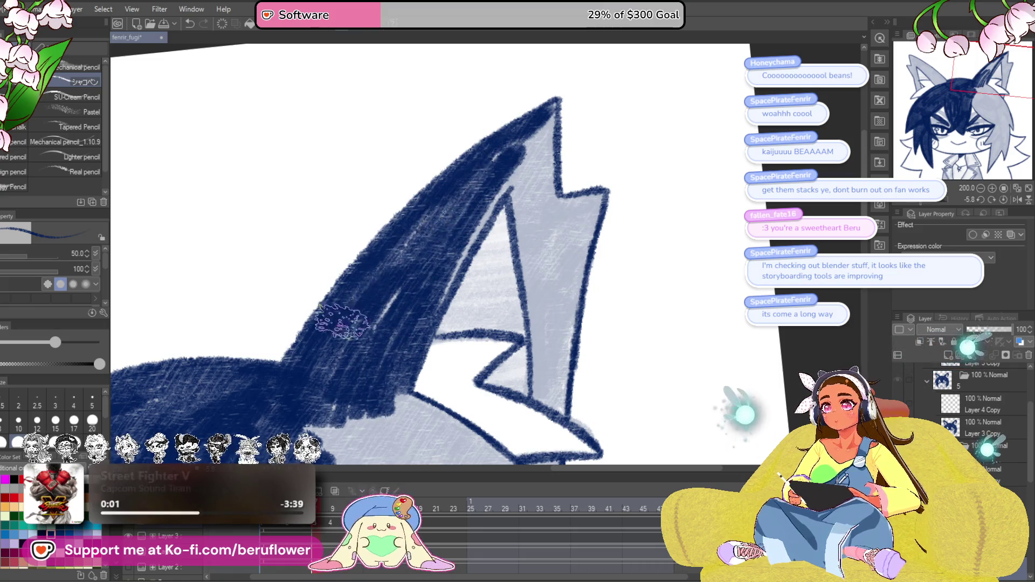
mouse_move(366, 369)
mouse_down()
mouse_move(385, 333)
mouse_move(343, 334)
mouse_up()
mouse_move(483, 188)
mouse_down()
mouse_move(431, 227)
mouse_move(464, 270)
mouse_move(453, 243)
mouse_up()
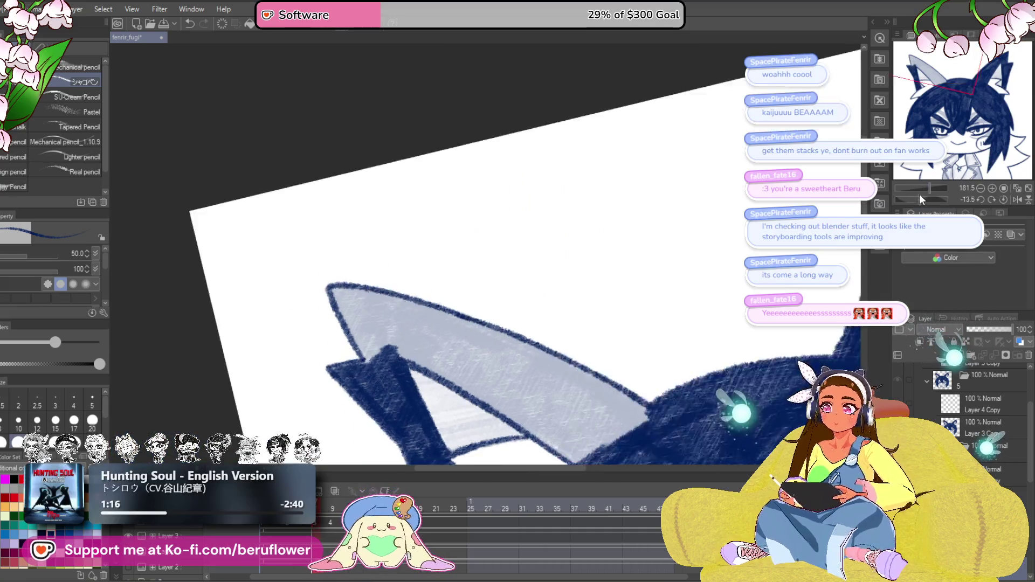
Hatch navy along the hair and the other ear's edge.
drag(920, 199, 907, 199)
mouse_move(488, 205)
mouse_down()
mouse_move(462, 173)
mouse_move(545, 162)
mouse_move(450, 232)
mouse_move(485, 231)
mouse_move(475, 270)
mouse_move(437, 313)
mouse_move(469, 294)
mouse_move(390, 358)
mouse_move(377, 345)
mouse_move(350, 351)
mouse_move(431, 238)
mouse_move(449, 263)
mouse_up()
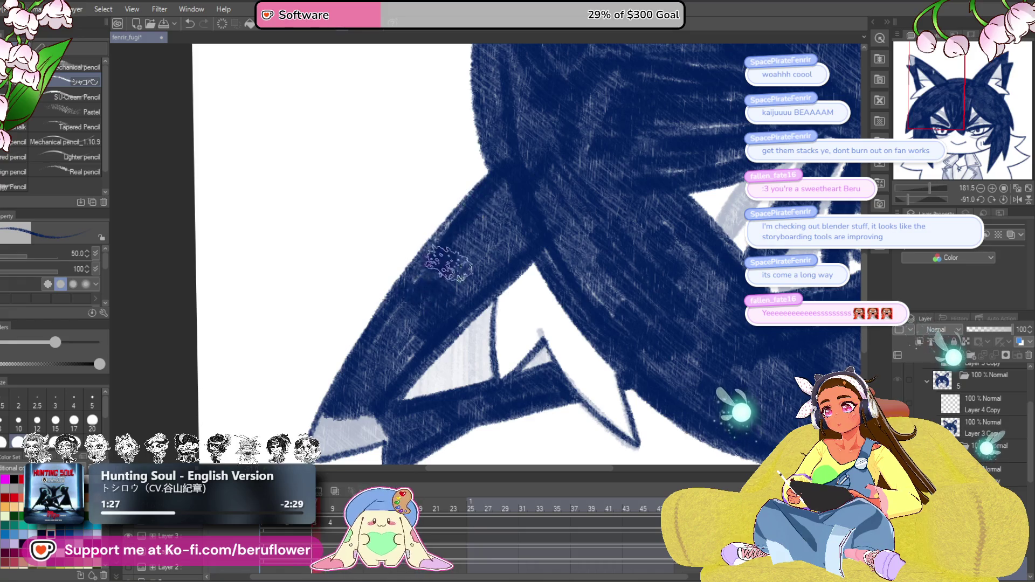
mouse_move(353, 420)
mouse_down()
mouse_move(428, 302)
mouse_move(481, 280)
mouse_up()
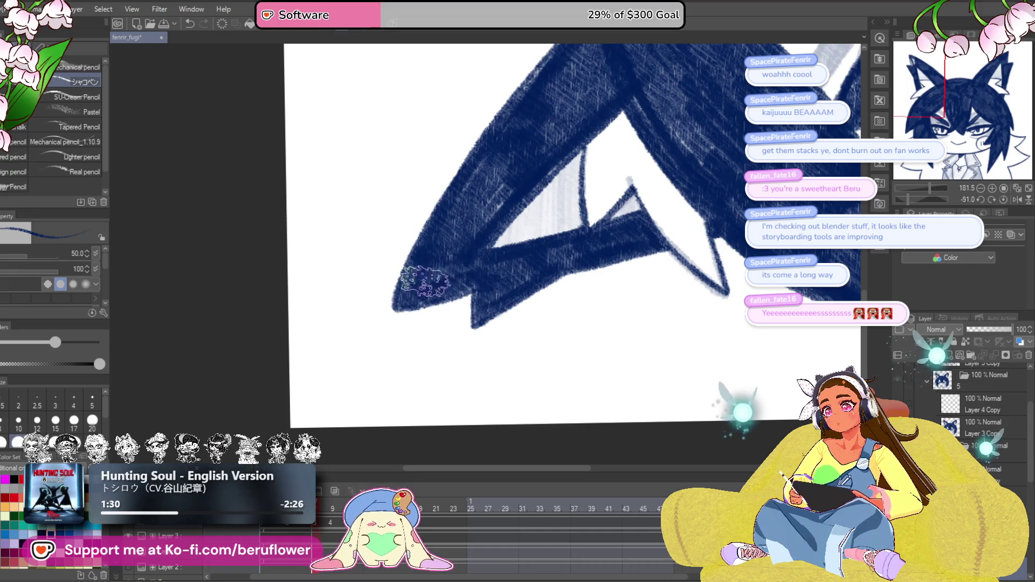
drag(549, 220, 442, 312)
mouse_move(597, 286)
mouse_down()
mouse_move(478, 355)
mouse_move(430, 370)
mouse_up()
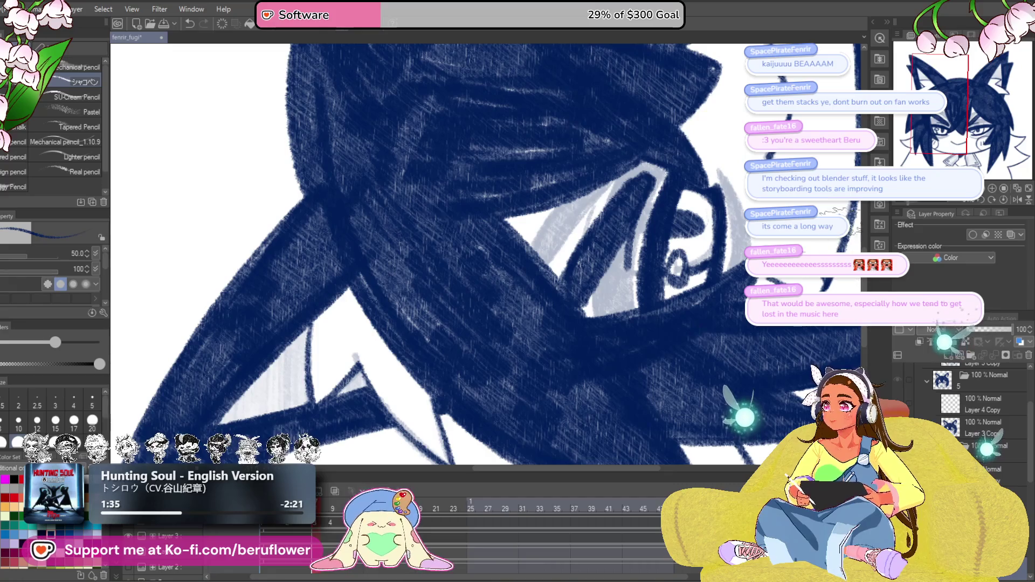
Return the canvas rotation to upright and save the drawing with Ctrl+S.
click(979, 202)
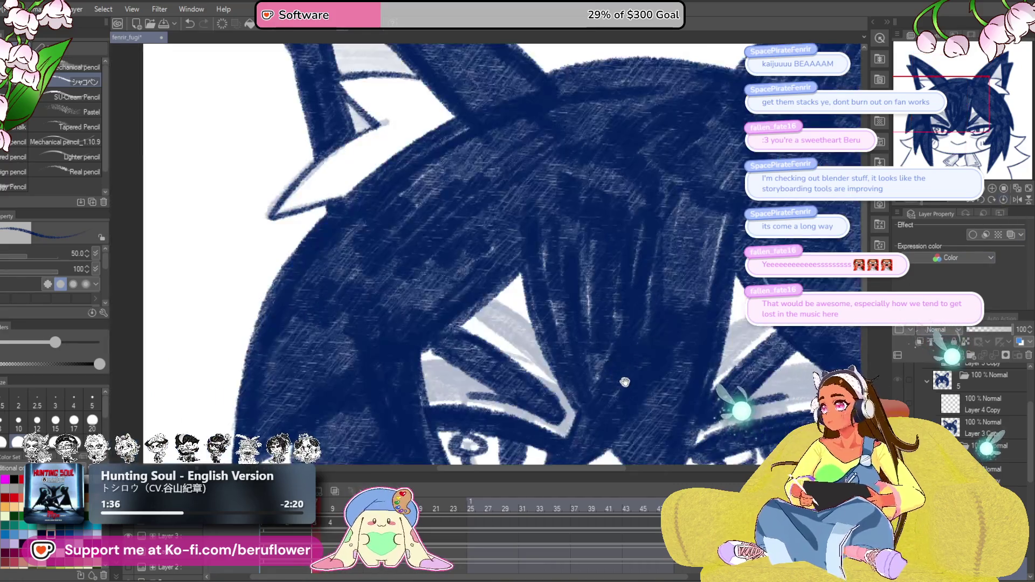
drag(625, 381, 536, 397)
key(ctrl+s)
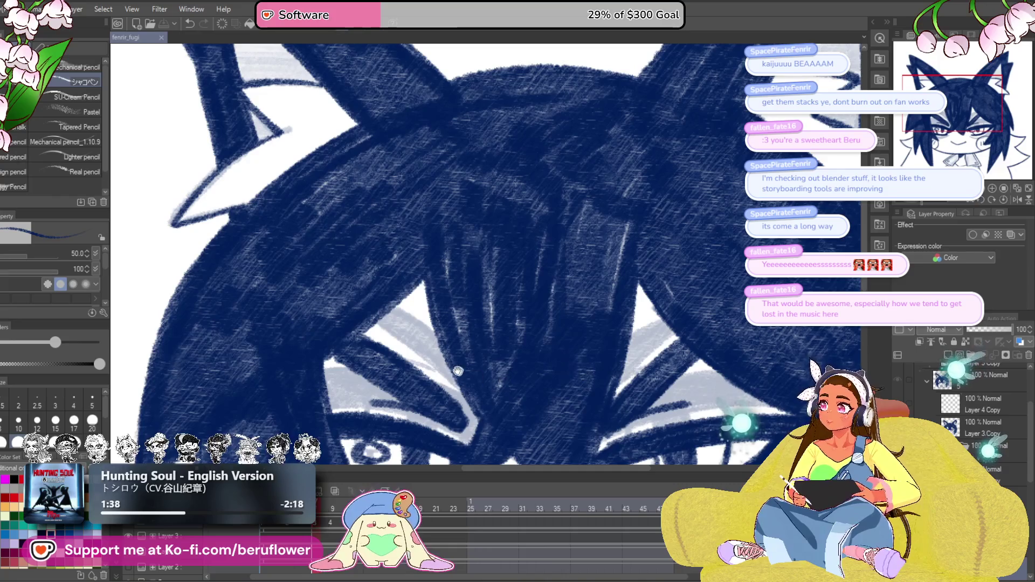
scroll(520, 151, down, 5)
scroll(527, 150, up, 3)
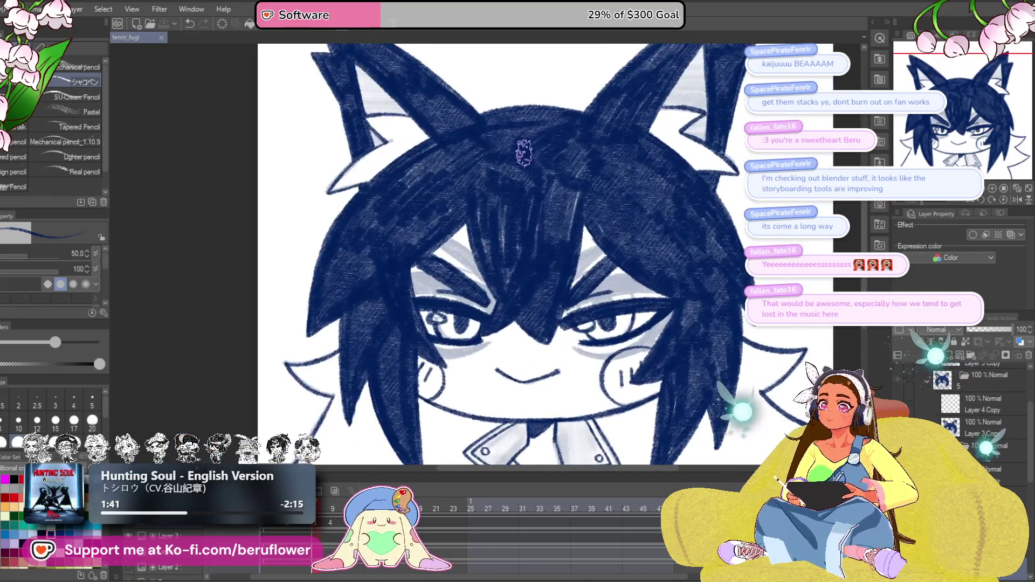
Hatch darker strokes over the light inner ear.
scroll(406, 164, up, 5)
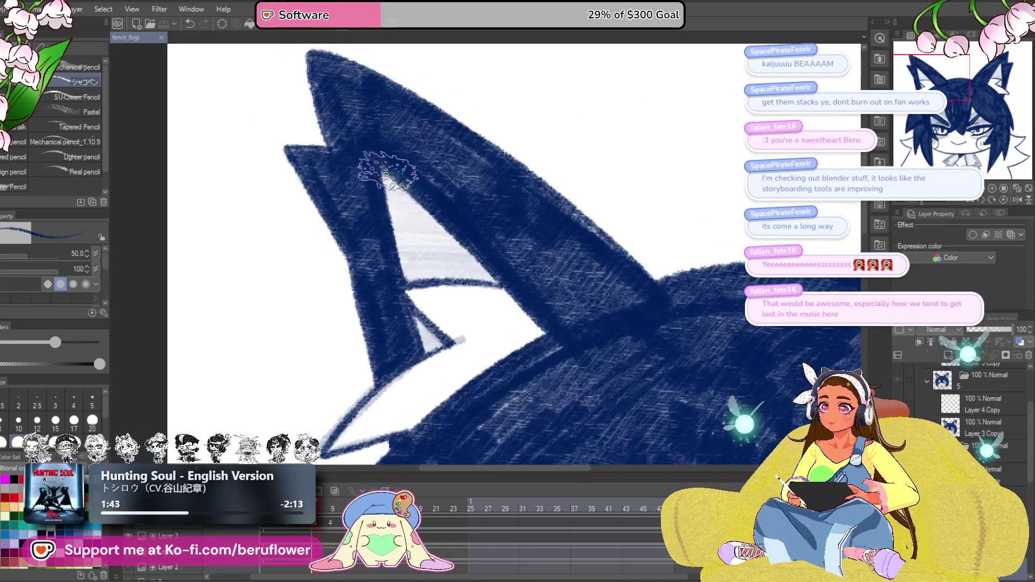
mouse_move(405, 164)
mouse_down()
mouse_move(366, 221)
mouse_move(451, 232)
mouse_move(463, 267)
mouse_up()
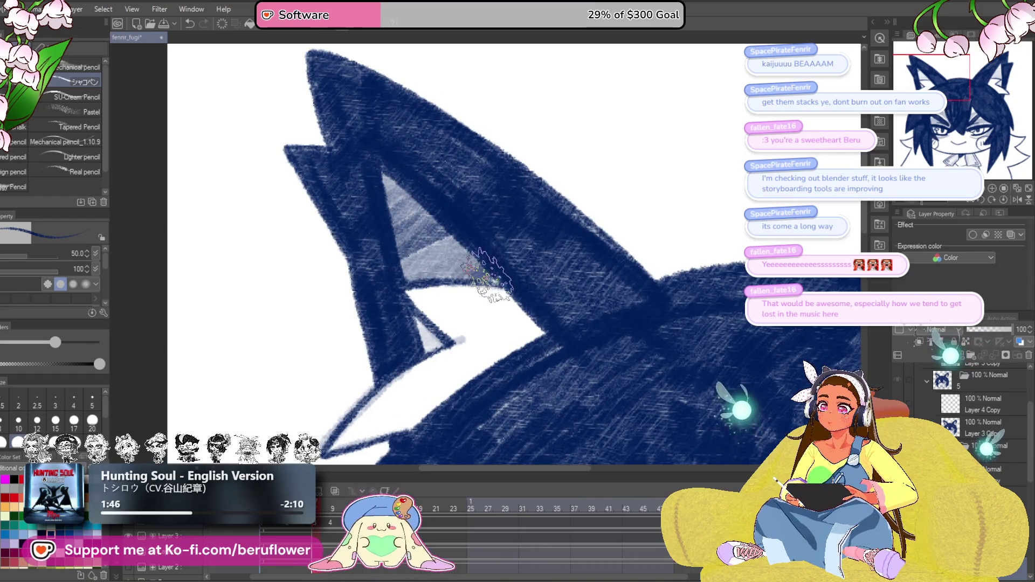
scroll(428, 339, down, 5)
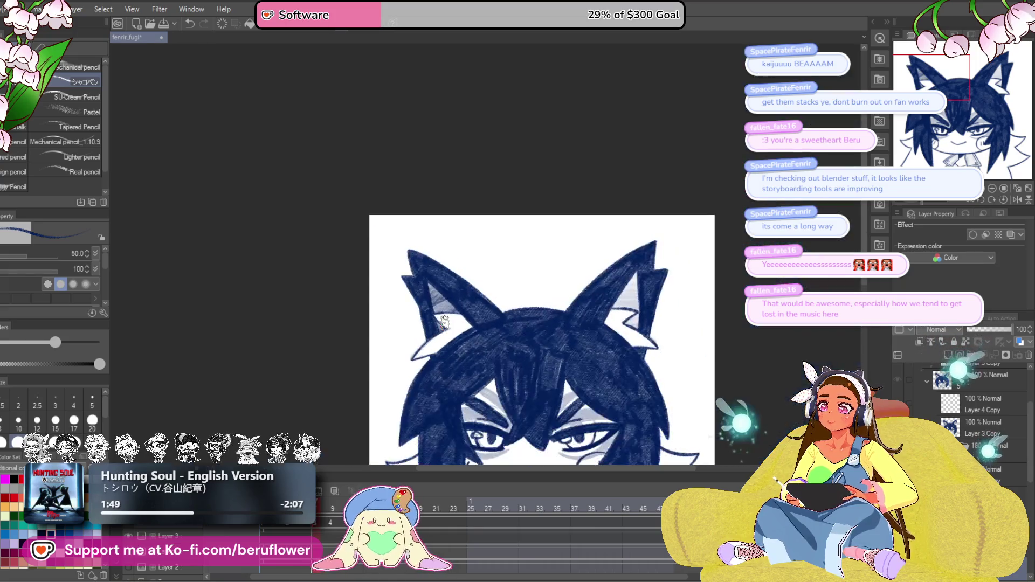
scroll(497, 263, up, 5)
Zoom in close on the right ear and undo the last change.
mouse_move(471, 234)
mouse_down()
mouse_move(491, 246)
mouse_move(468, 259)
mouse_move(485, 292)
mouse_move(480, 340)
mouse_move(457, 353)
mouse_up()
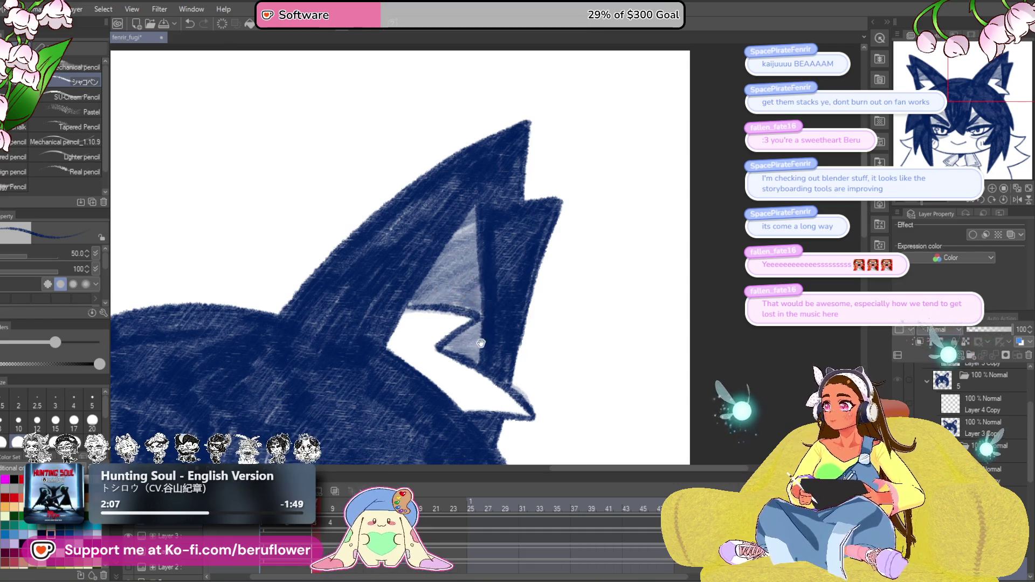
scroll(485, 270, down, 5)
scroll(491, 240, down, 10)
scroll(490, 240, up, 2)
drag(465, 404, 450, 418)
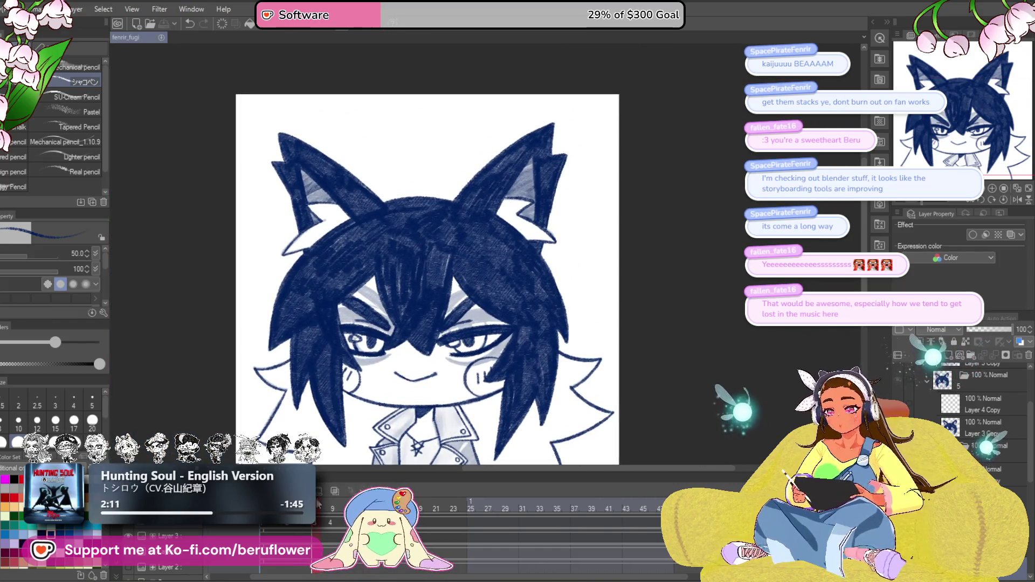
key(ctrl+z)
Hatch dark shading into the inner right ear down to its point.
scroll(517, 164, up, 3)
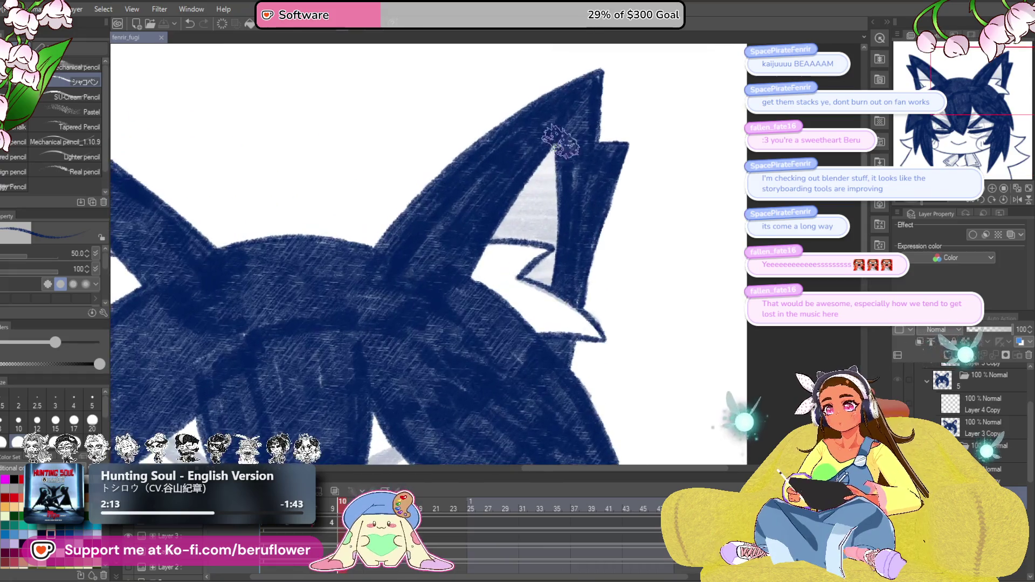
mouse_move(544, 174)
mouse_down()
mouse_move(531, 200)
mouse_move(536, 221)
mouse_move(556, 221)
mouse_move(539, 216)
mouse_up()
mouse_move(520, 278)
mouse_down()
mouse_move(504, 273)
mouse_move(518, 281)
mouse_up()
Flip the canvas horizontally and darken the light upper inner ear with hatching.
key(h)
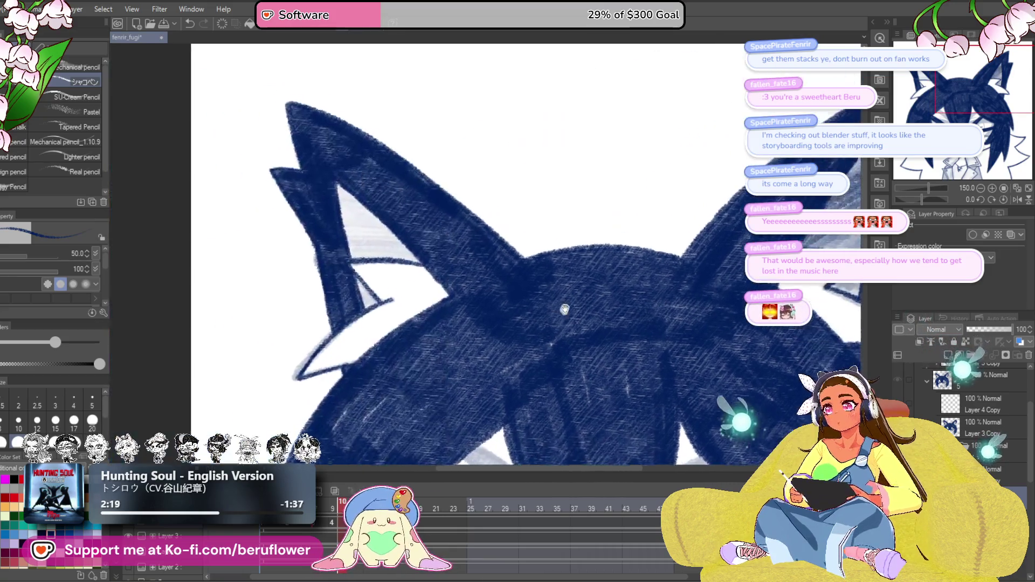
mouse_move(356, 183)
mouse_down()
mouse_move(350, 237)
mouse_move(391, 250)
mouse_up()
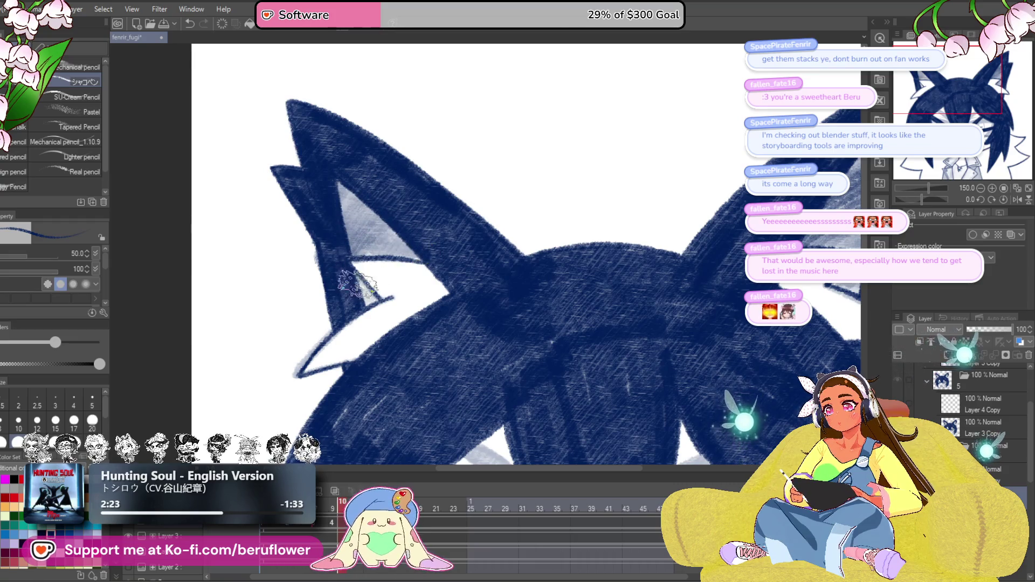
scroll(390, 264, down, 5)
scroll(390, 280, up, 2)
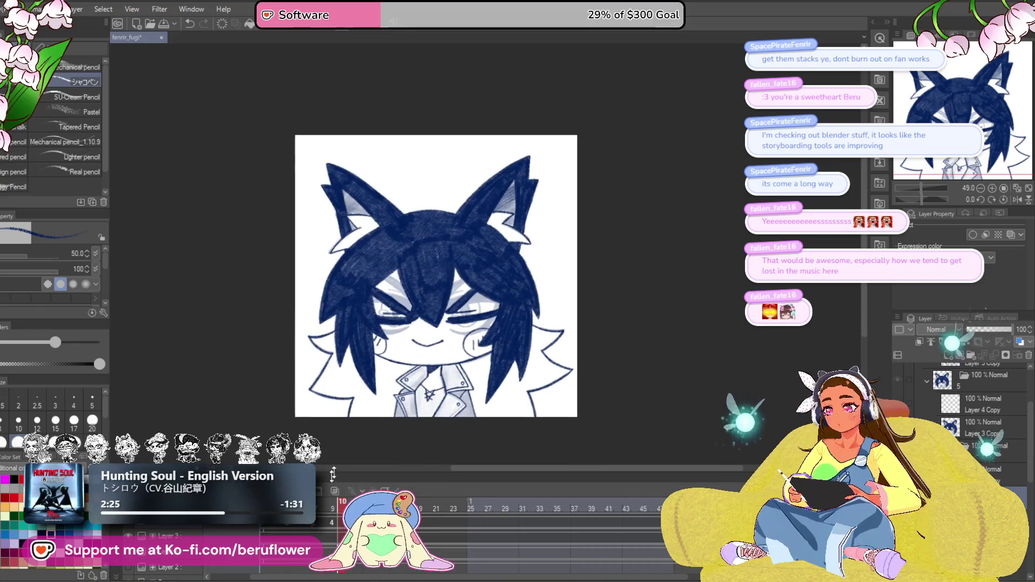
On the next animation frame, shade the inner areas of both ears with the pencil.
click(330, 511)
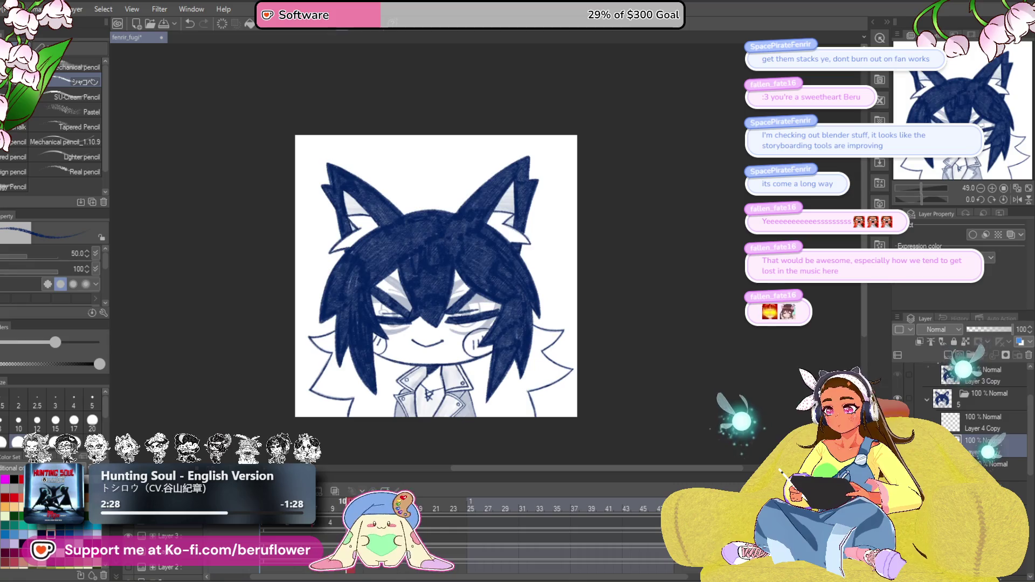
scroll(531, 129, up, 5)
mouse_move(531, 129)
mouse_down()
mouse_move(473, 205)
mouse_move(520, 216)
mouse_move(507, 246)
mouse_up()
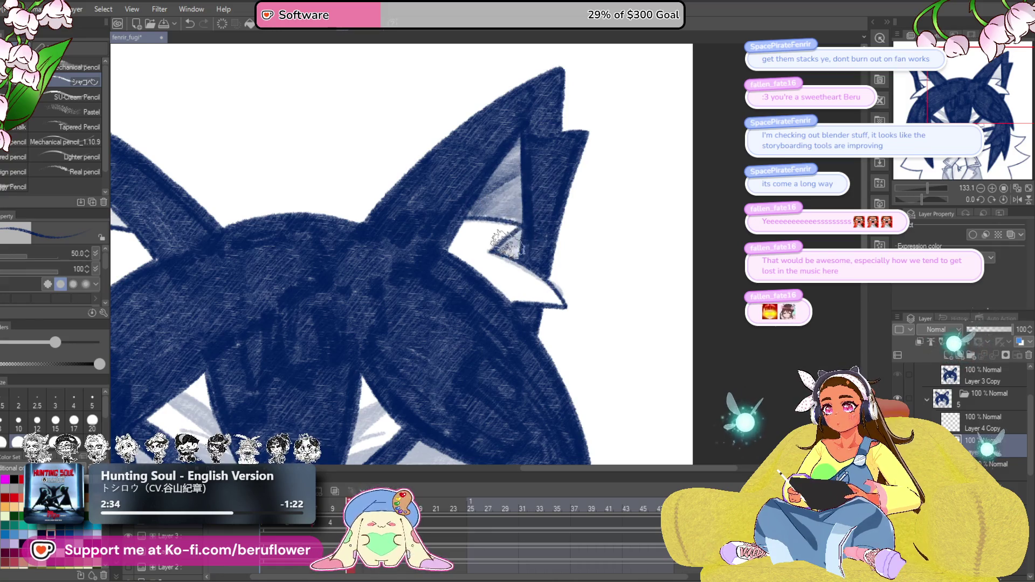
scroll(507, 245, down, 3)
scroll(326, 218, up, 3)
mouse_move(328, 218)
mouse_down()
mouse_move(322, 248)
mouse_move(382, 277)
mouse_move(410, 273)
mouse_move(348, 317)
mouse_up()
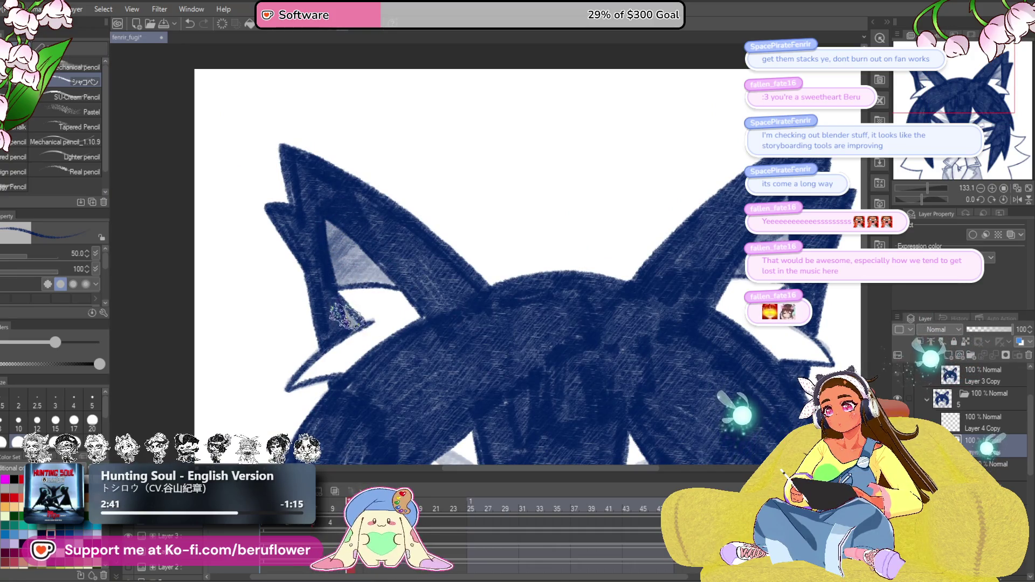
Move to the open-eyed frame 10 and frame both ears in view.
scroll(345, 316, down, 4)
scroll(410, 324, up, 1)
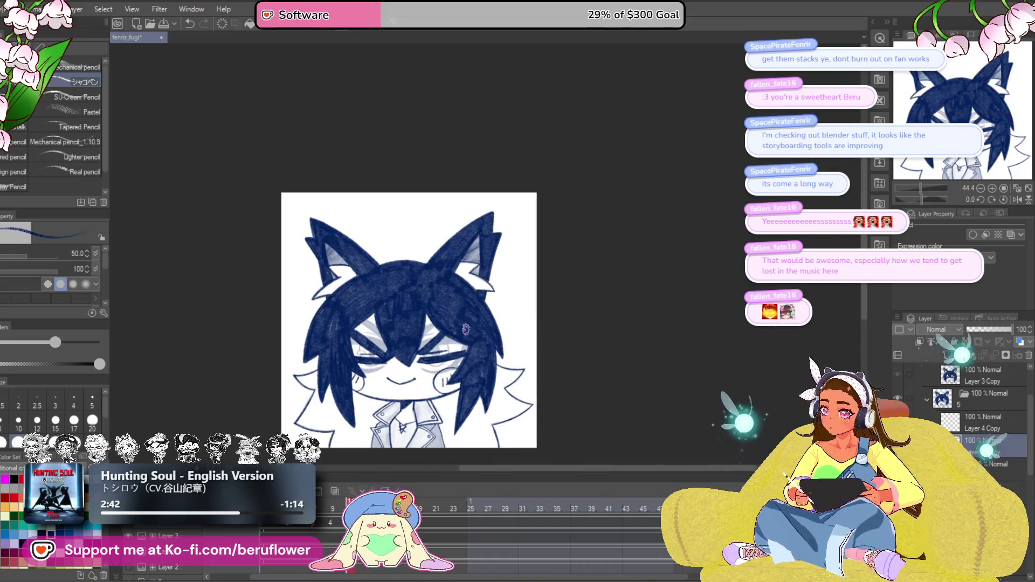
click(330, 521)
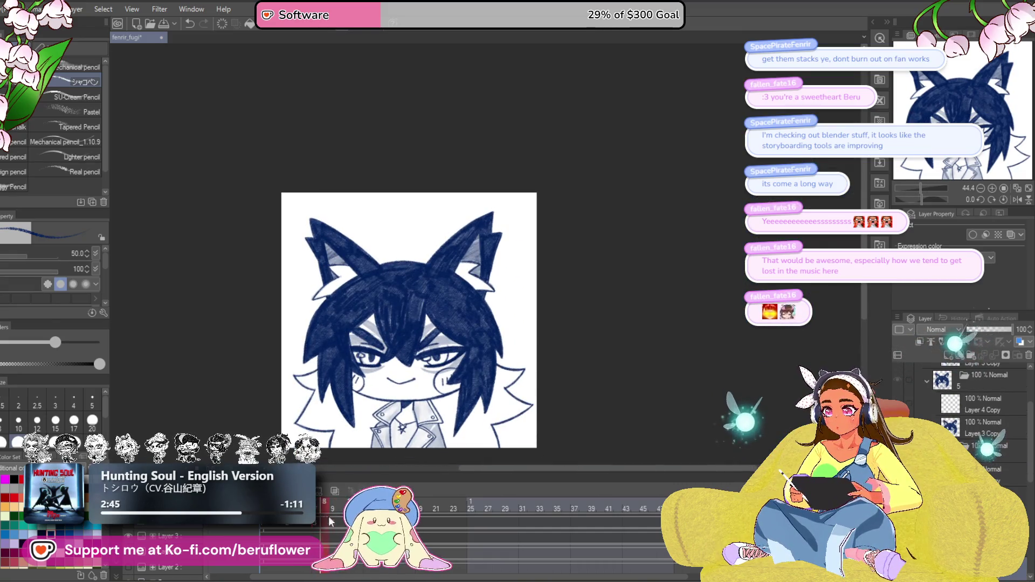
click(333, 521)
click(341, 521)
scroll(376, 285, up, 5)
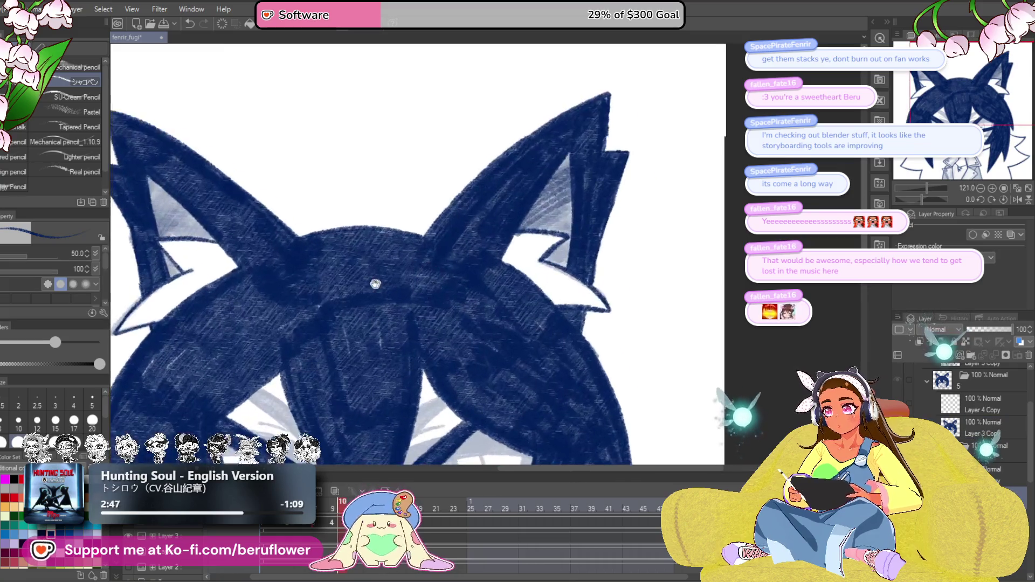
drag(375, 284, 551, 320)
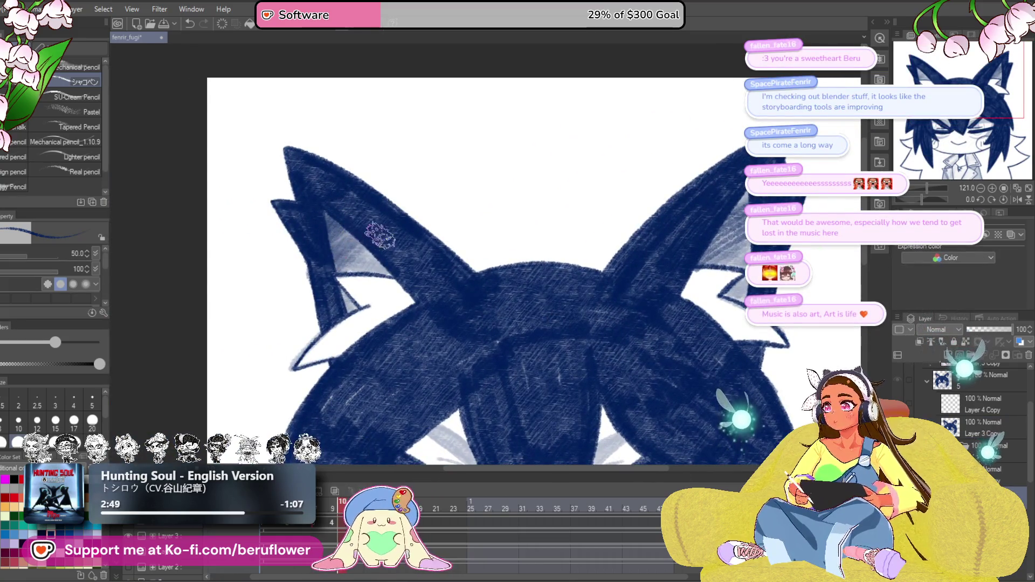
drag(380, 234, 412, 210)
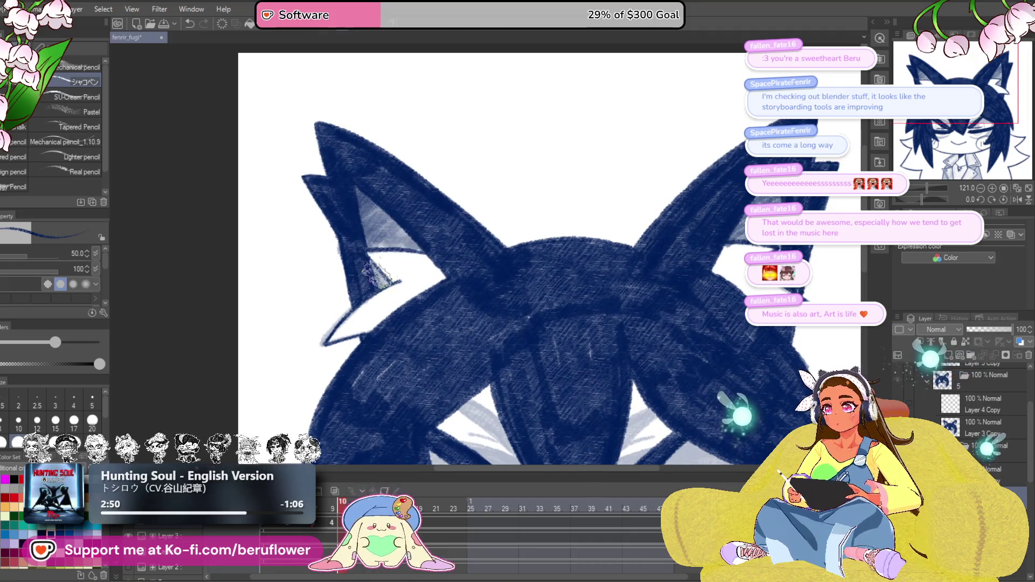
Switch to the grey-haired frame 8 and move the drawing higher in view.
scroll(378, 275, down, 5)
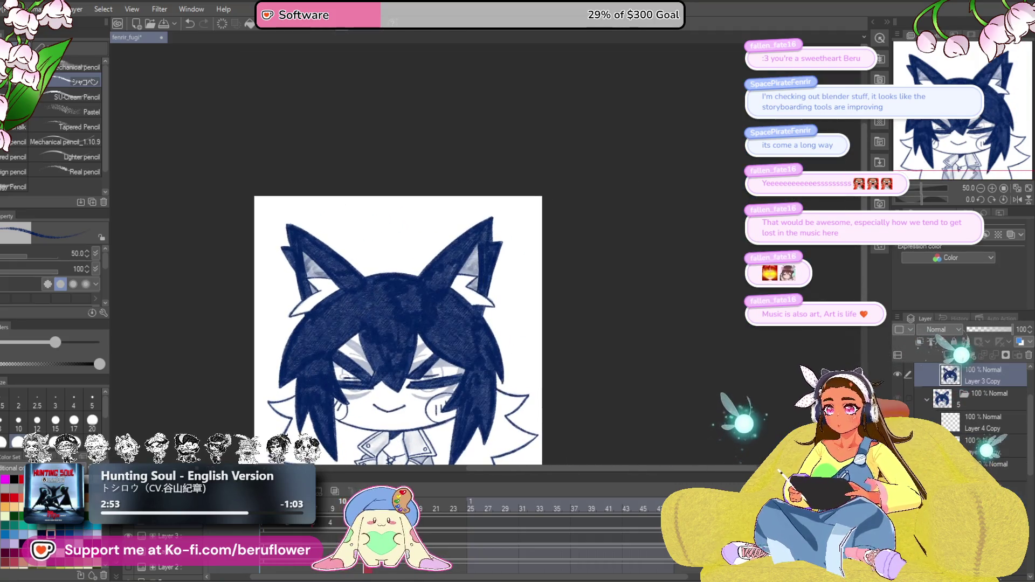
mouse_move(367, 510)
mouse_down()
mouse_move(310, 510)
mouse_move(317, 505)
mouse_up()
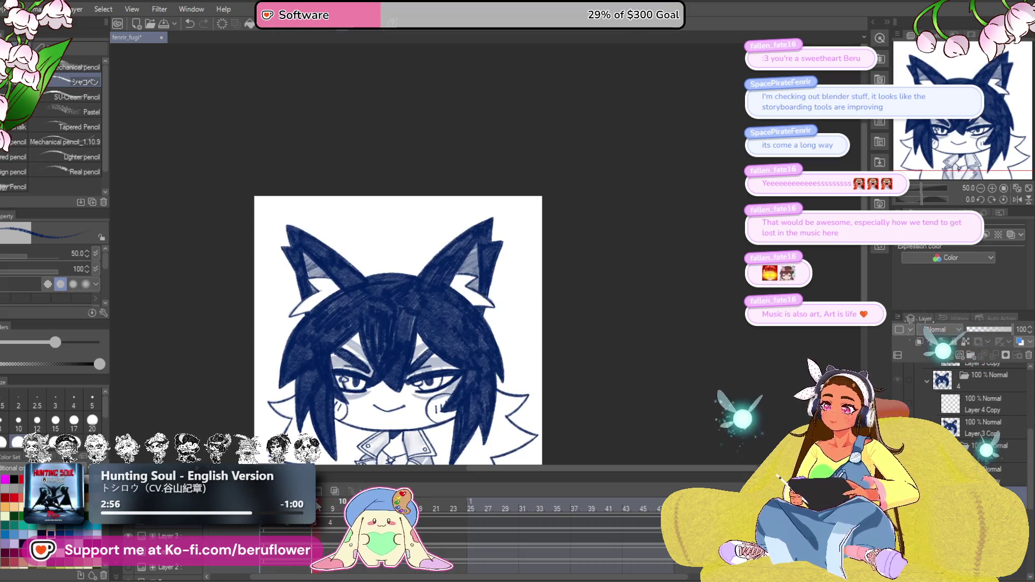
click(317, 506)
drag(370, 296, 405, 227)
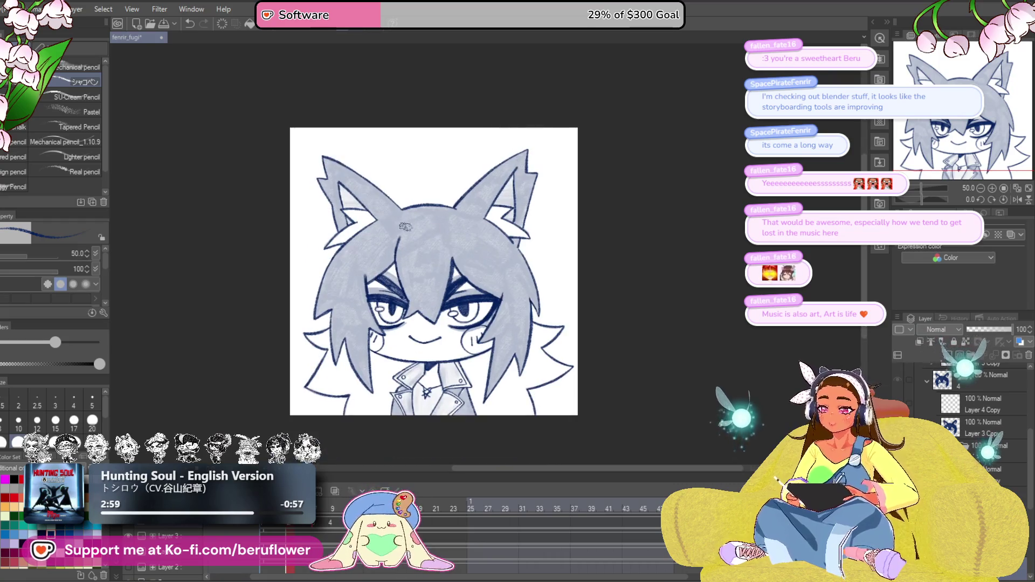
Stroke the ear's inner edge and hatch navy over the hair's left side.
scroll(405, 227, up, 5)
drag(447, 158, 369, 219)
drag(296, 380, 380, 200)
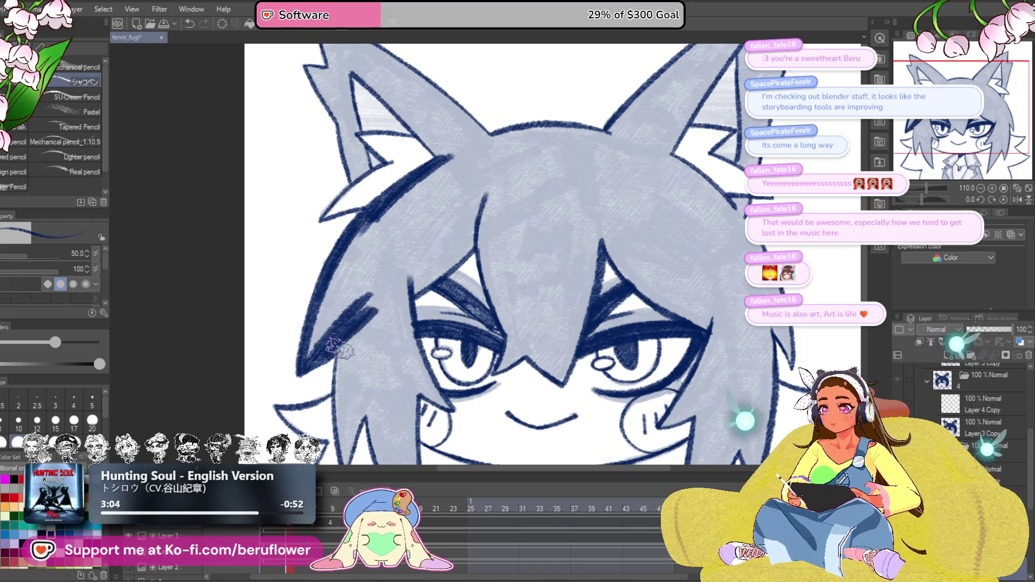
drag(308, 353, 385, 212)
drag(339, 275, 363, 294)
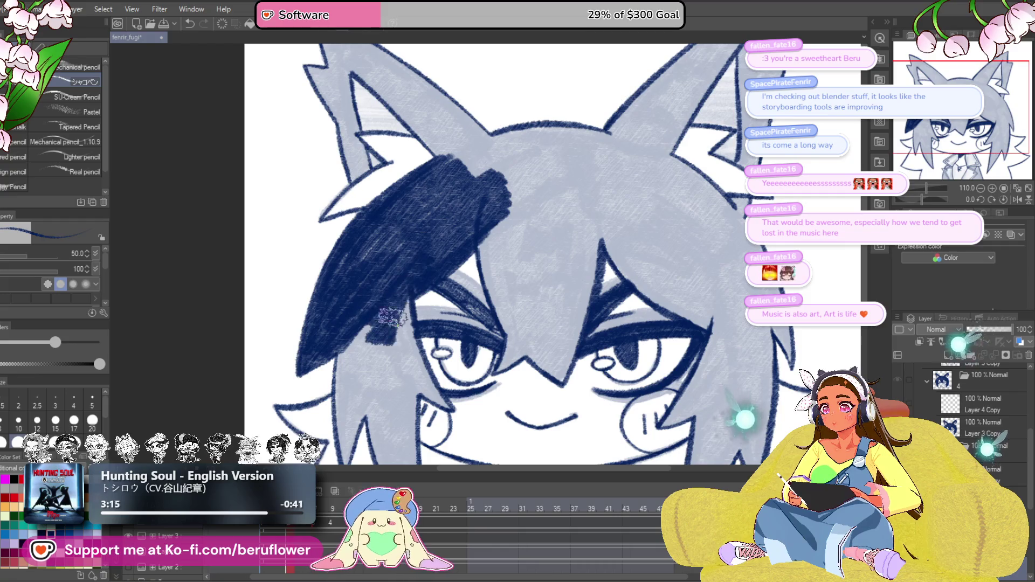
Darken the lower grey strand's edge and fill the hanging hair strand navy.
drag(392, 317, 410, 221)
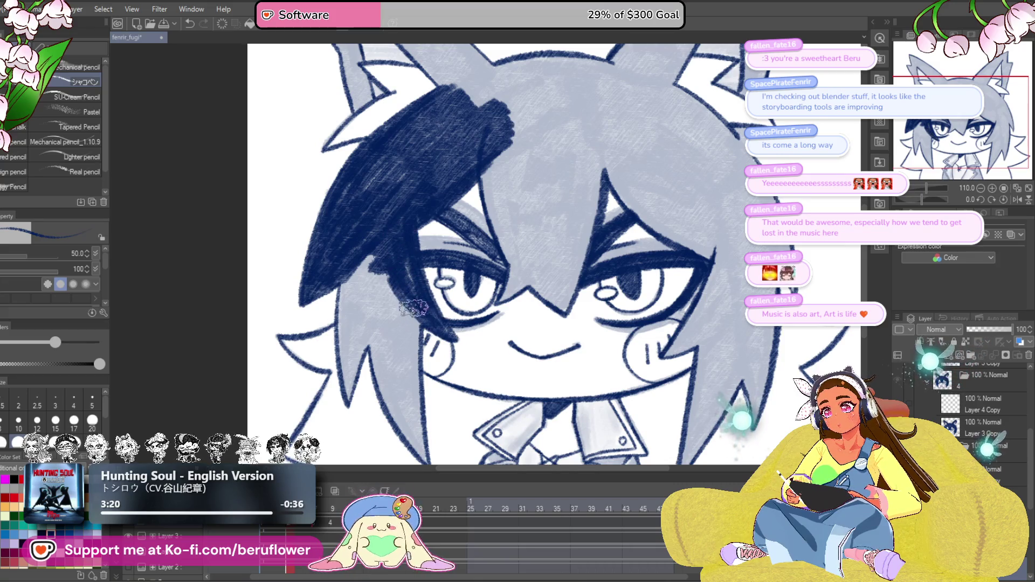
drag(396, 291, 434, 204)
drag(386, 314, 411, 179)
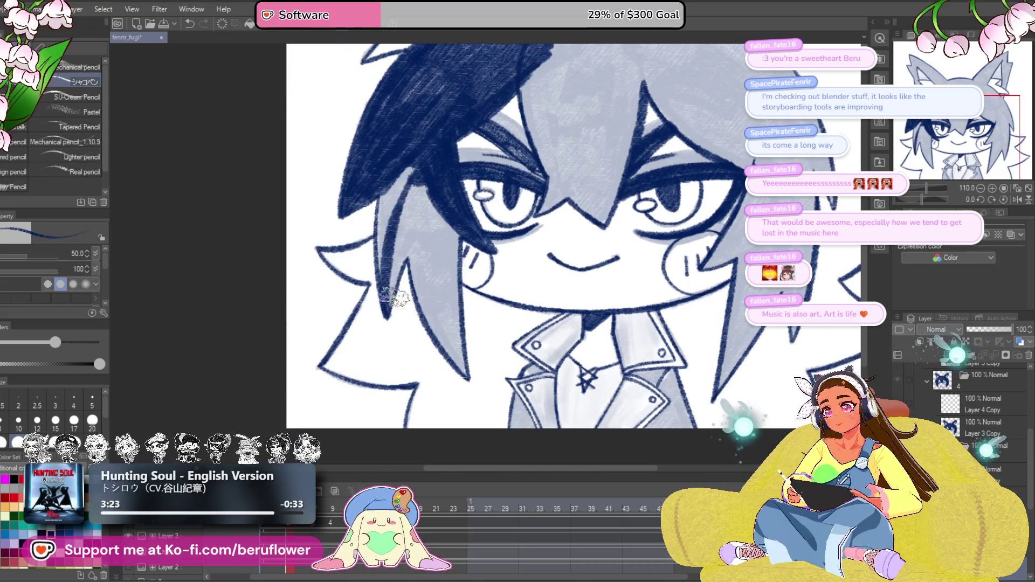
mouse_move(396, 259)
mouse_down()
mouse_move(391, 318)
mouse_move(395, 268)
mouse_up()
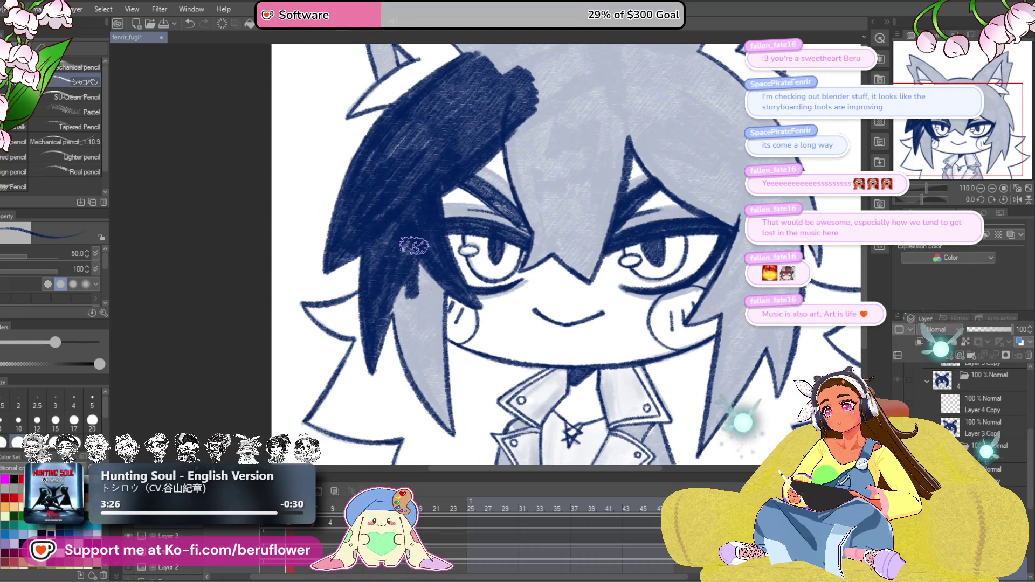
drag(426, 324, 386, 259)
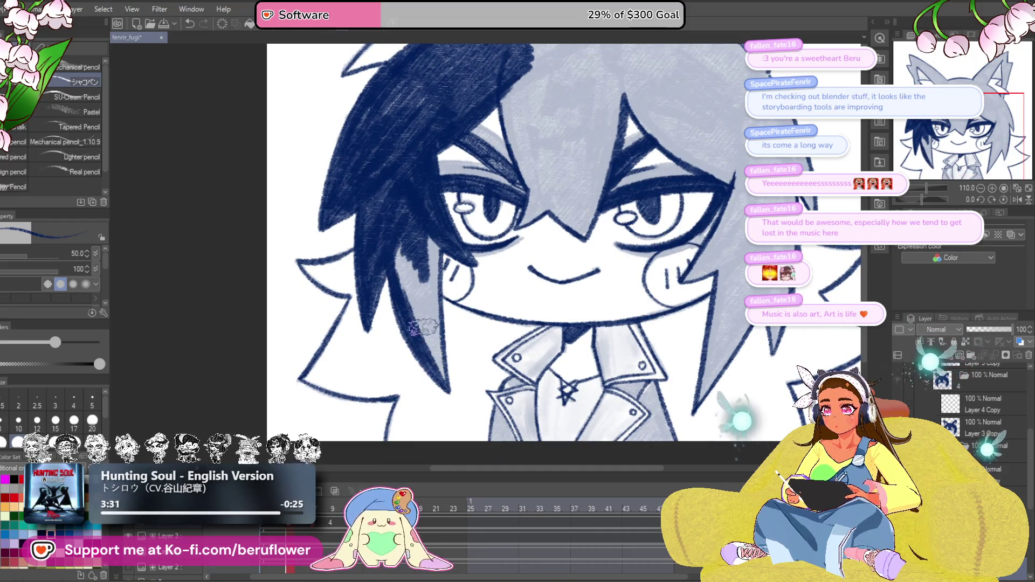
drag(442, 367, 431, 240)
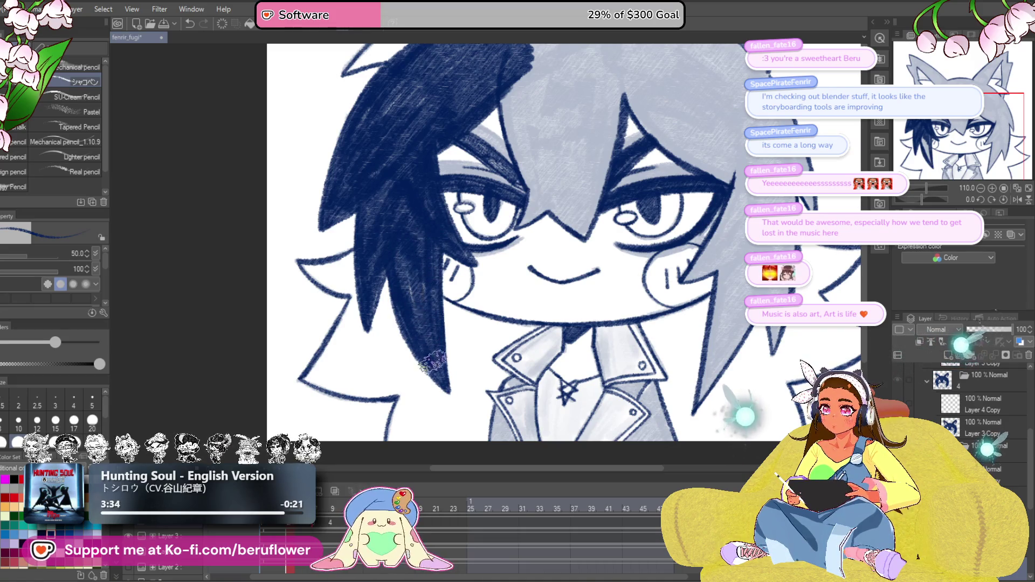
scroll(415, 275, down, 5)
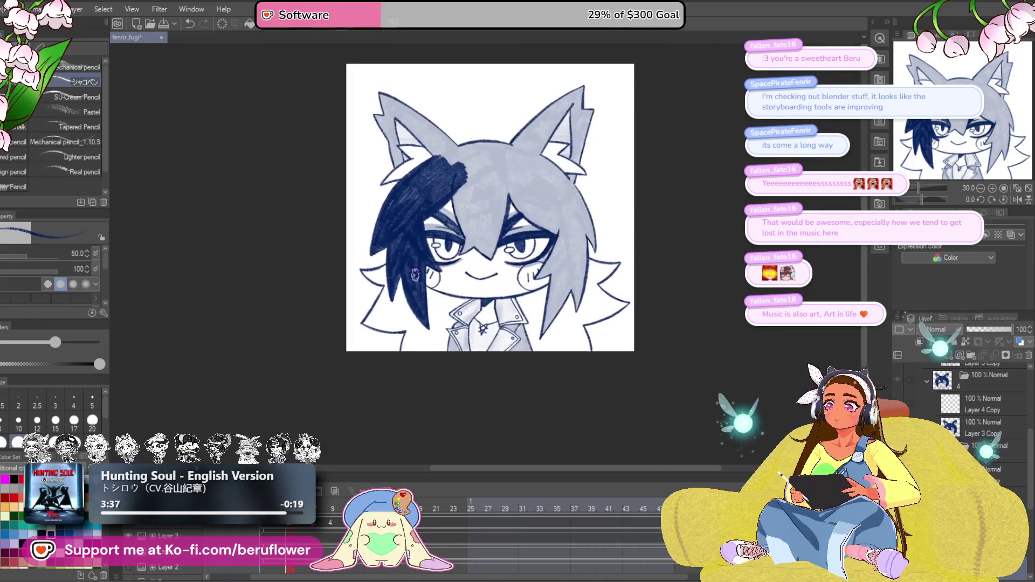
Hatch navy up the long strand beside the right cheek, repositioning and tilting the view.
scroll(571, 299, up, 4)
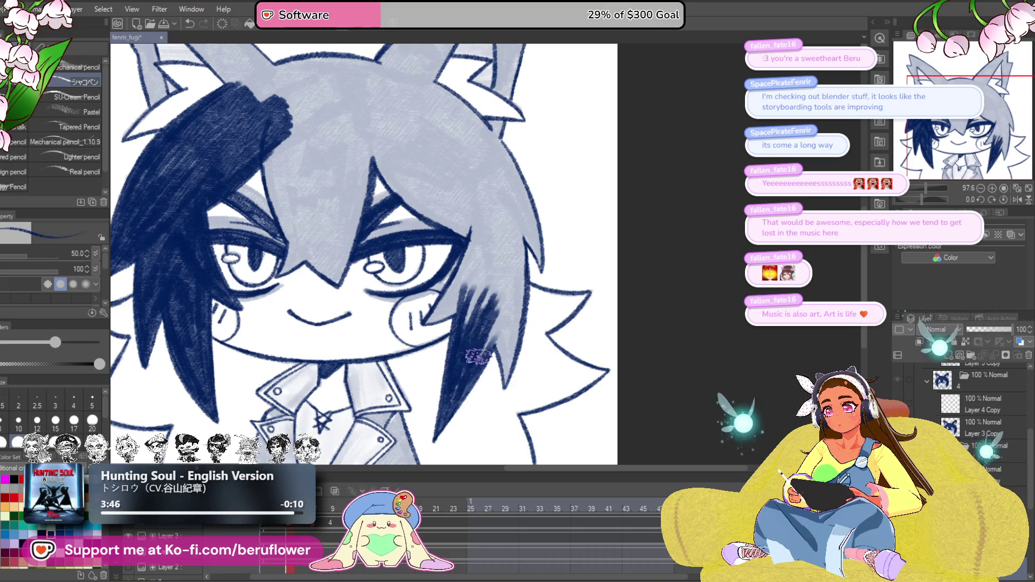
drag(502, 296, 496, 296)
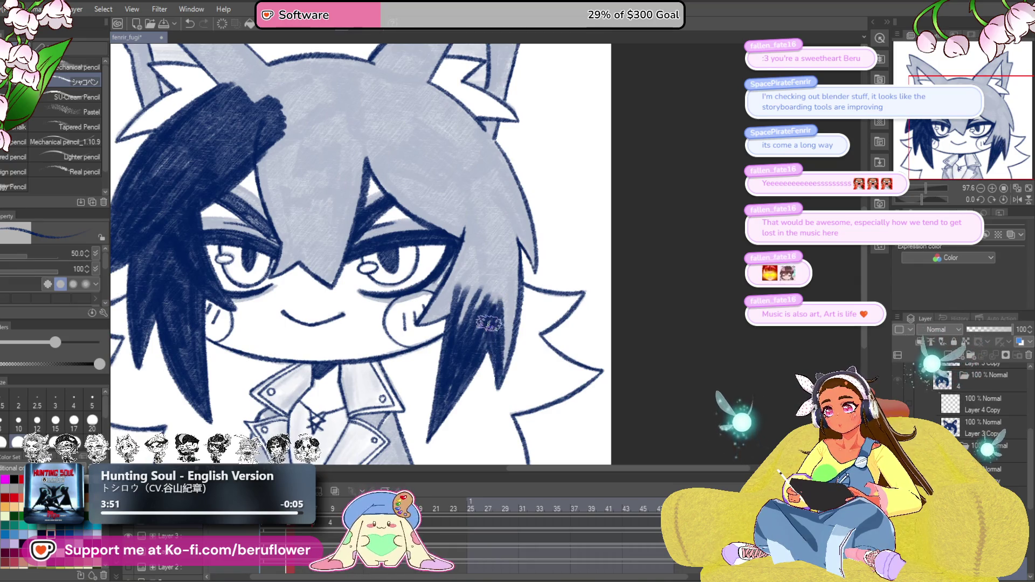
scroll(488, 323, up, 2)
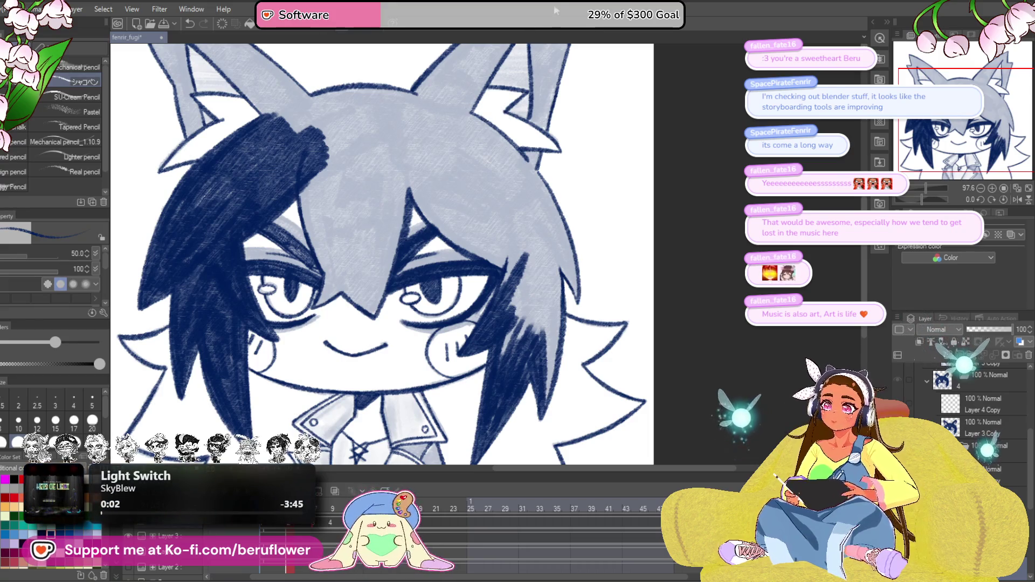
drag(560, 283, 563, 299)
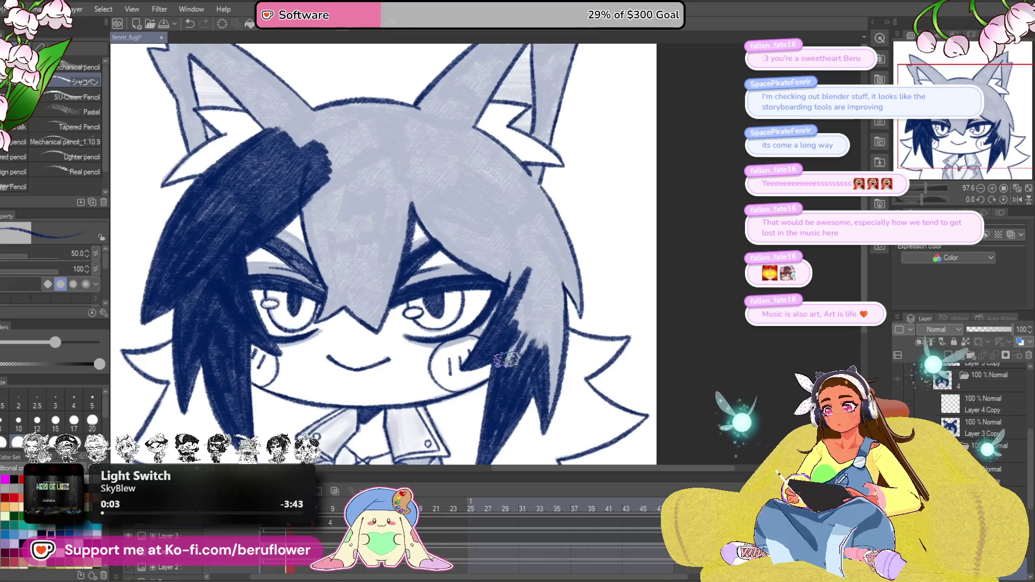
drag(539, 355, 488, 319)
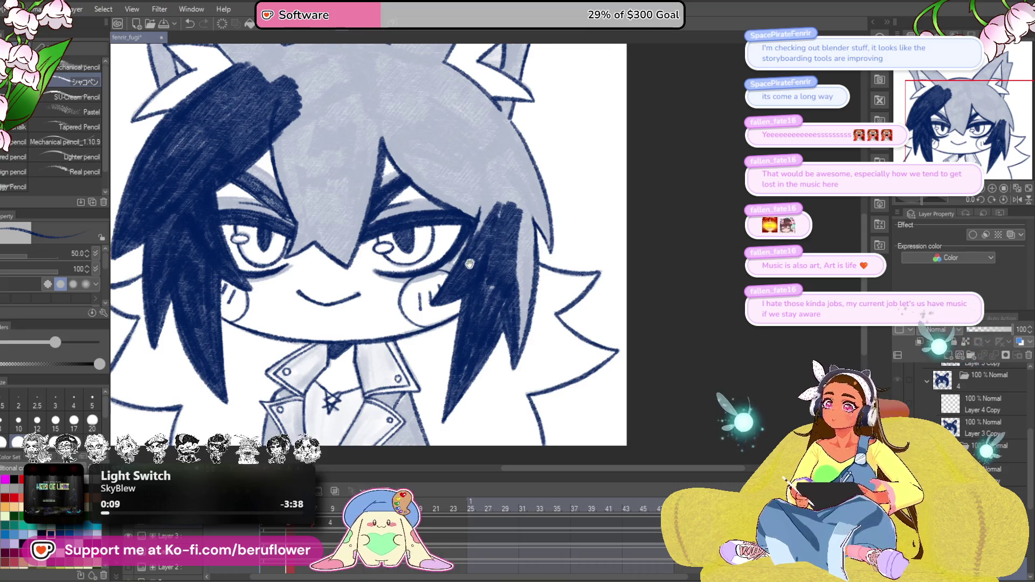
drag(470, 264, 484, 273)
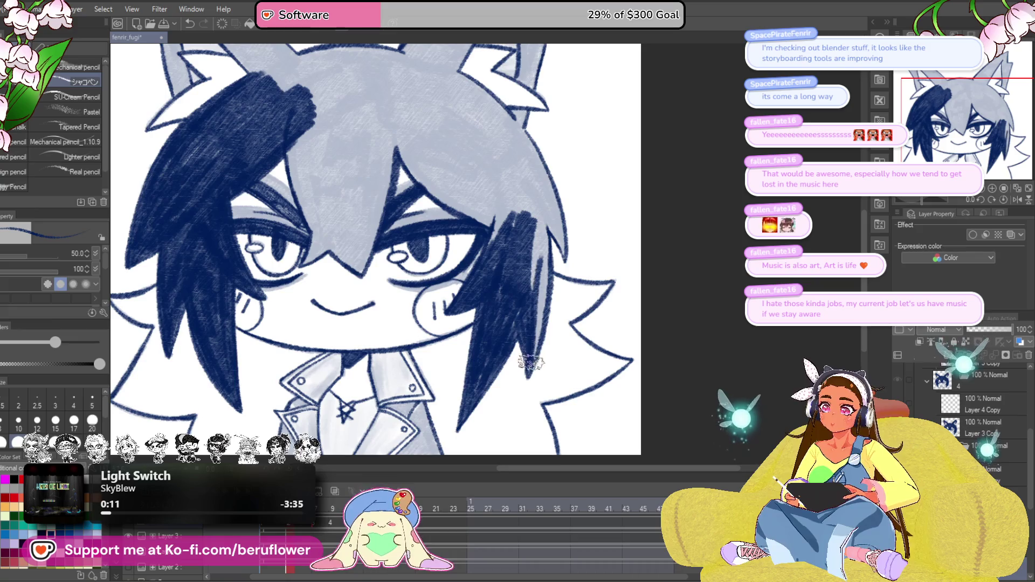
drag(548, 243, 539, 286)
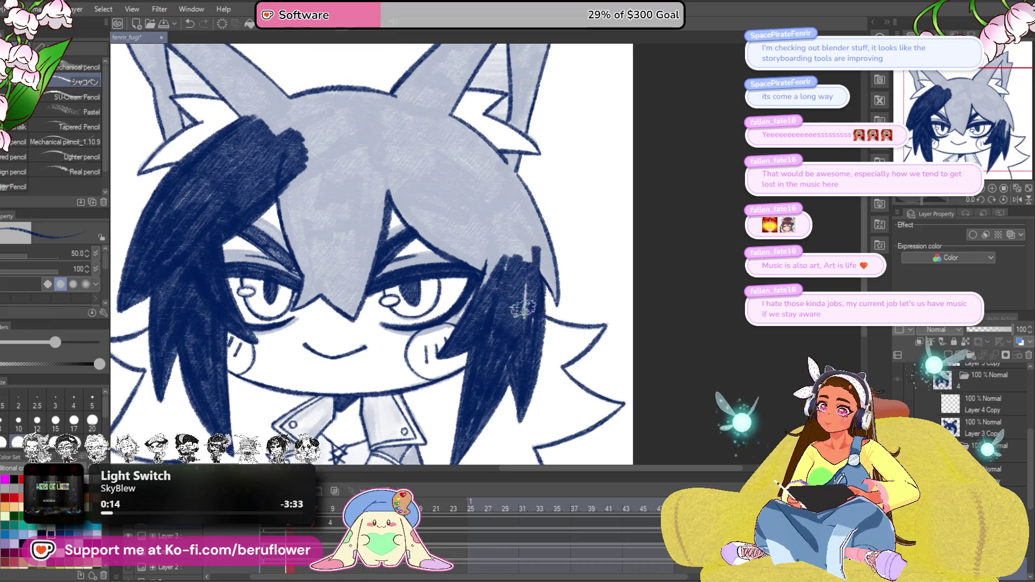
drag(533, 214, 542, 230)
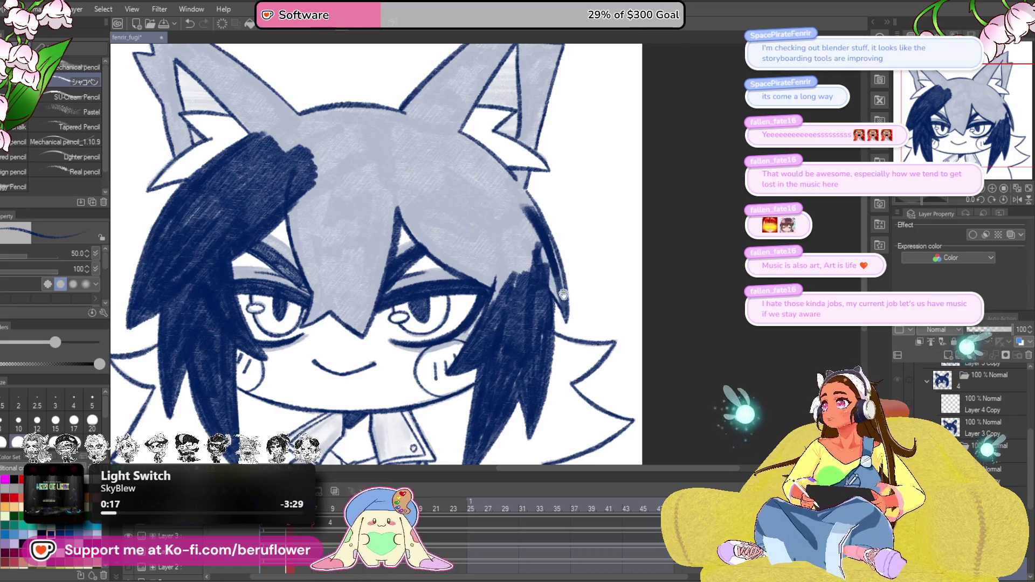
drag(927, 197, 905, 196)
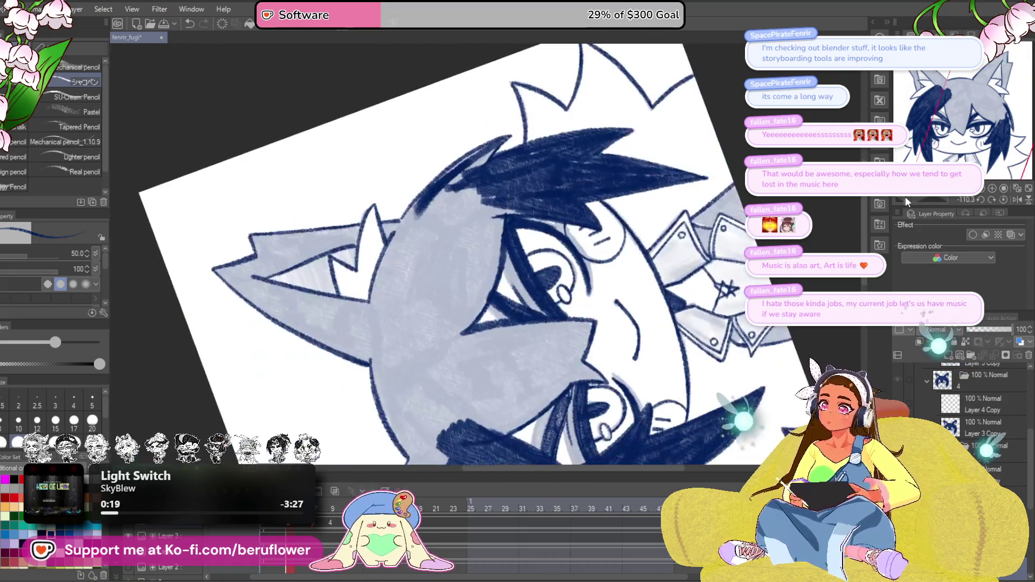
Hatch navy along the hair edge and over the head's upper-left side.
scroll(493, 186, up, 2)
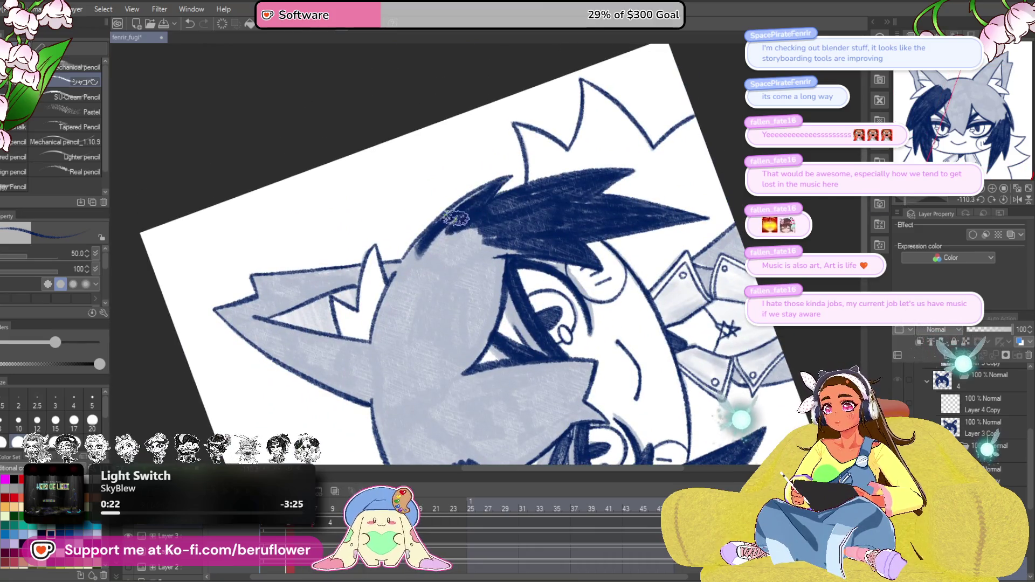
mouse_move(486, 186)
mouse_down()
mouse_move(423, 240)
mouse_move(372, 350)
mouse_move(458, 242)
mouse_move(507, 240)
mouse_move(445, 291)
mouse_move(431, 259)
mouse_up()
mouse_move(494, 299)
mouse_down()
mouse_move(519, 263)
mouse_move(504, 307)
mouse_move(534, 259)
mouse_move(474, 343)
mouse_move(517, 237)
mouse_up()
mouse_move(511, 279)
mouse_down()
mouse_move(475, 253)
mouse_move(445, 302)
mouse_move(431, 253)
mouse_move(399, 388)
mouse_move(426, 410)
mouse_move(433, 322)
mouse_move(485, 345)
mouse_move(488, 372)
mouse_up()
drag(437, 345, 427, 328)
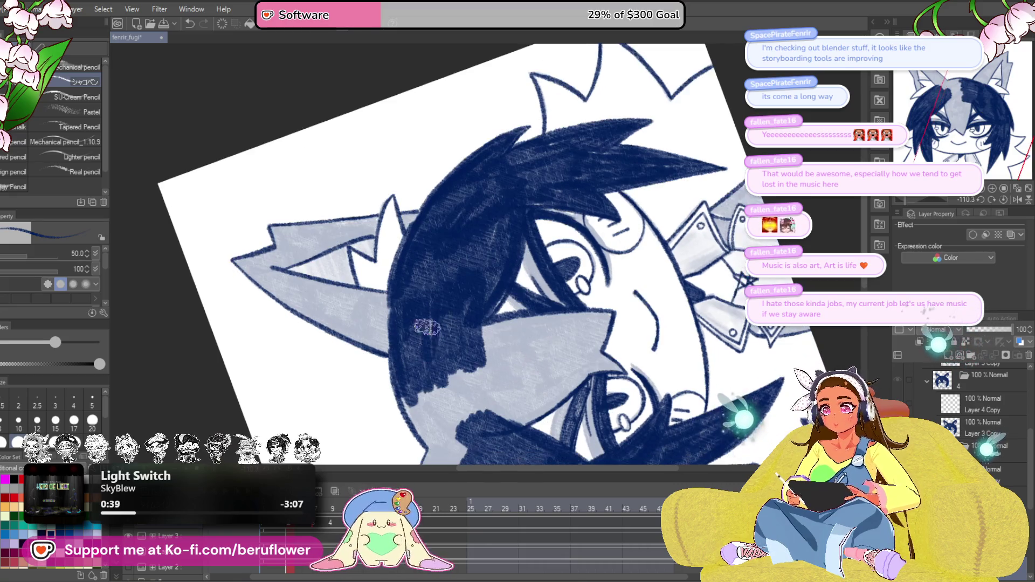
Fill more of the hair's left edge navy.
scroll(427, 328, down, 5)
mouse_move(414, 251)
mouse_down()
mouse_move(421, 264)
mouse_move(413, 249)
mouse_up()
mouse_move(452, 283)
mouse_down()
mouse_move(426, 226)
mouse_move(437, 270)
mouse_move(431, 216)
mouse_move(442, 192)
mouse_move(469, 238)
mouse_move(490, 183)
mouse_move(488, 232)
mouse_up()
scroll(434, 315, up, 3)
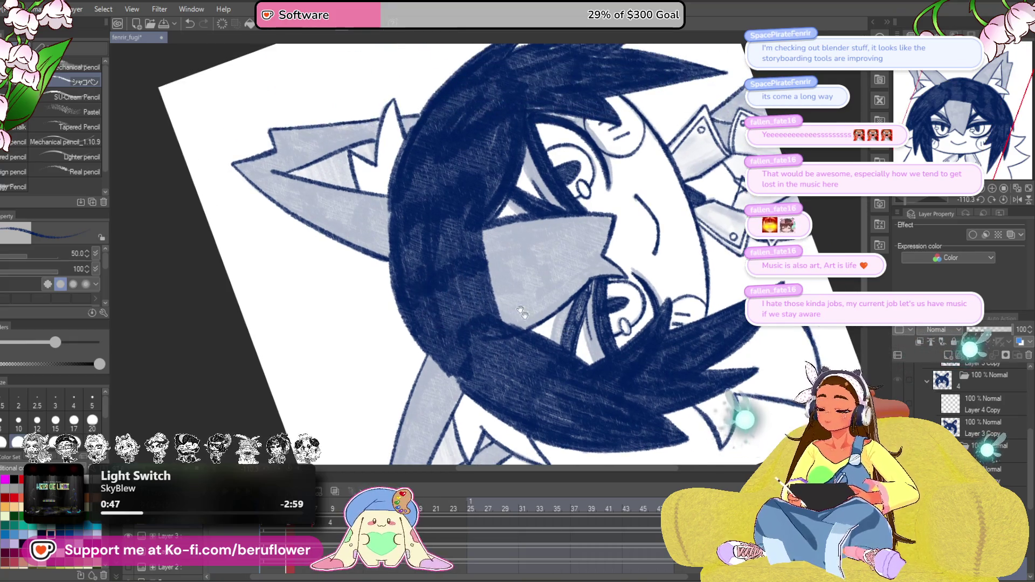
Fill the light gap between strands and the strand beside the forehead navy.
drag(521, 312, 488, 332)
drag(520, 376, 484, 358)
drag(928, 201, 921, 203)
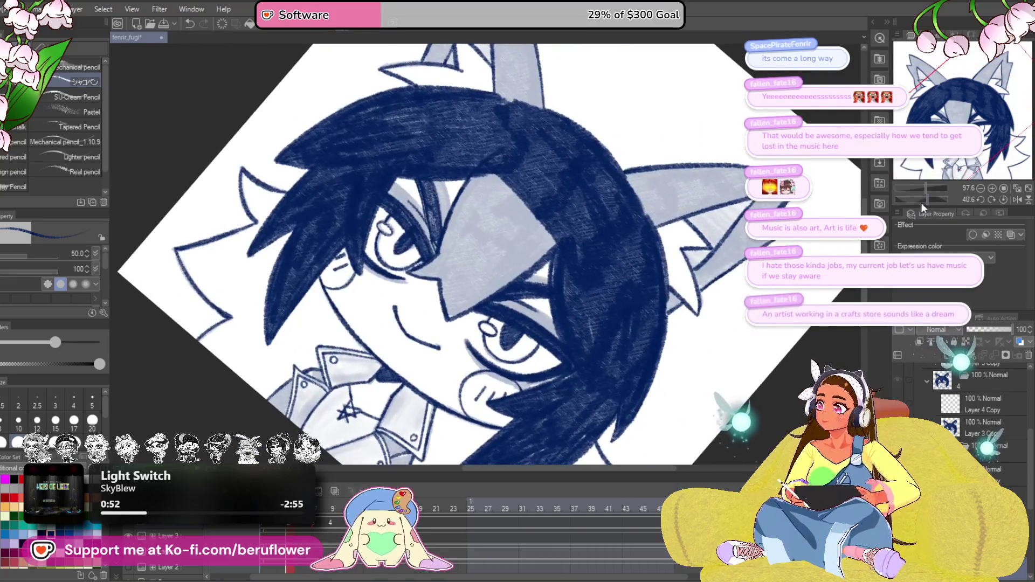
drag(486, 303, 430, 318)
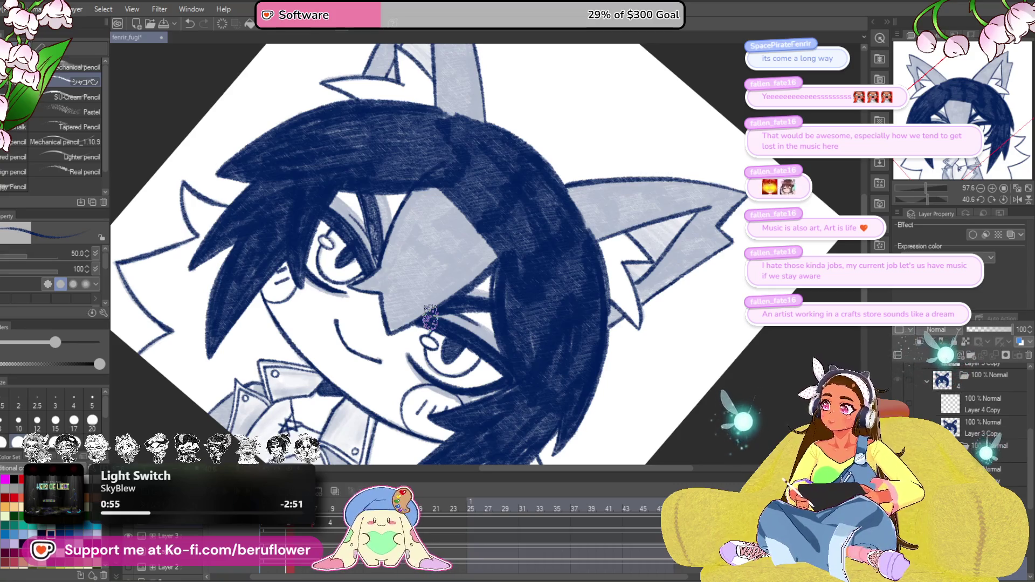
drag(448, 230, 472, 225)
drag(416, 265, 421, 284)
mouse_move(431, 218)
mouse_down()
mouse_move(416, 302)
mouse_move(431, 327)
mouse_move(539, 248)
mouse_move(502, 286)
mouse_move(462, 296)
mouse_move(463, 207)
mouse_move(475, 243)
mouse_move(506, 185)
mouse_move(513, 243)
mouse_move(539, 254)
mouse_move(453, 276)
mouse_up()
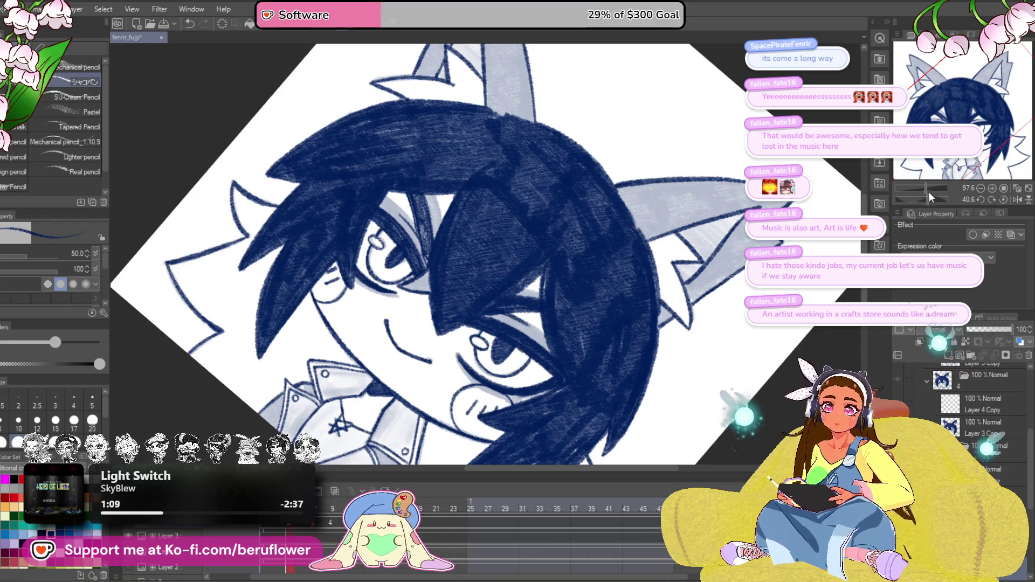
drag(928, 196, 918, 193)
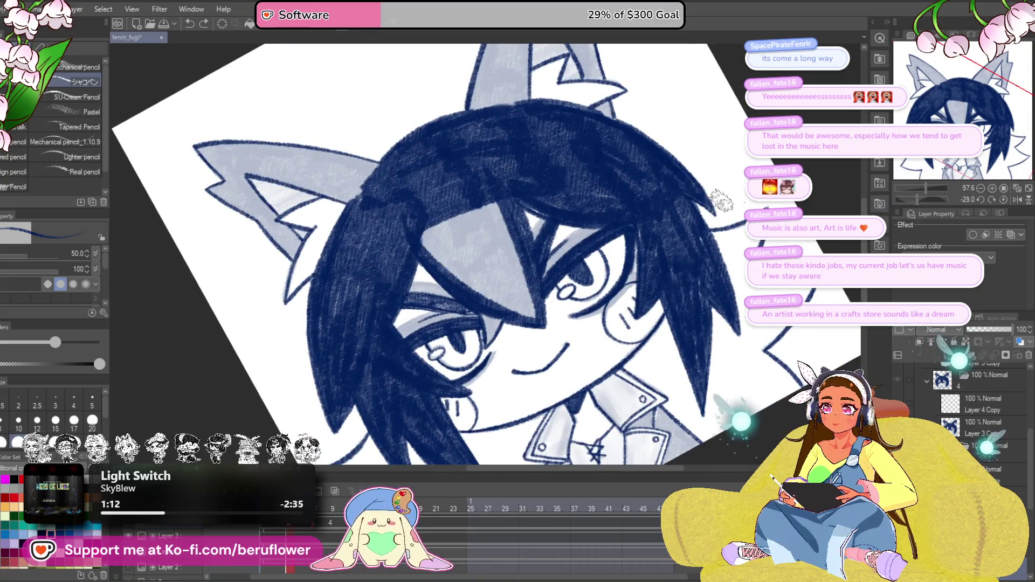
mouse_move(511, 212)
mouse_down()
mouse_move(531, 267)
mouse_move(526, 299)
mouse_move(539, 315)
mouse_move(488, 242)
mouse_move(447, 243)
mouse_move(466, 296)
mouse_move(482, 283)
mouse_move(521, 306)
mouse_move(453, 253)
mouse_move(476, 232)
mouse_move(472, 272)
mouse_move(520, 302)
mouse_move(513, 281)
mouse_move(464, 464)
mouse_up()
Trace the right ear's outline and hatch navy over its streaks and inner area.
mouse_move(502, 102)
mouse_down()
mouse_move(458, 199)
mouse_move(453, 178)
mouse_move(445, 265)
mouse_move(489, 266)
mouse_move(499, 124)
mouse_move(475, 237)
mouse_move(442, 248)
mouse_up()
drag(490, 186, 446, 252)
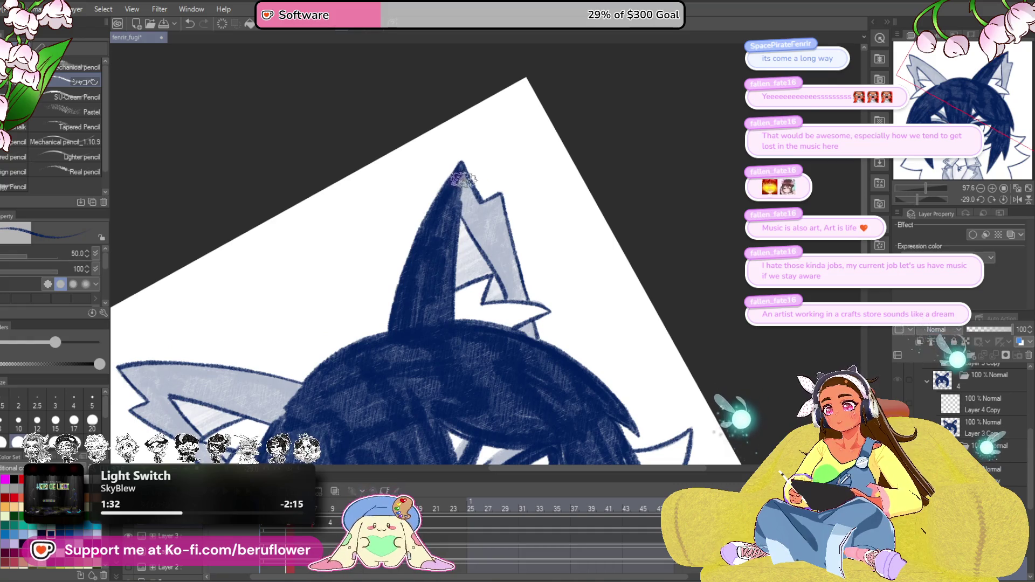
mouse_move(461, 192)
mouse_down()
mouse_move(486, 243)
mouse_move(480, 206)
mouse_move(548, 252)
mouse_up()
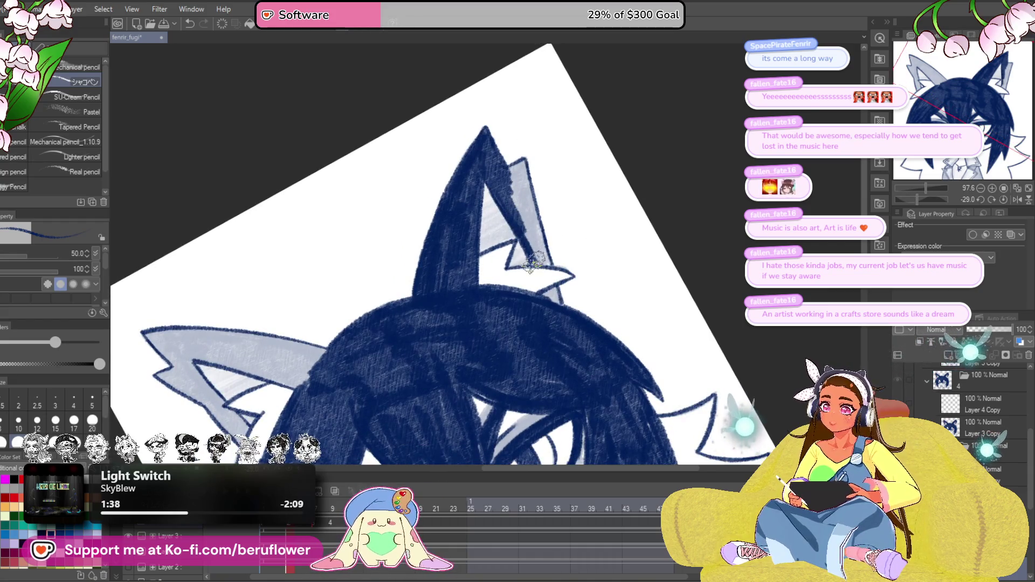
mouse_move(547, 266)
mouse_down()
mouse_move(522, 161)
mouse_move(541, 241)
mouse_move(516, 187)
mouse_up()
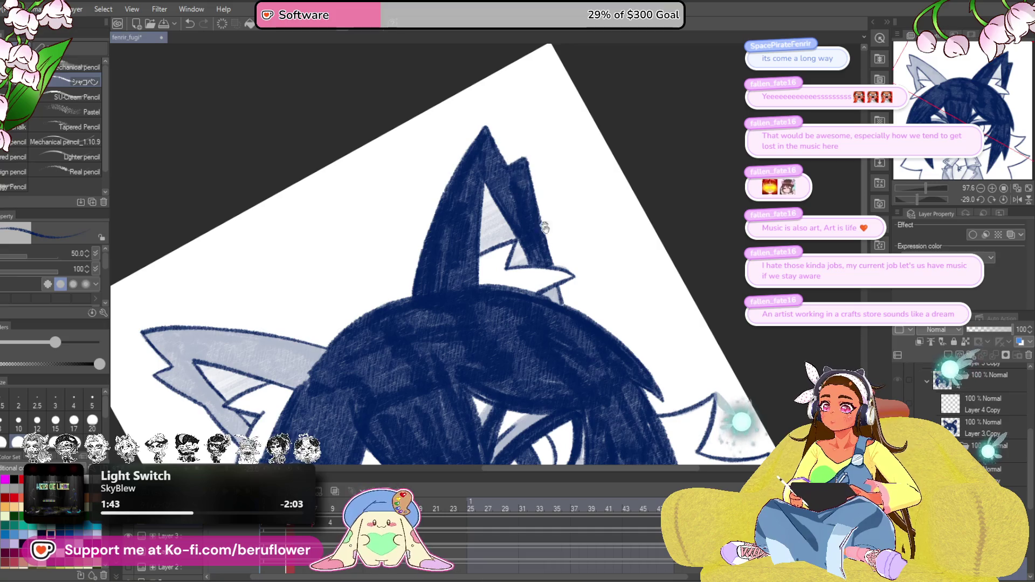
Pan and rotate the view toward the other ear.
drag(545, 227, 541, 209)
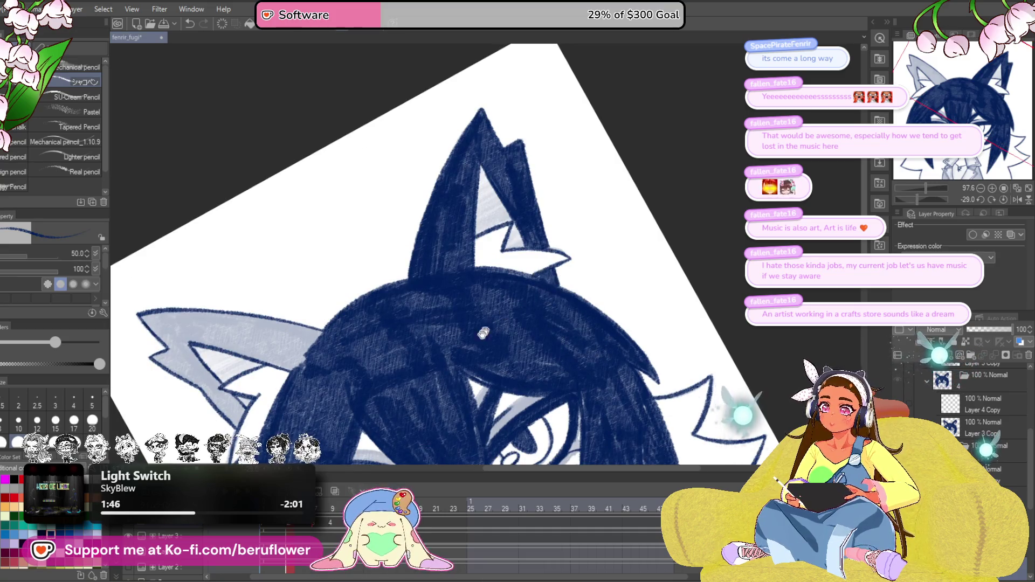
drag(483, 333, 710, 236)
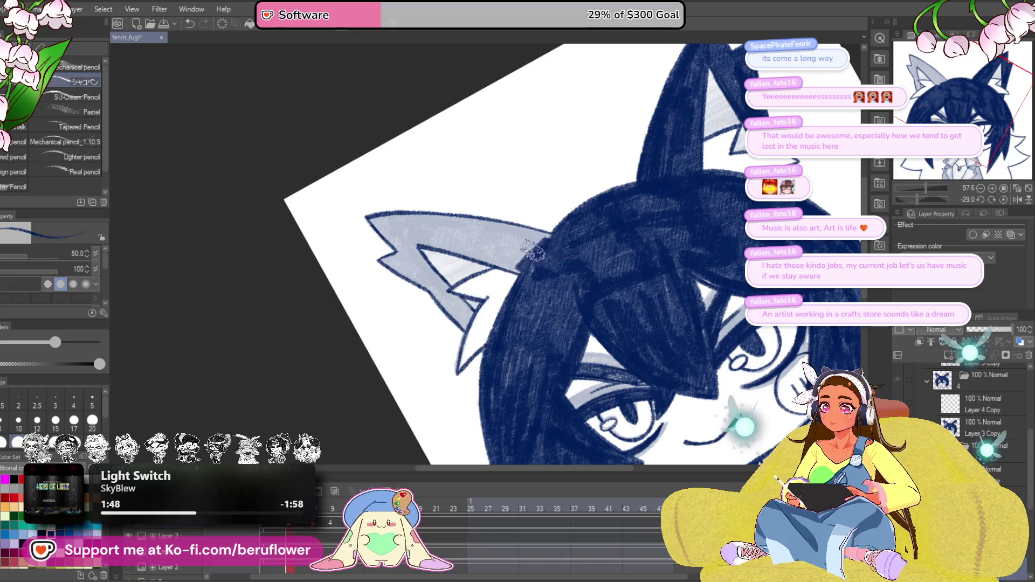
drag(923, 196, 911, 196)
scroll(534, 243, up, 3)
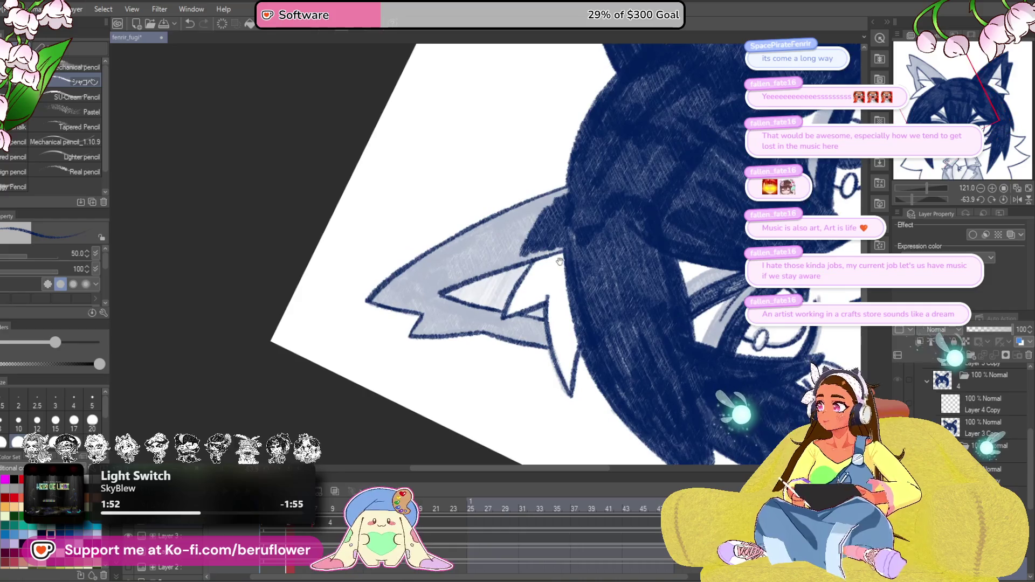
Hatch navy along the left ear's upper edge down to the tip, then reset the rotation.
mouse_move(620, 208)
mouse_down()
mouse_move(642, 200)
mouse_move(445, 305)
mouse_move(576, 270)
mouse_move(563, 277)
mouse_up()
mouse_move(623, 229)
mouse_down()
mouse_move(540, 254)
mouse_move(566, 259)
mouse_move(450, 317)
mouse_move(561, 253)
mouse_up()
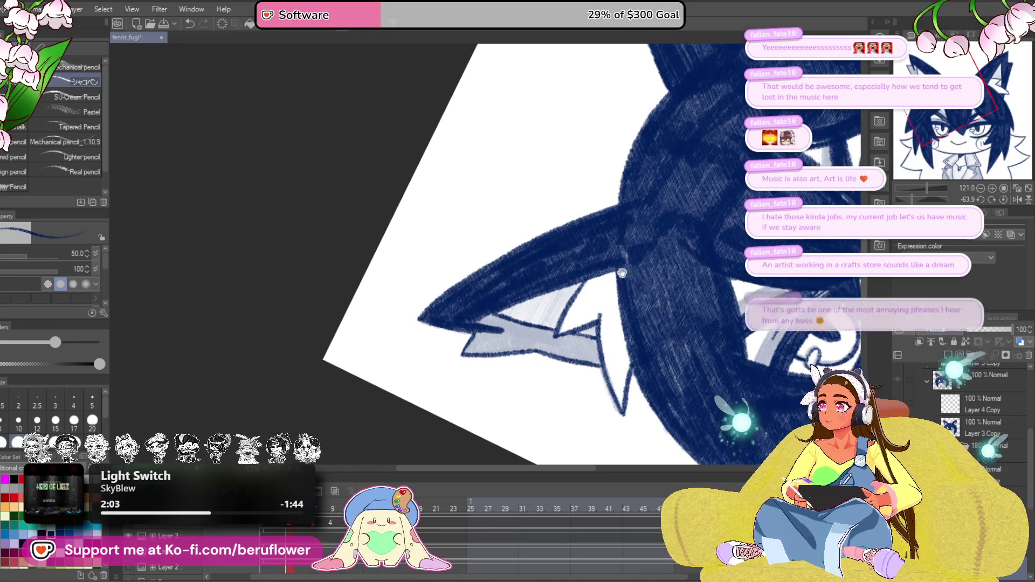
drag(655, 243, 590, 244)
drag(515, 237, 530, 222)
drag(581, 245, 560, 235)
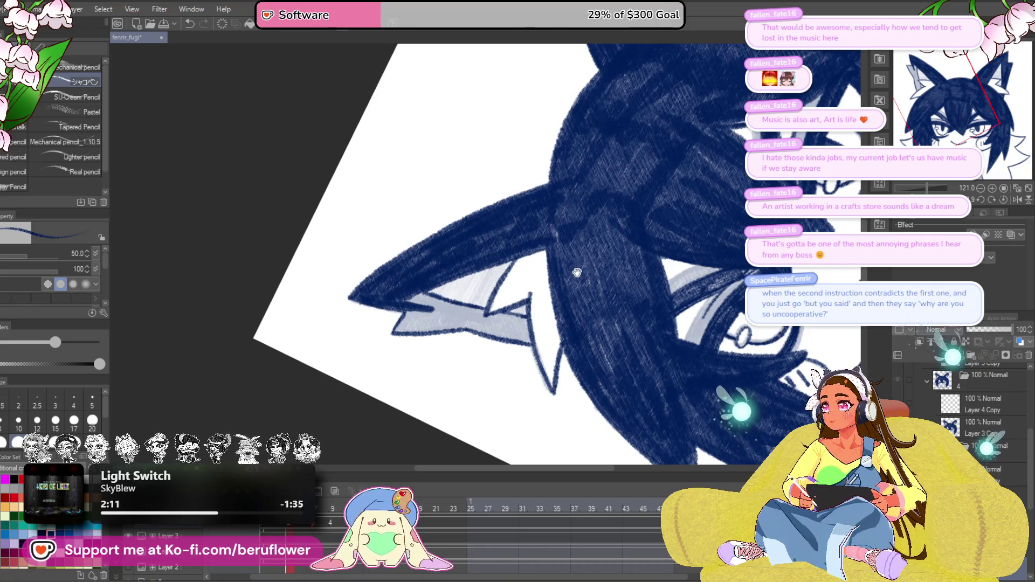
drag(577, 270, 571, 257)
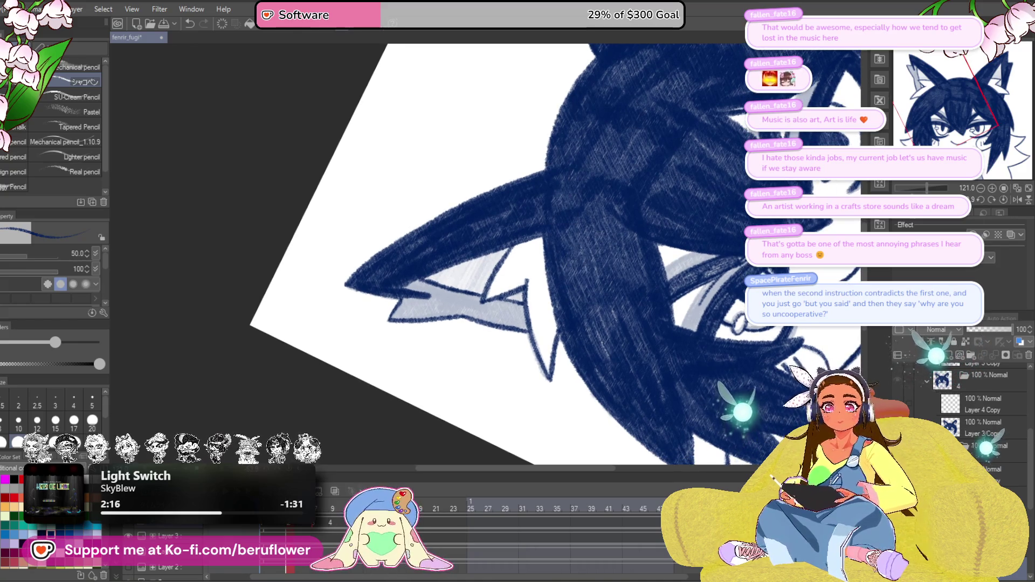
click(1004, 200)
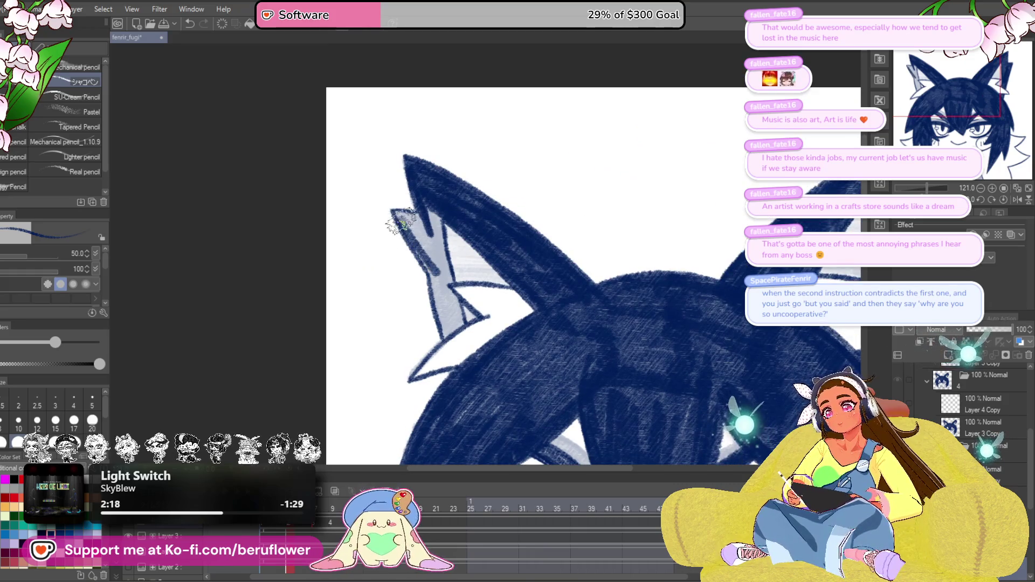
Fill the left ear tip's notch and its inner area with navy hatching.
drag(429, 206, 445, 280)
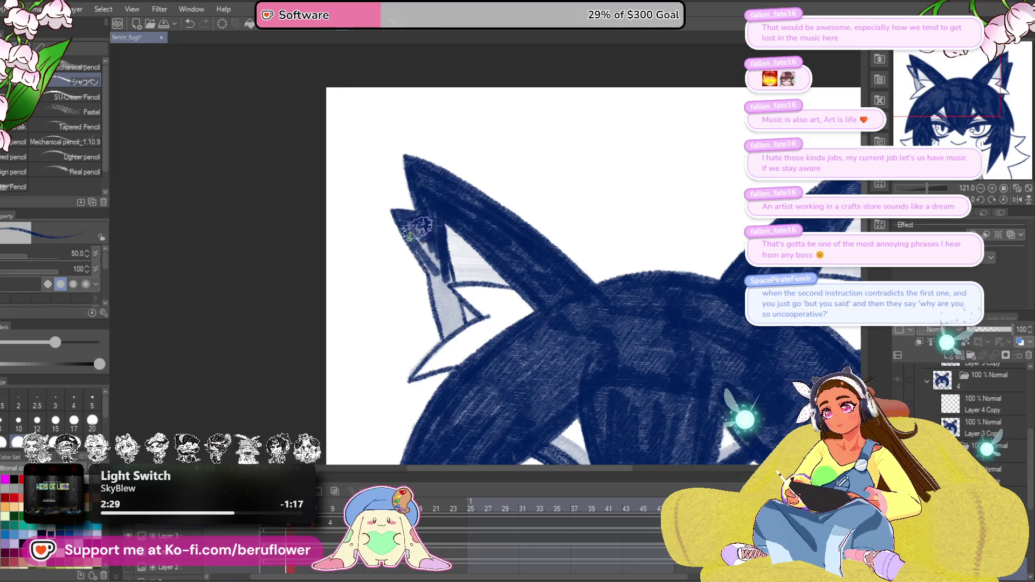
drag(473, 306, 478, 277)
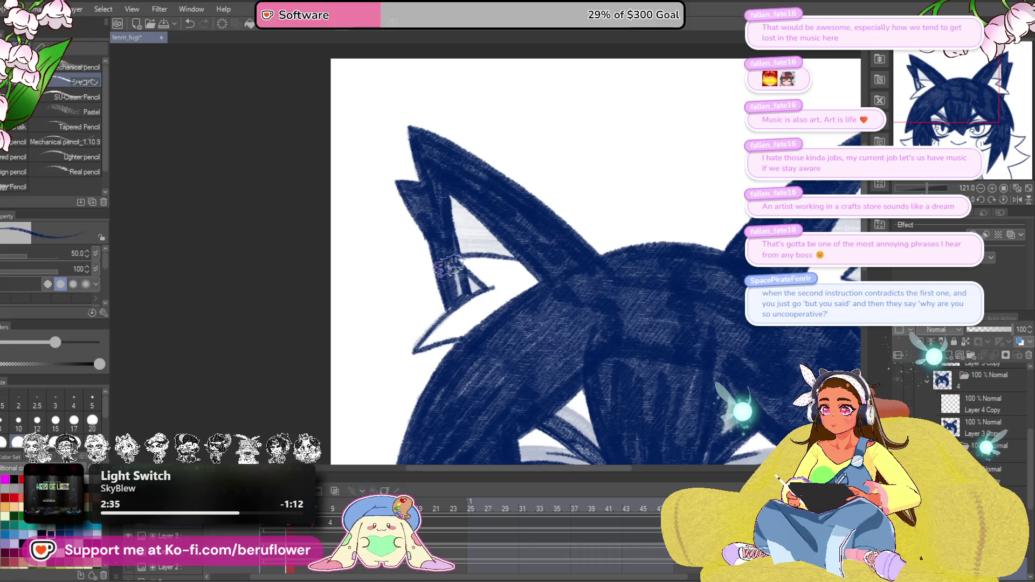
mouse_move(530, 326)
mouse_down()
mouse_move(506, 334)
mouse_move(498, 205)
mouse_up()
scroll(694, 208, down, 2)
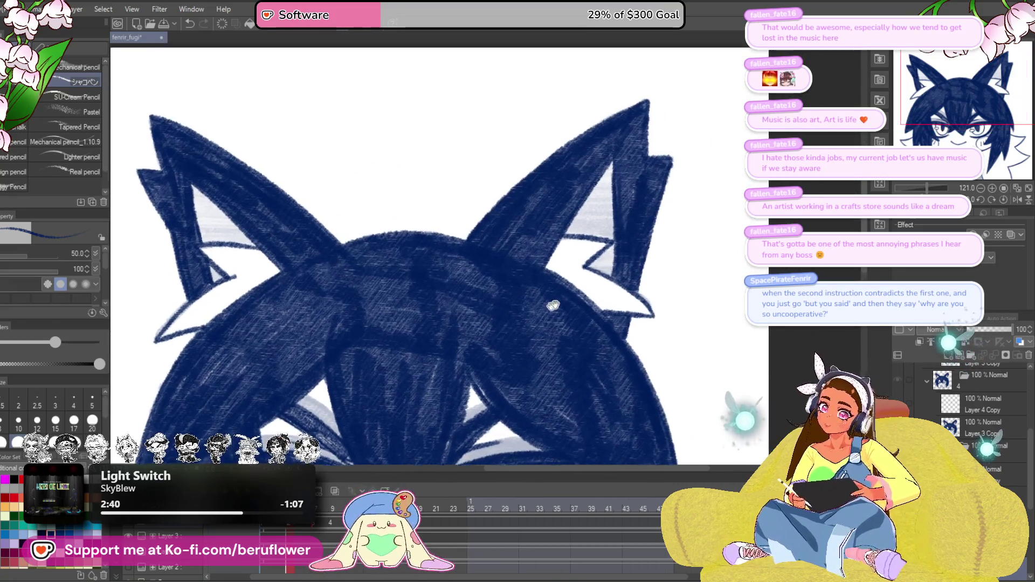
key(minus)
key(minus)
scroll(473, 200, up, 3)
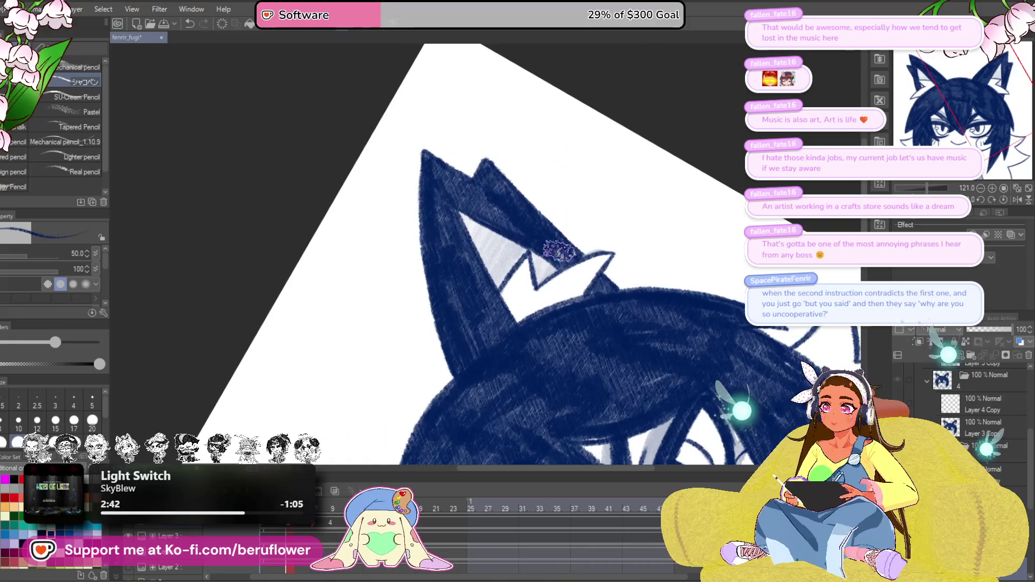
drag(473, 199, 474, 276)
mouse_move(476, 199)
mouse_down()
mouse_move(488, 291)
mouse_move(514, 239)
mouse_move(523, 255)
mouse_up()
Zoom out to the whole page and reset the view to upright.
mouse_move(546, 379)
mouse_down()
mouse_move(594, 216)
mouse_move(401, 312)
mouse_move(436, 318)
mouse_move(461, 293)
mouse_move(469, 353)
mouse_up()
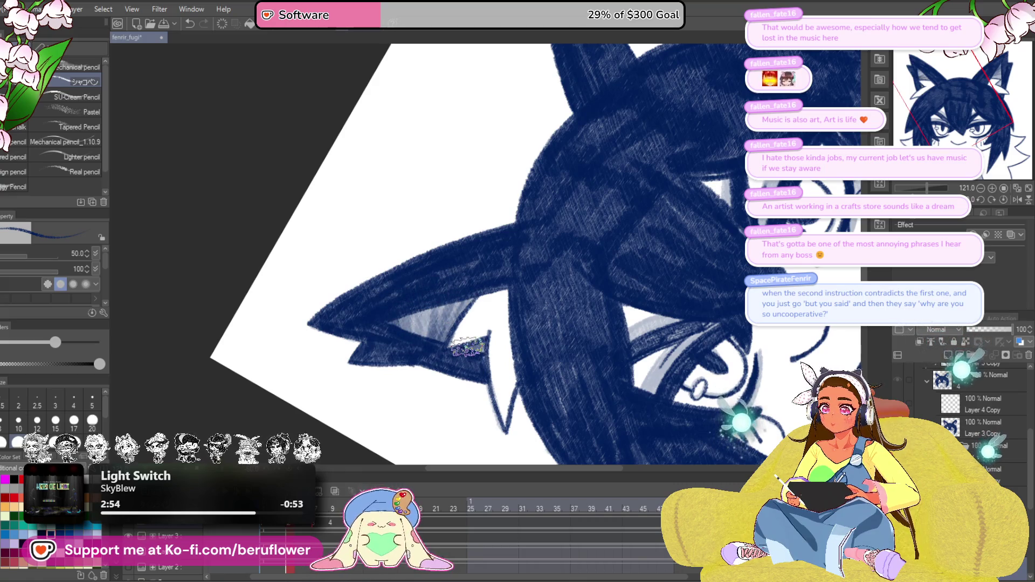
key(ctrl+0)
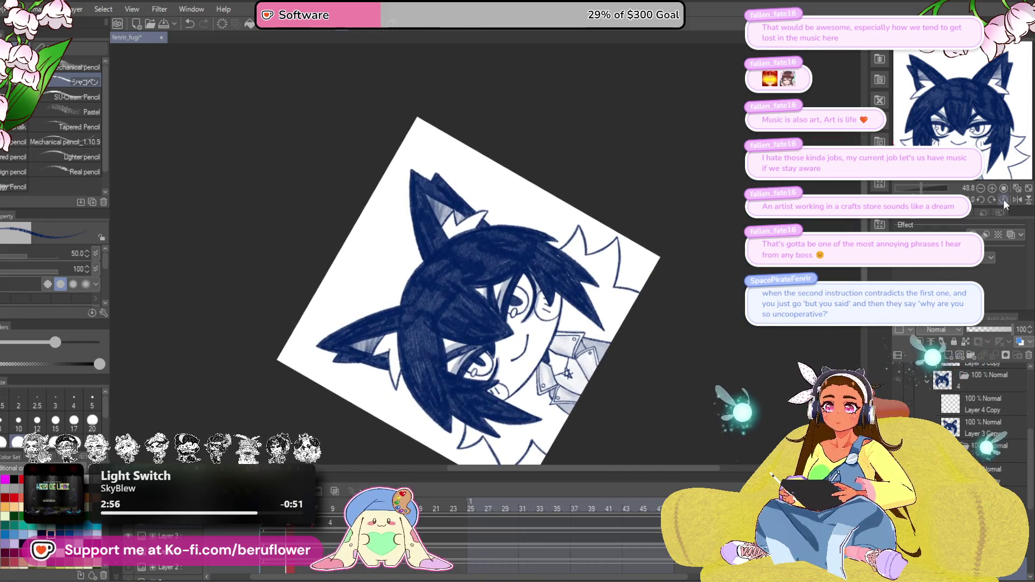
click(1004, 199)
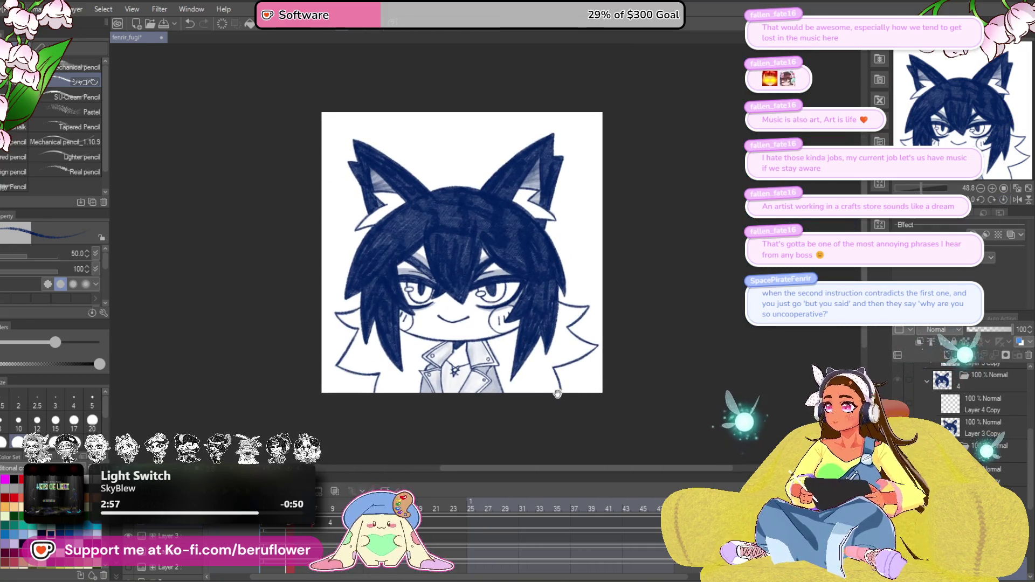
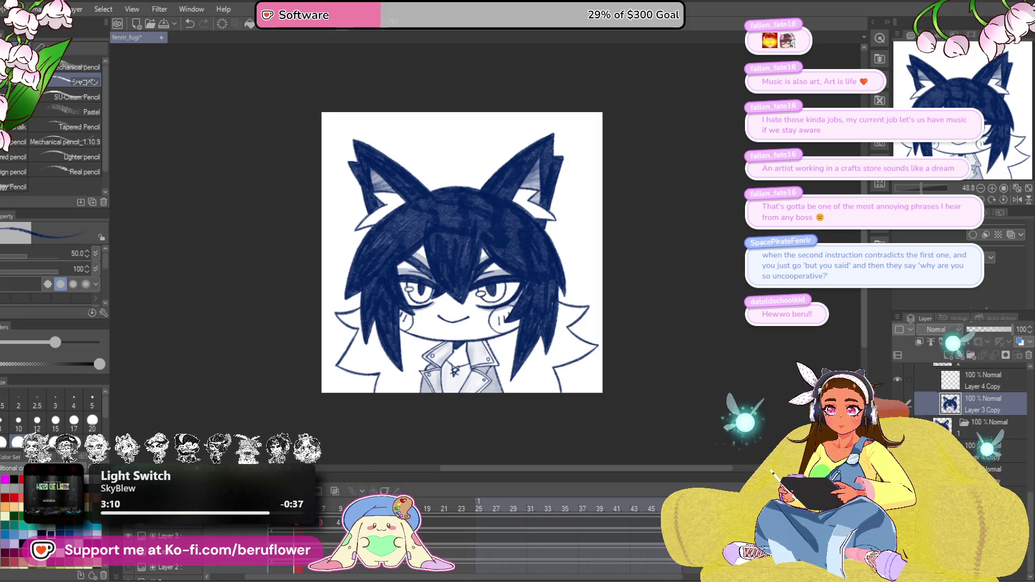
Zoom into the collar, undo the stray strokes, and lay grey shading on the tie.
scroll(451, 363, up, 5)
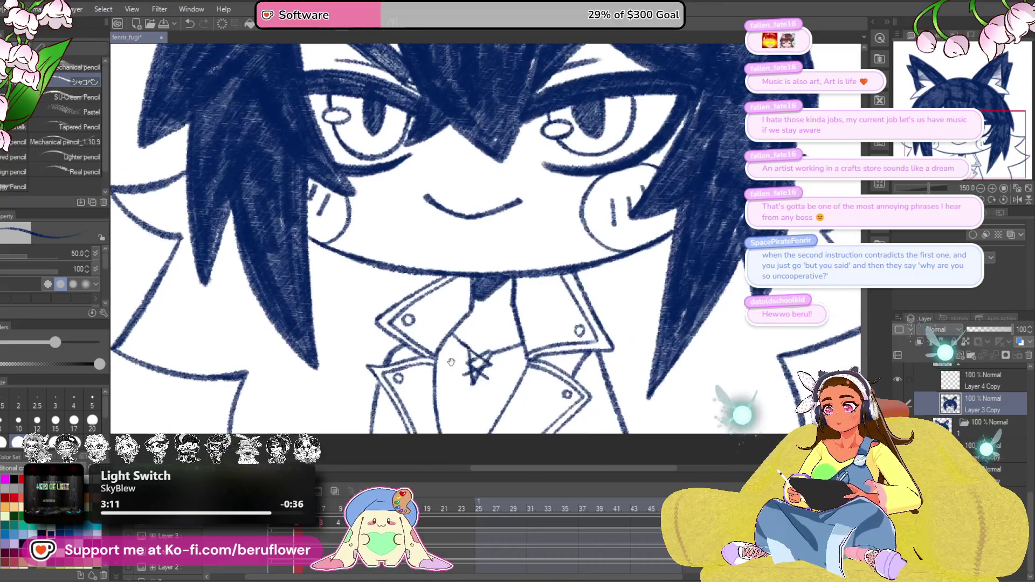
mouse_move(451, 363)
mouse_down()
mouse_move(465, 332)
mouse_move(472, 377)
mouse_move(458, 378)
mouse_move(479, 375)
mouse_move(488, 415)
mouse_move(525, 346)
mouse_move(491, 390)
mouse_move(497, 345)
mouse_move(526, 324)
mouse_move(480, 399)
mouse_up()
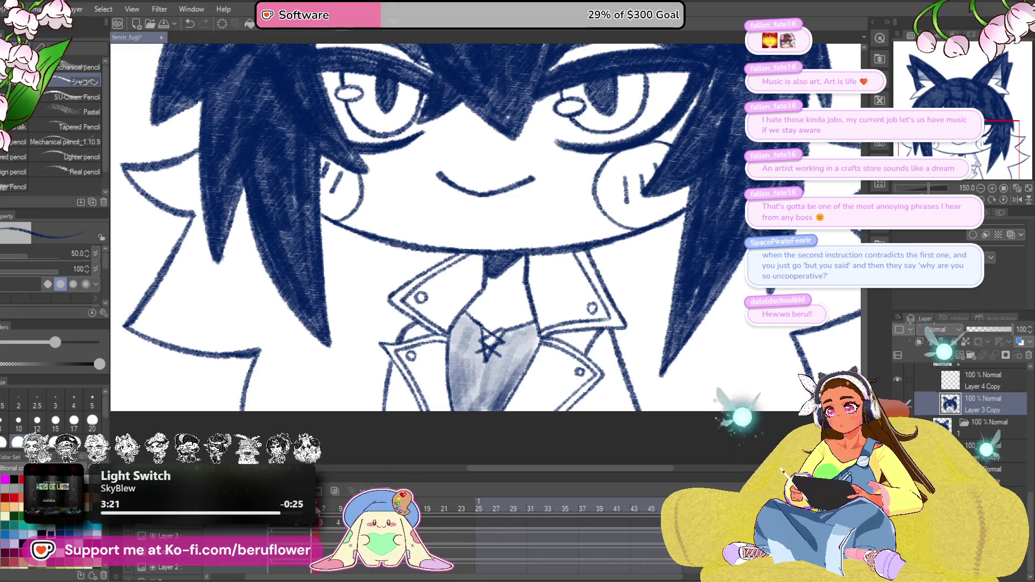
key(ctrl+z)
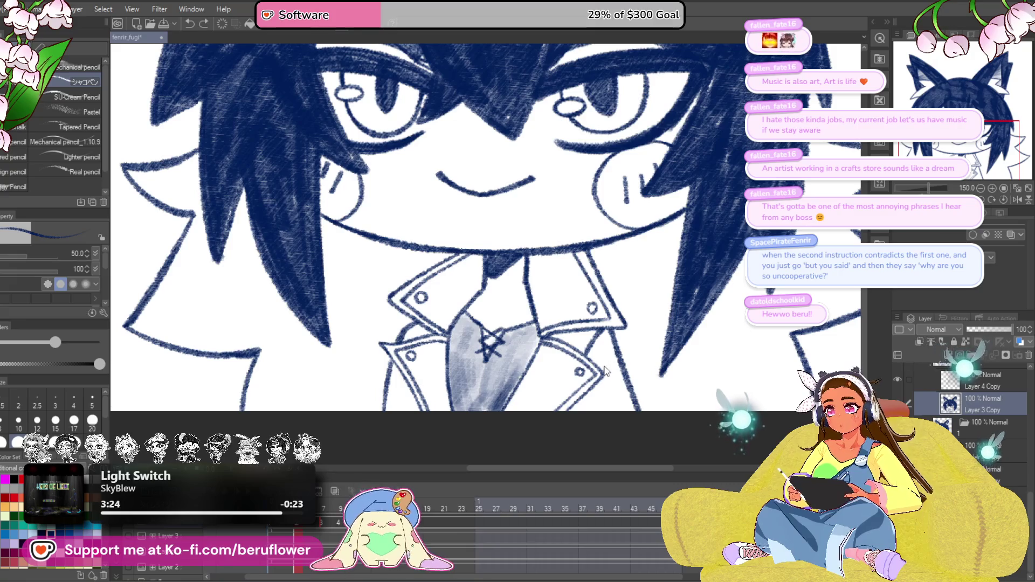
key(ctrl+z)
mouse_move(535, 353)
mouse_down()
mouse_move(486, 358)
mouse_move(462, 418)
mouse_move(471, 345)
mouse_move(485, 351)
mouse_move(499, 332)
mouse_move(515, 339)
mouse_up()
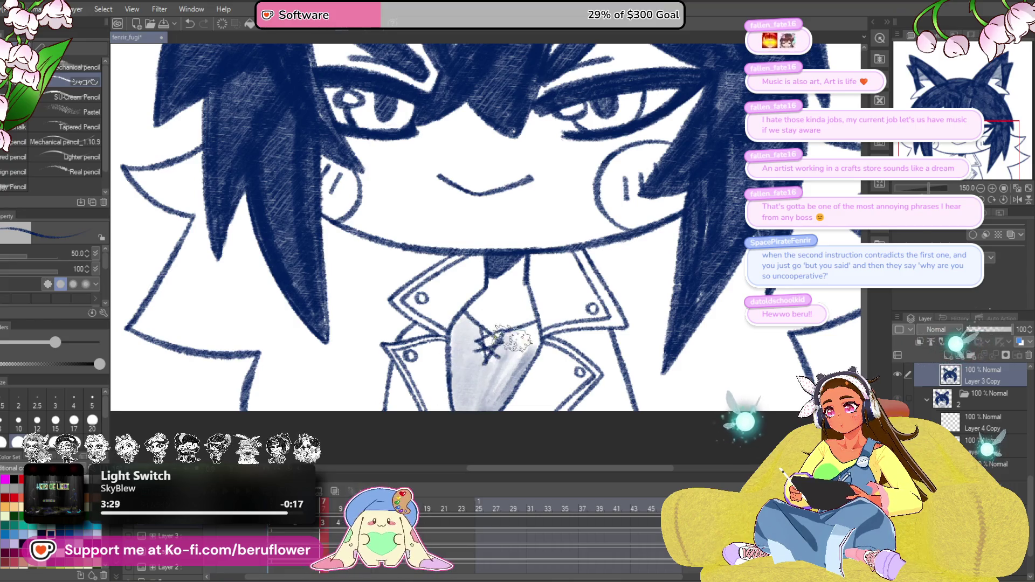
Advance to frame 9 and shade its tie with the grey pencil.
key(ctrl+Right)
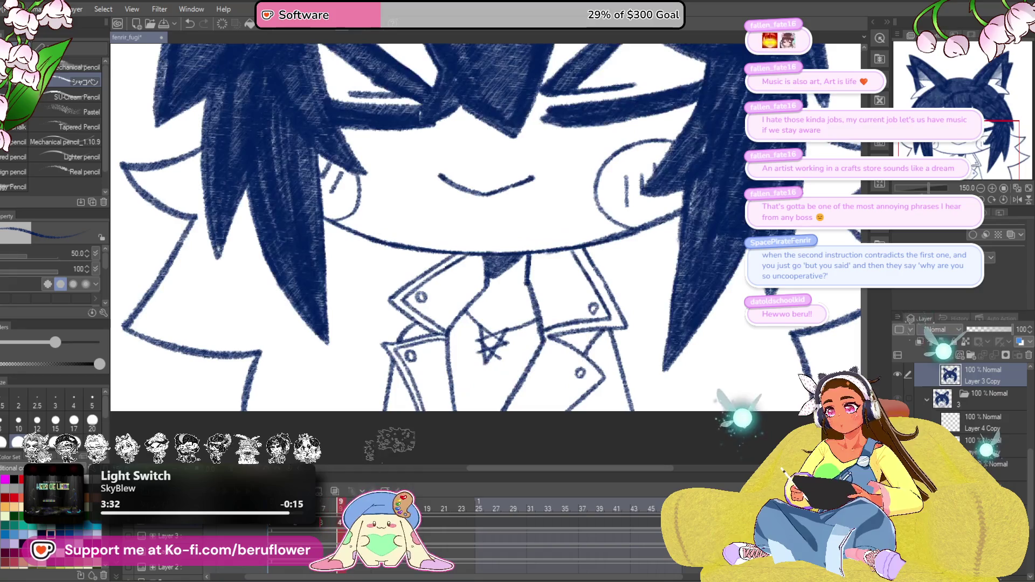
mouse_move(462, 354)
mouse_down()
mouse_move(438, 415)
mouse_move(491, 378)
mouse_move(472, 350)
mouse_move(429, 348)
mouse_move(434, 393)
mouse_move(451, 372)
mouse_up()
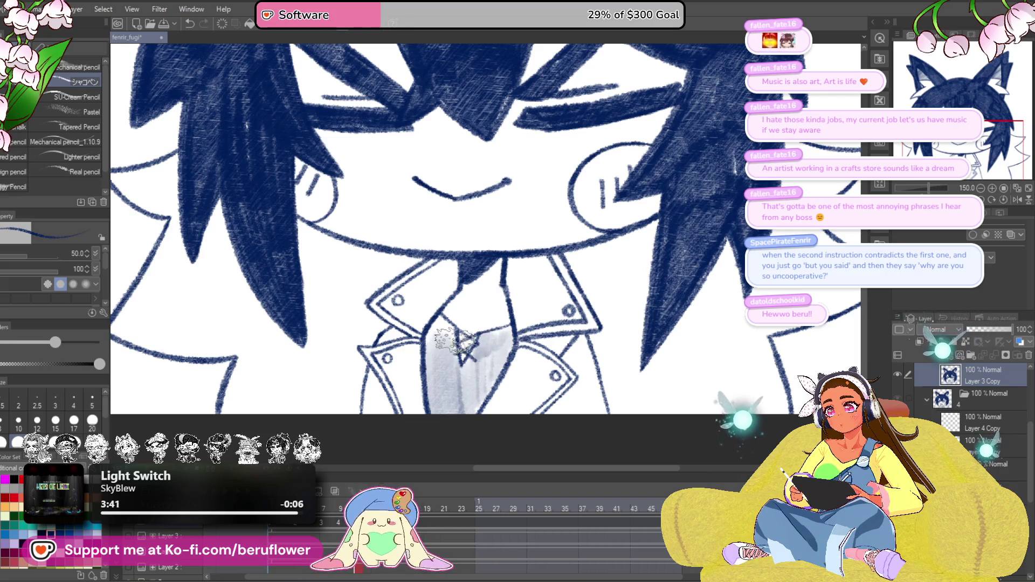
drag(441, 440, 409, 456)
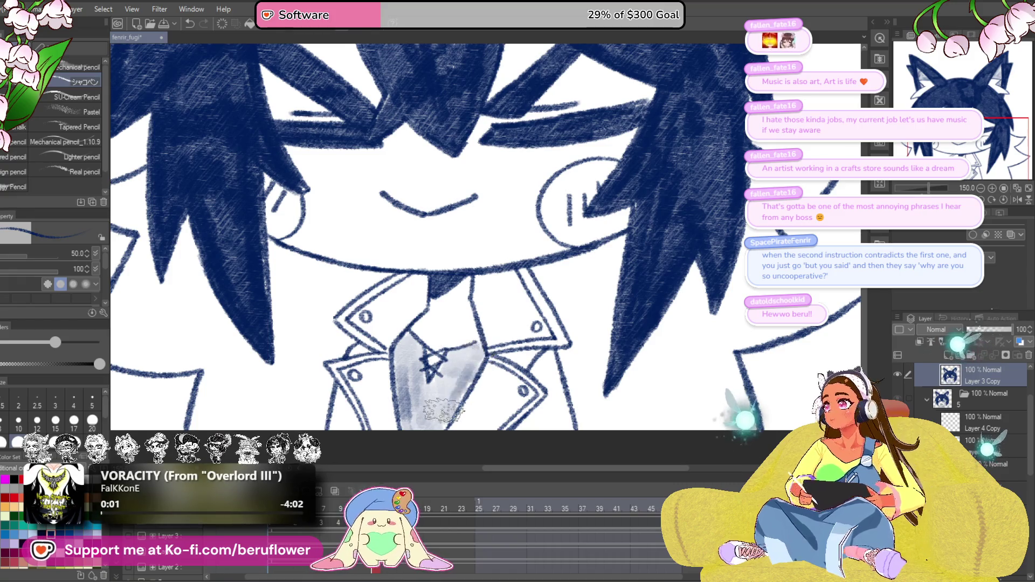
drag(512, 366, 512, 378)
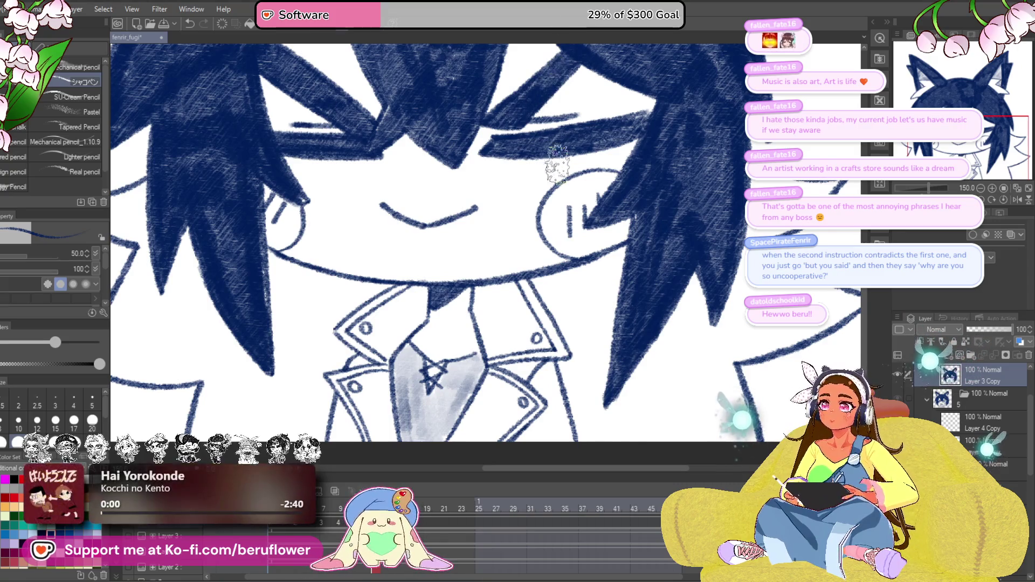
mouse_move(485, 364)
mouse_down()
mouse_move(483, 341)
mouse_move(505, 389)
mouse_move(466, 394)
mouse_up()
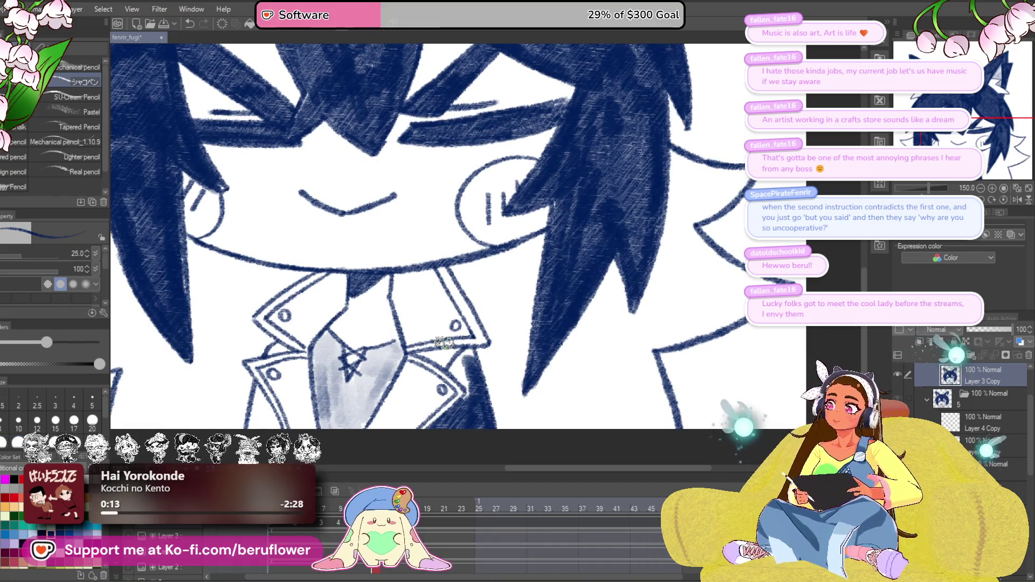
Scribble navy pencil into the dark band beside the left jacket collar, then zoom back out.
scroll(444, 342, up, 5)
drag(559, 303, 553, 286)
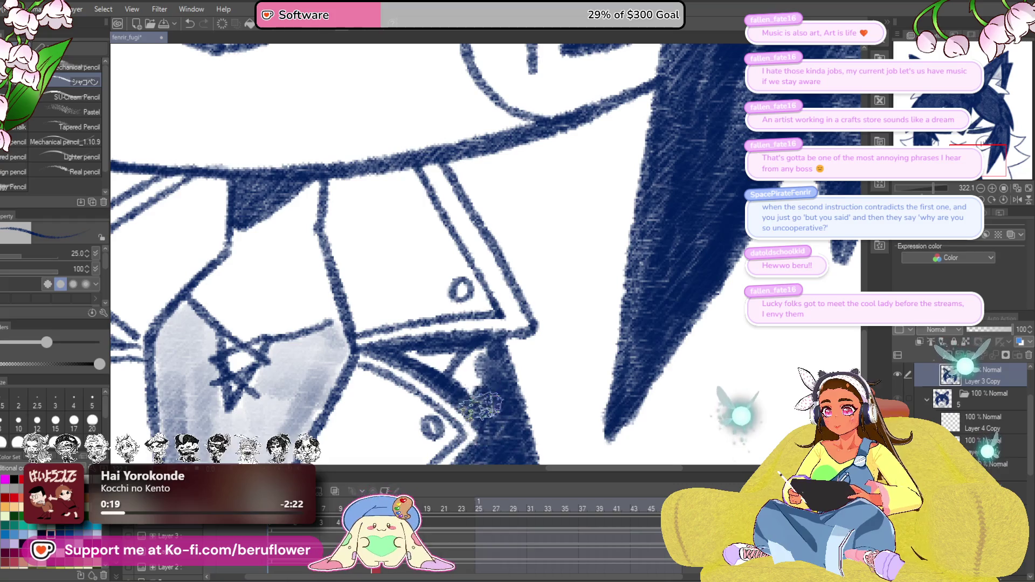
drag(415, 301, 450, 311)
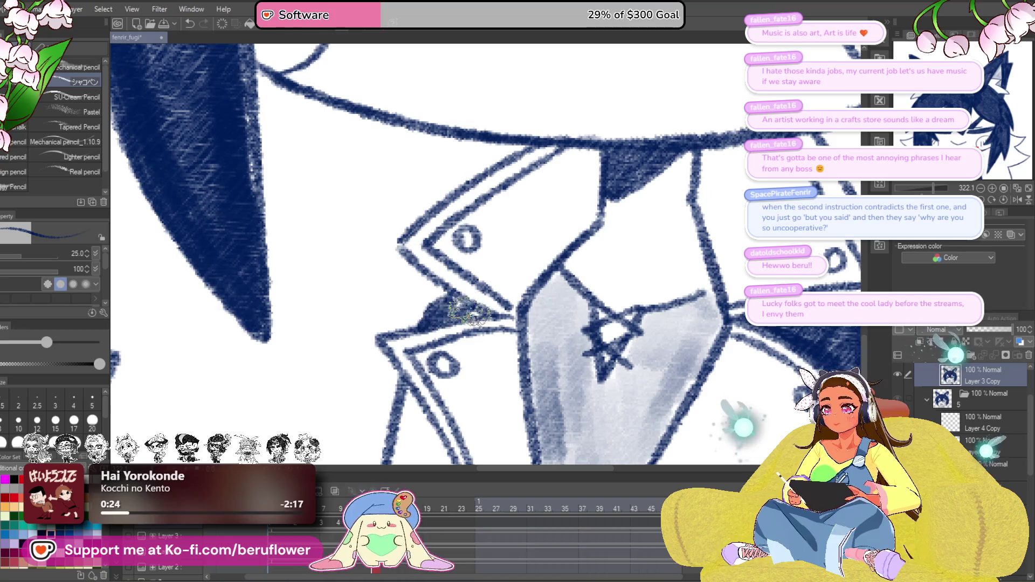
drag(483, 350, 474, 290)
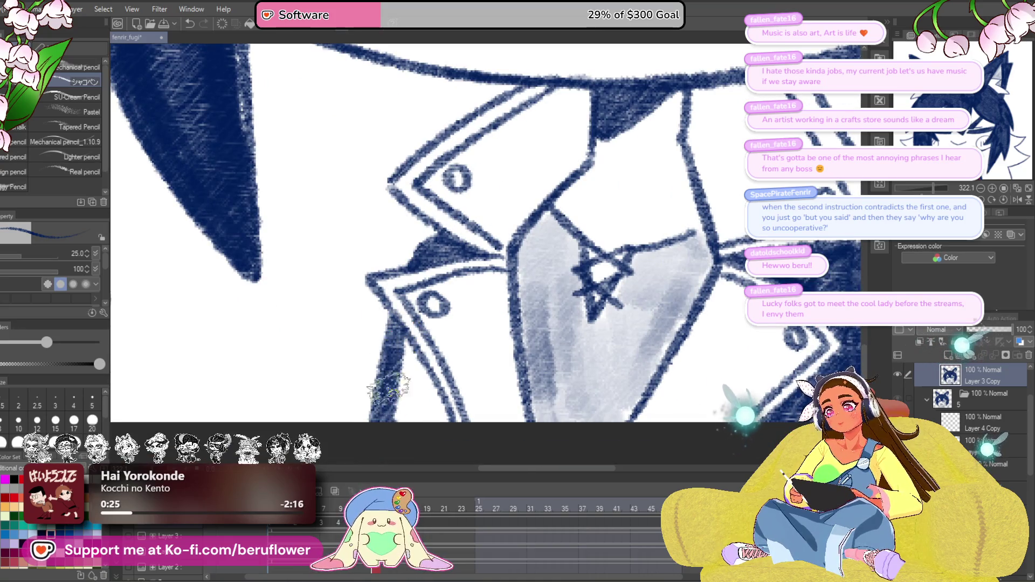
drag(388, 388, 442, 434)
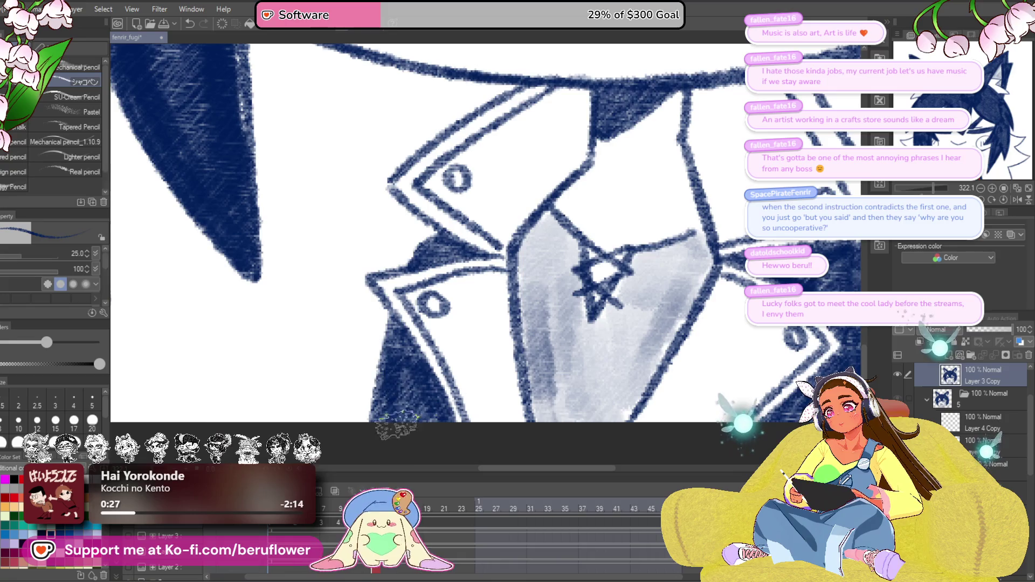
scroll(396, 423, down, 5)
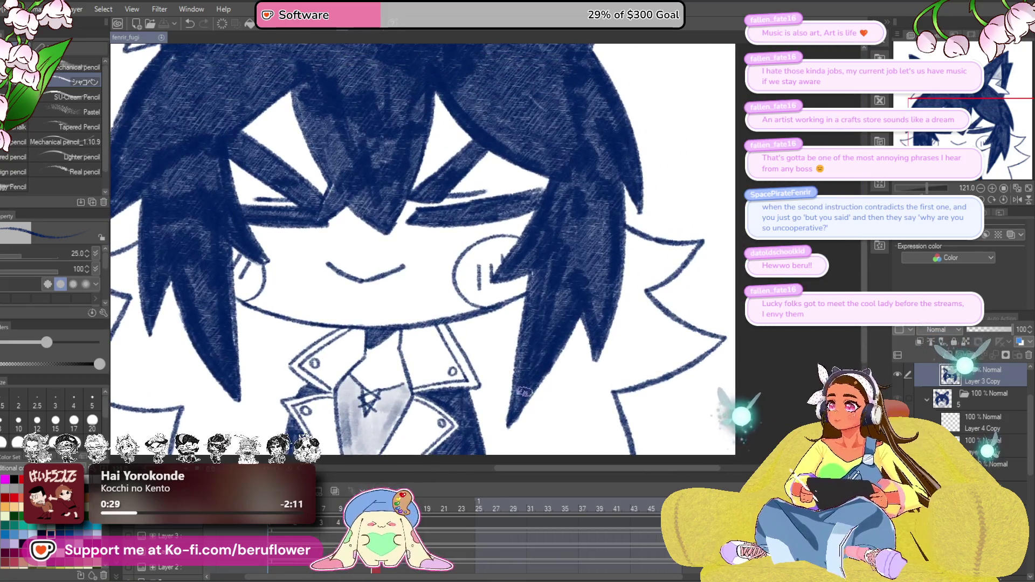
drag(523, 392, 462, 382)
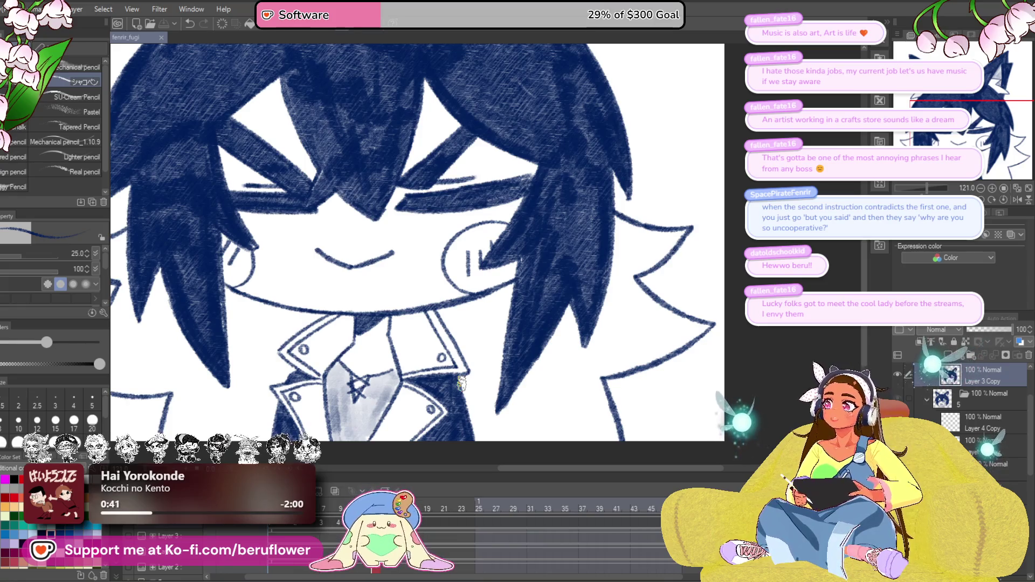
mouse_move(439, 392)
mouse_down()
mouse_move(472, 365)
mouse_move(438, 382)
mouse_up()
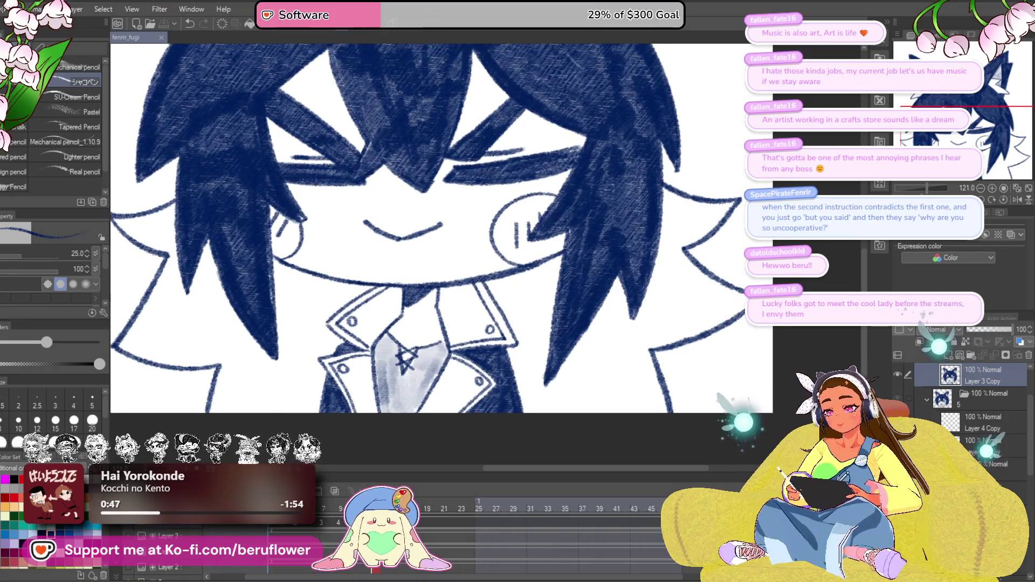
Select the lower layer of another frame and zoom in on its collar.
click(986, 441)
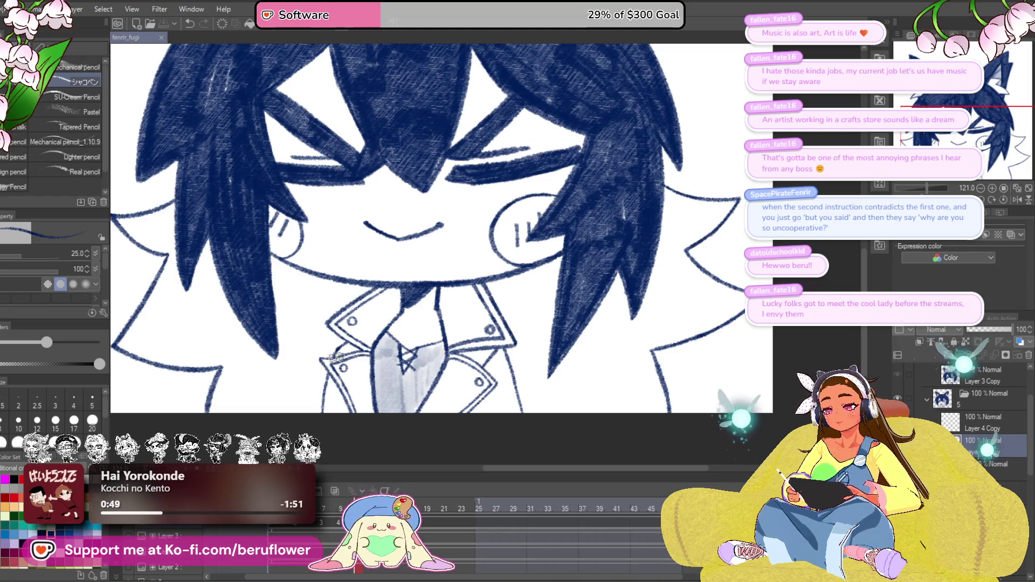
scroll(335, 357, up, 5)
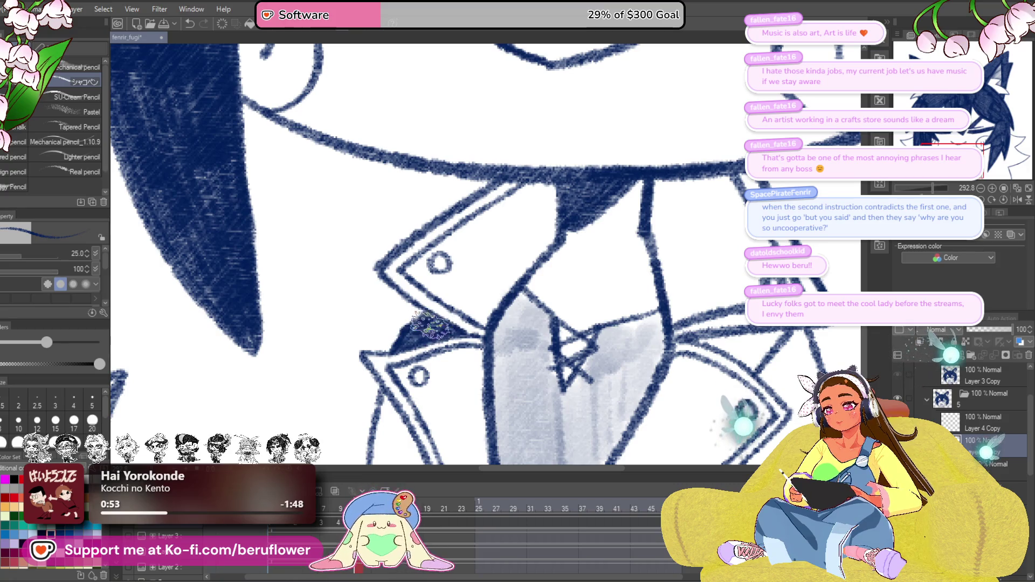
drag(429, 326, 447, 264)
drag(431, 360, 415, 357)
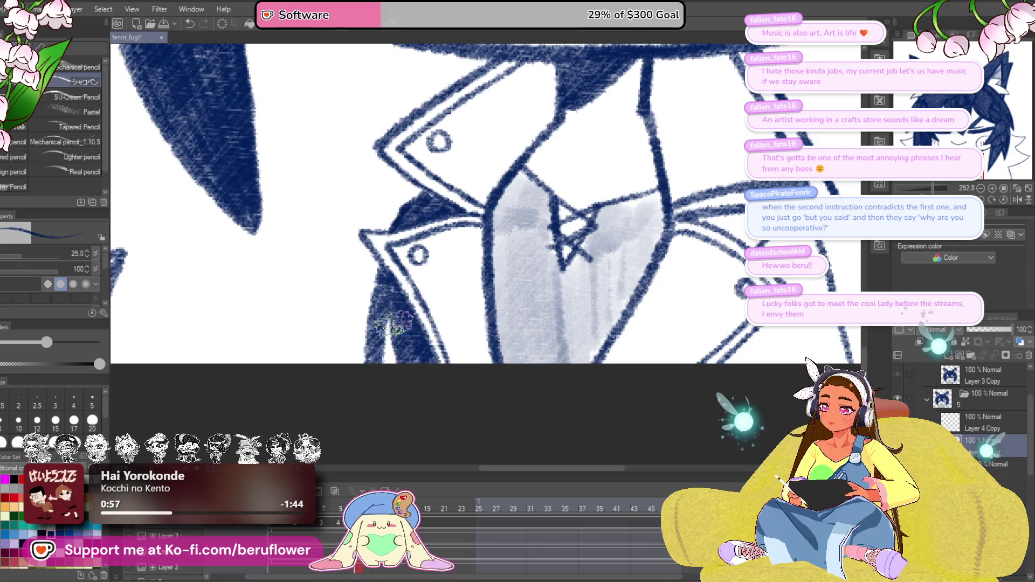
Fill the gaps under the collar near the right buttons with dark navy pencil.
drag(774, 328, 545, 353)
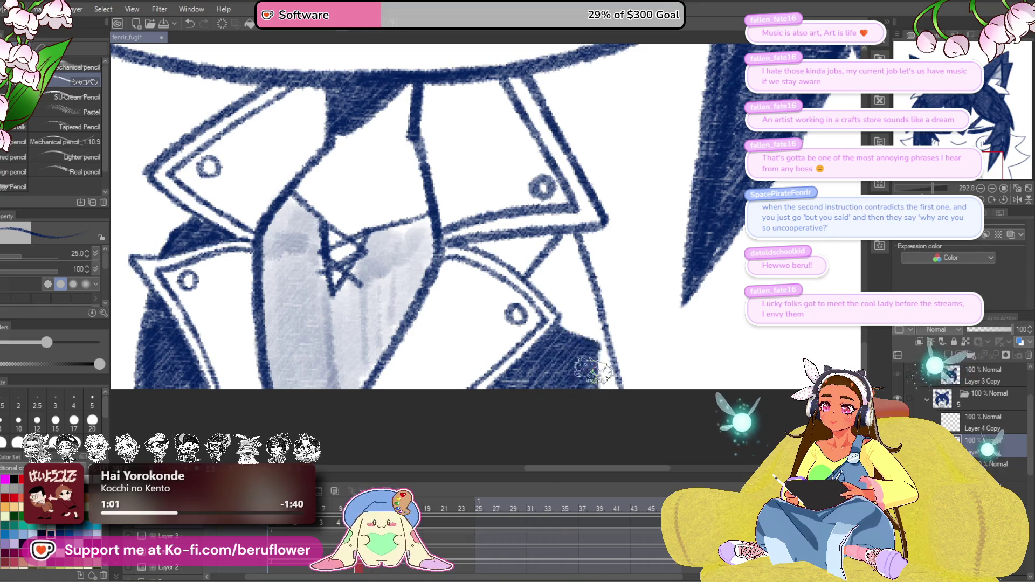
drag(613, 383, 602, 431)
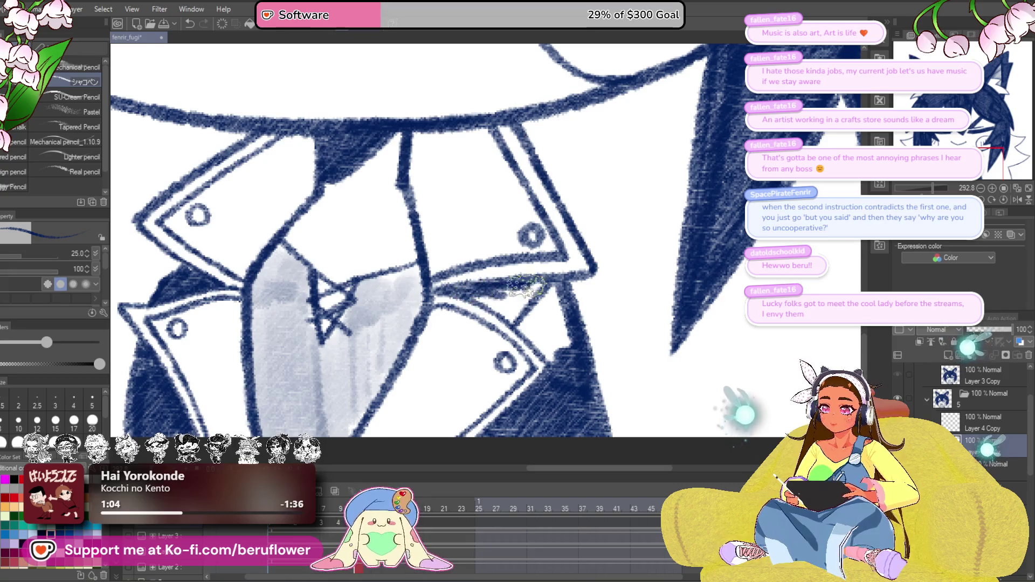
mouse_move(560, 330)
mouse_down()
mouse_move(477, 283)
mouse_move(504, 302)
mouse_move(513, 273)
mouse_move(590, 252)
mouse_up()
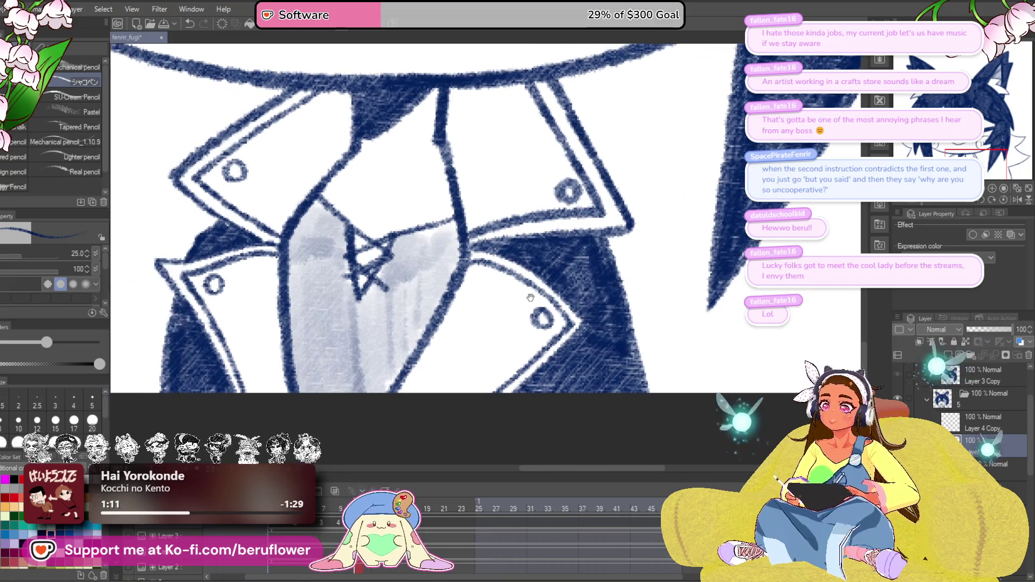
mouse_move(391, 379)
mouse_down()
mouse_move(428, 365)
mouse_move(554, 379)
mouse_up()
mouse_move(380, 234)
mouse_down()
mouse_move(366, 248)
mouse_move(396, 238)
mouse_move(388, 232)
mouse_up()
drag(725, 240, 552, 269)
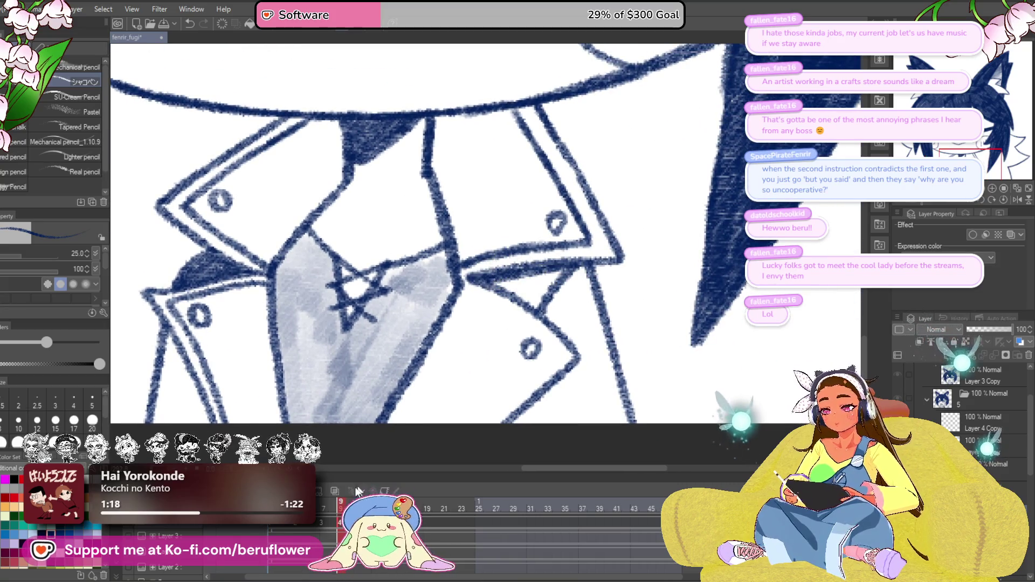
click(518, 291)
Compare against neighbouring frames and extend the navy fill across the collar triangle.
drag(506, 313, 489, 311)
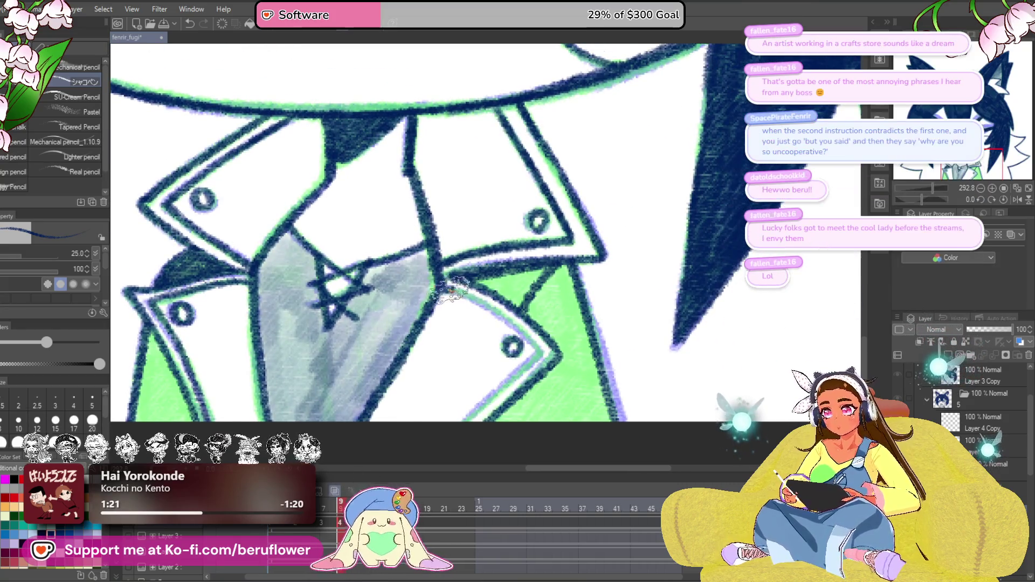
drag(531, 346, 541, 319)
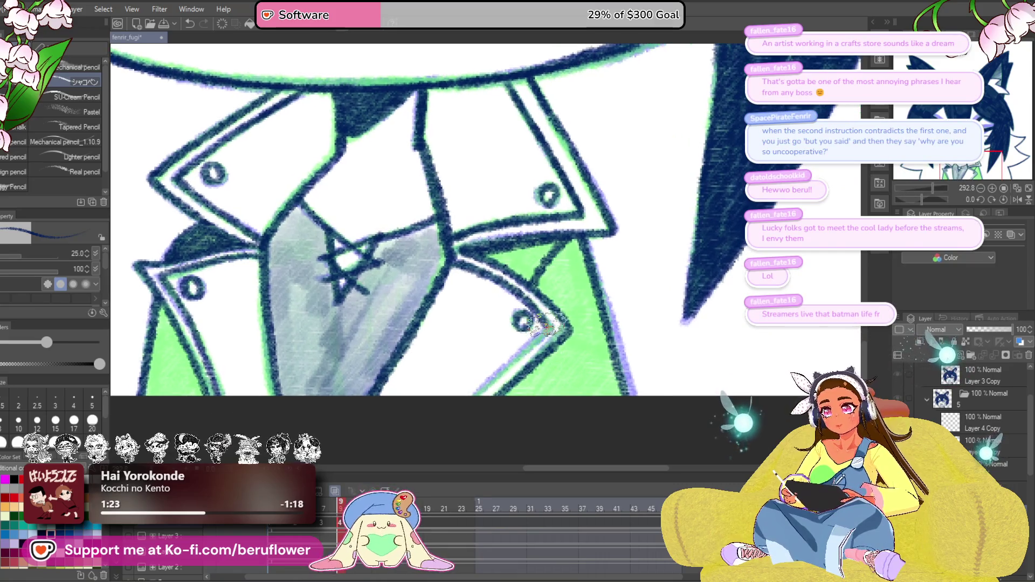
key(ctrl+z)
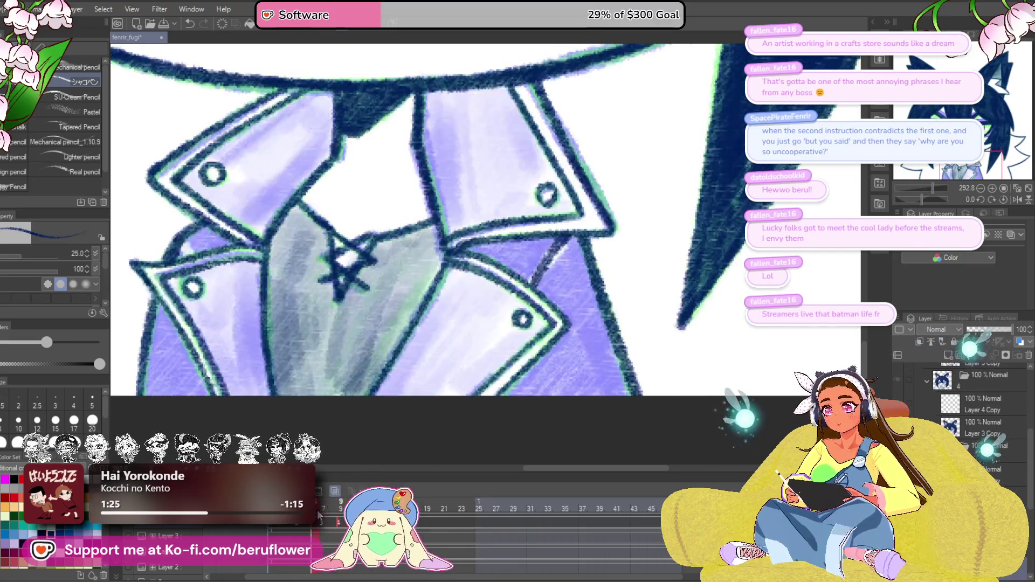
key(ctrl+z)
key(ctrl+z)
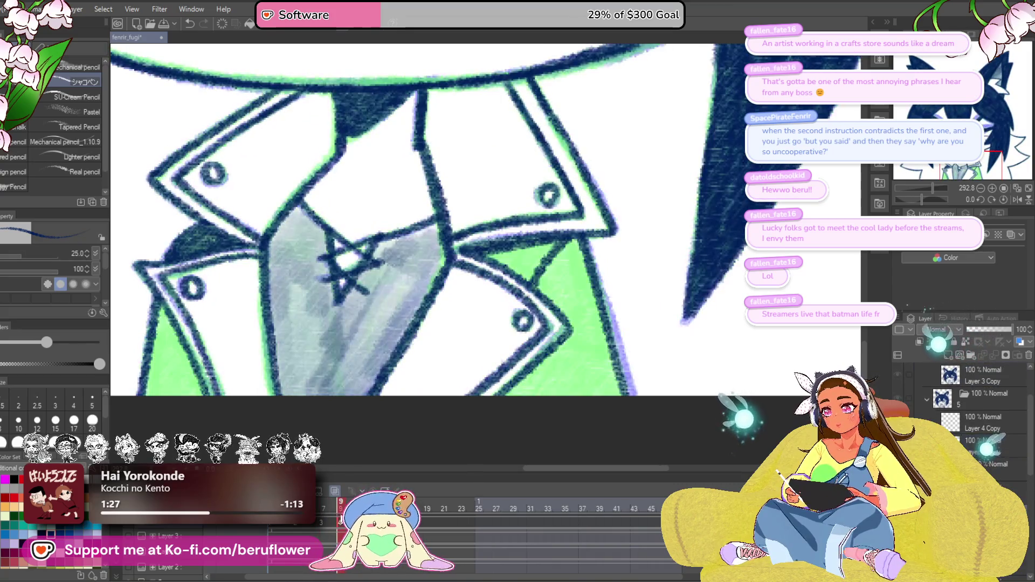
mouse_move(548, 247)
mouse_down()
mouse_move(515, 270)
mouse_move(488, 264)
mouse_move(510, 281)
mouse_move(518, 278)
mouse_move(460, 254)
mouse_up()
mouse_move(492, 289)
mouse_down()
mouse_move(485, 268)
mouse_move(515, 288)
mouse_move(531, 328)
mouse_move(522, 374)
mouse_move(546, 380)
mouse_move(485, 345)
mouse_move(470, 356)
mouse_move(510, 388)
mouse_up()
drag(509, 311, 546, 291)
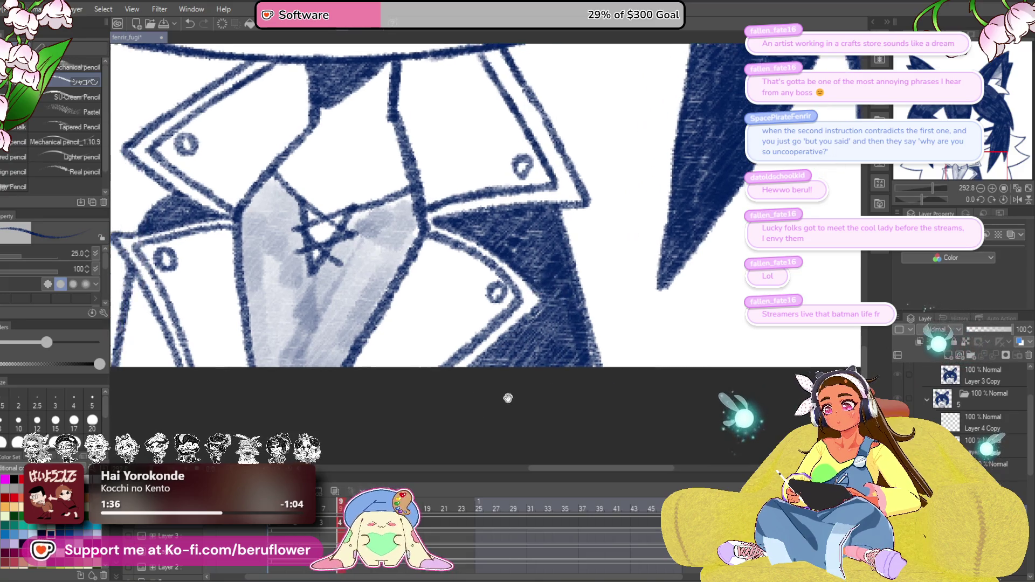
scroll(543, 307, down, 2)
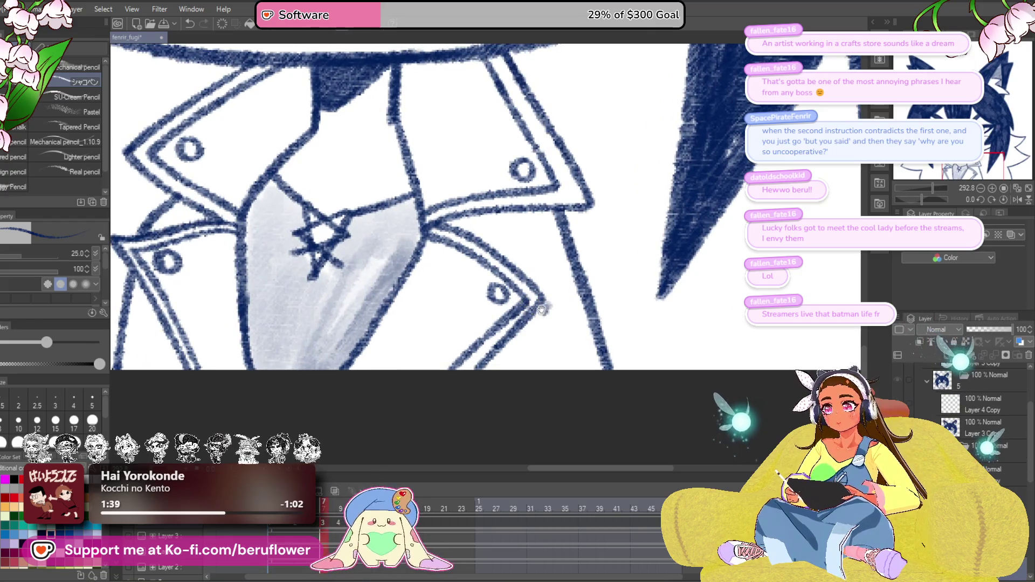
scroll(504, 352, up, 3)
scroll(499, 377, down, 3)
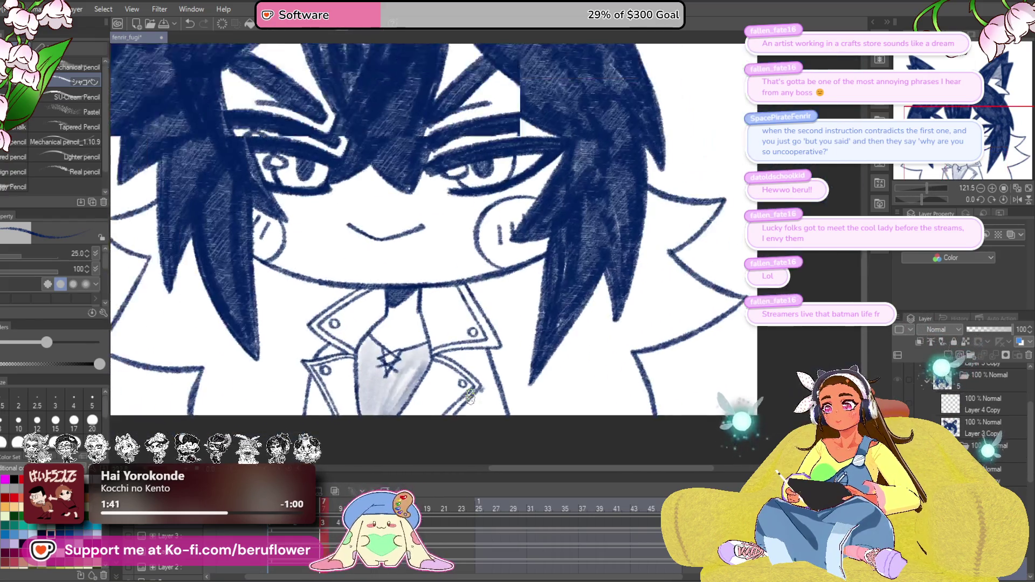
Step through the animation frames and return to frame 7 in the Timeline.
scroll(478, 393, up, 2)
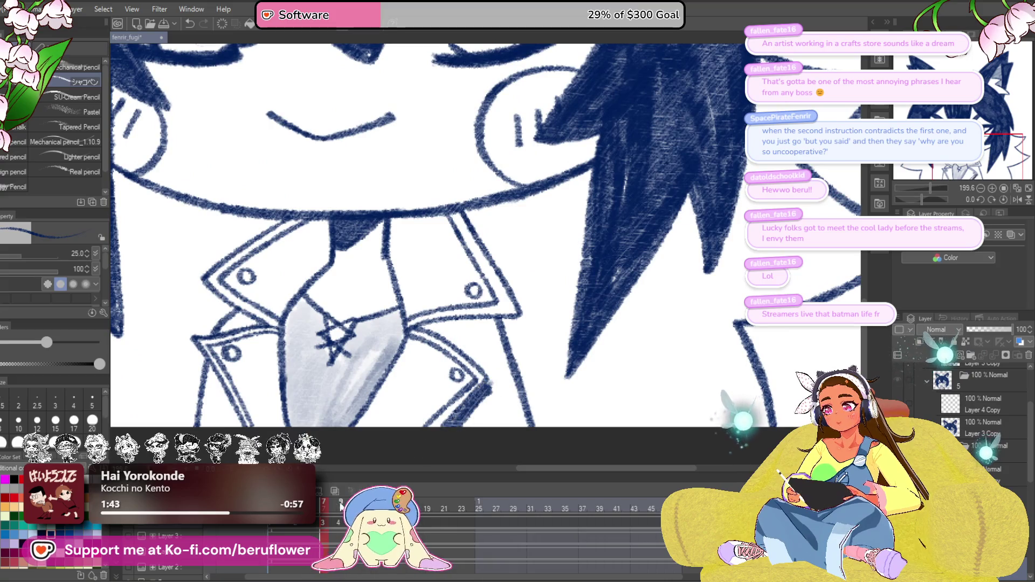
key(ctrl+z)
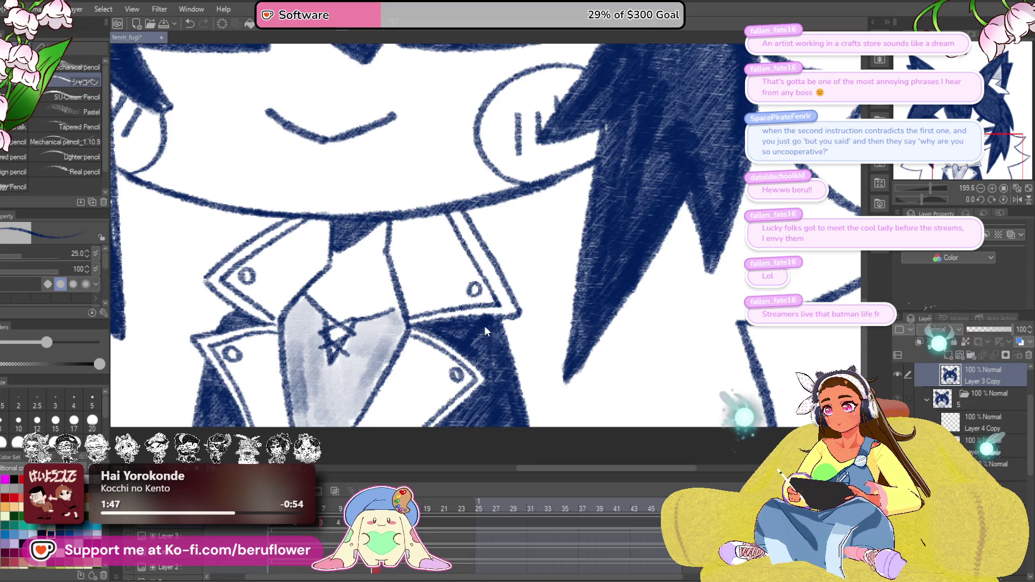
key(Right)
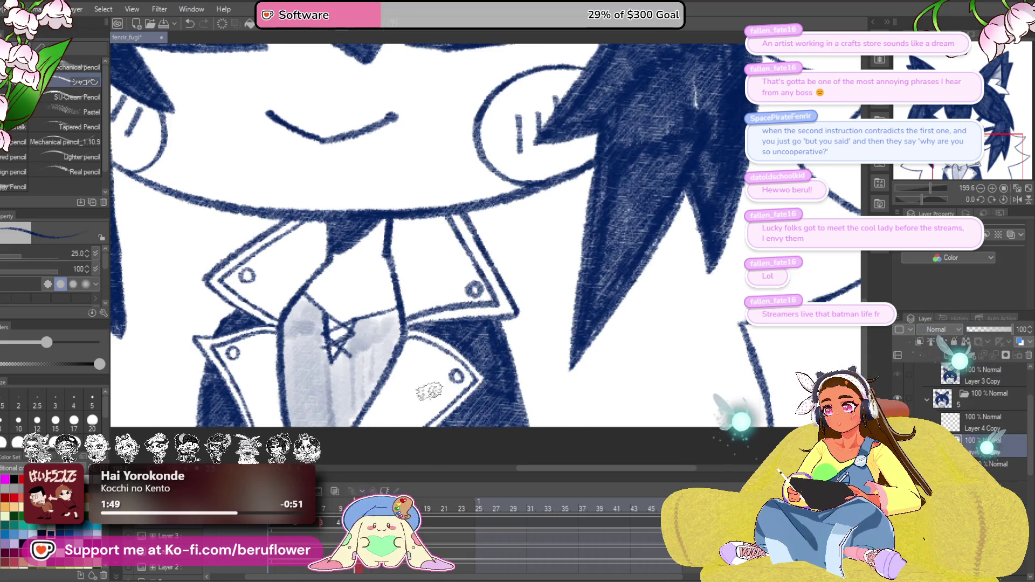
key(Right)
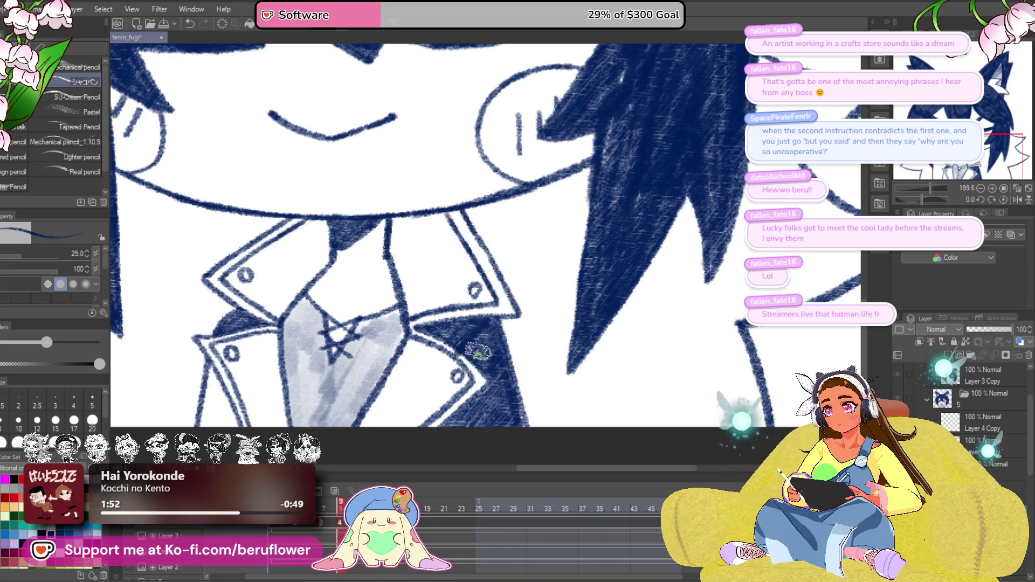
click(325, 503)
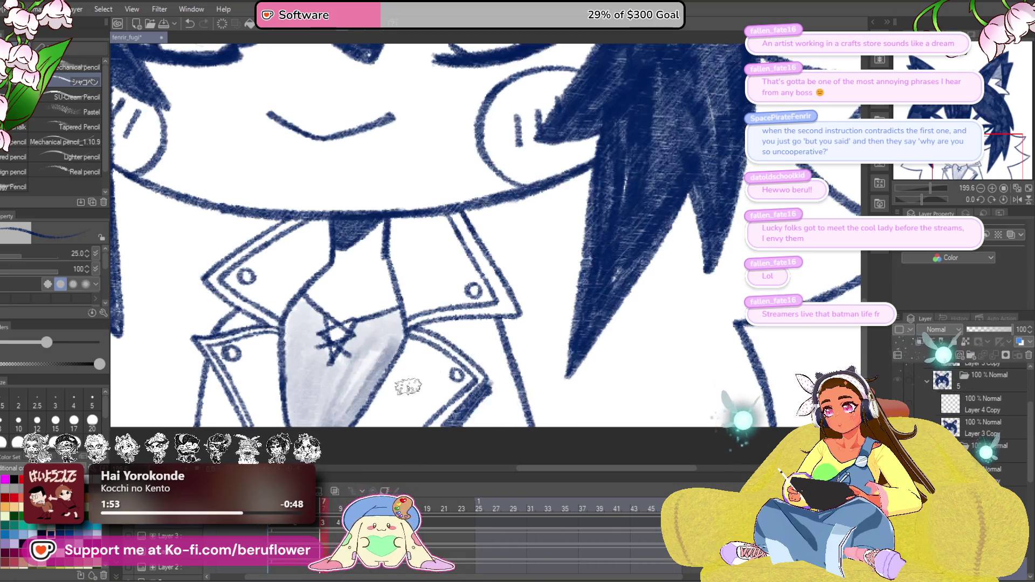
Pan across frame 7's collar and right jacket side to inspect the drawing.
drag(480, 320, 526, 315)
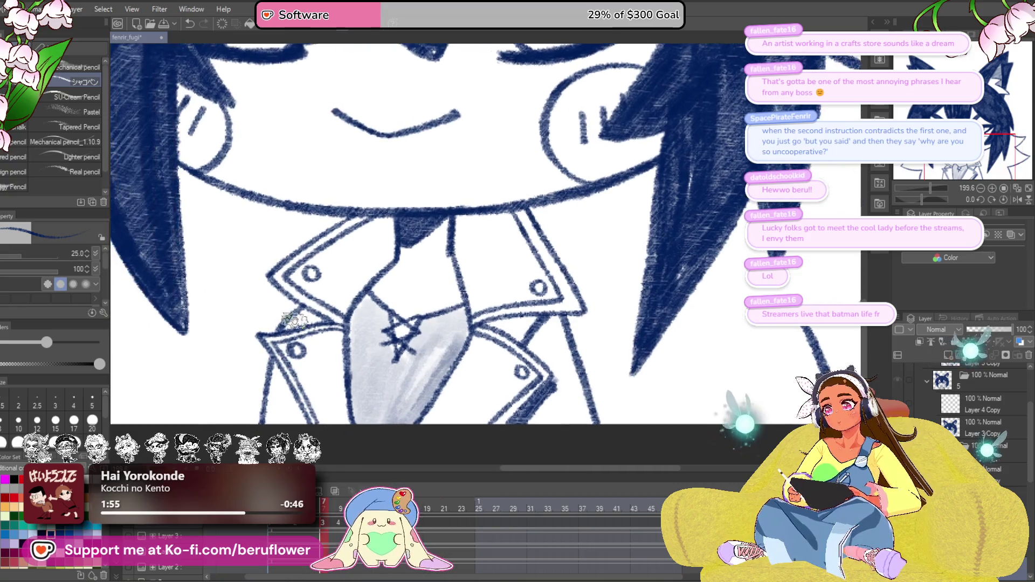
drag(295, 320, 384, 311)
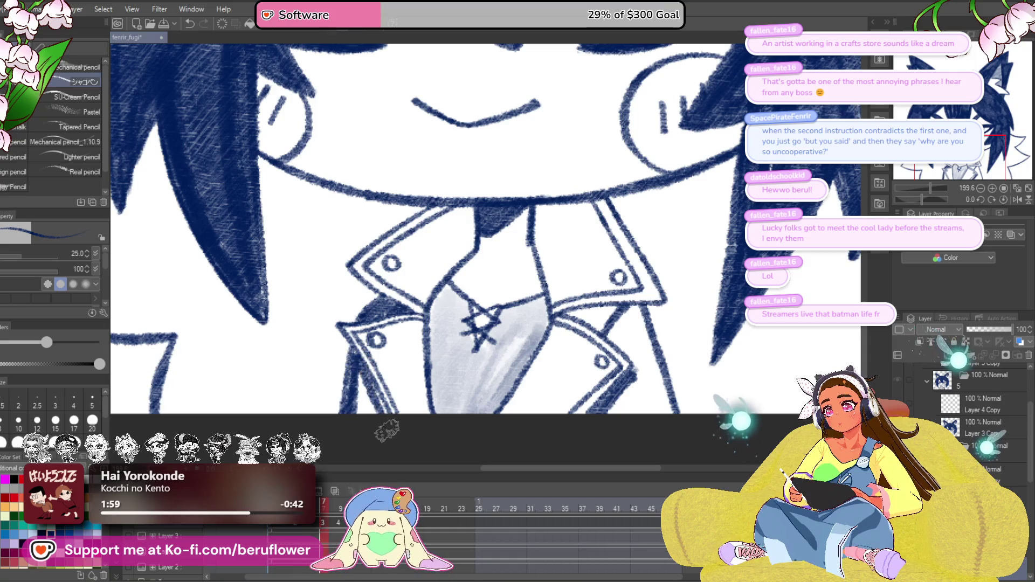
drag(649, 331, 531, 315)
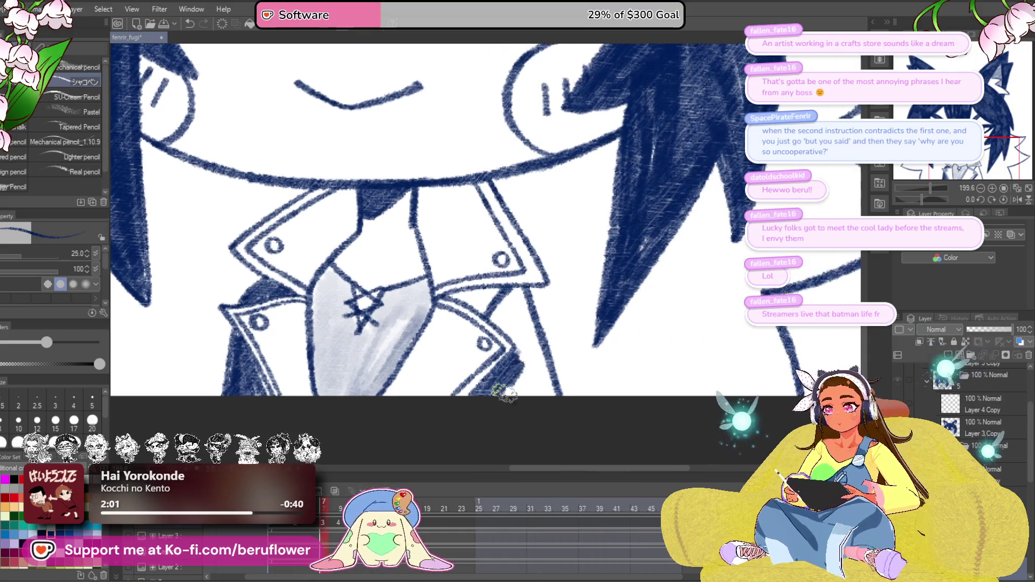
drag(557, 404, 594, 448)
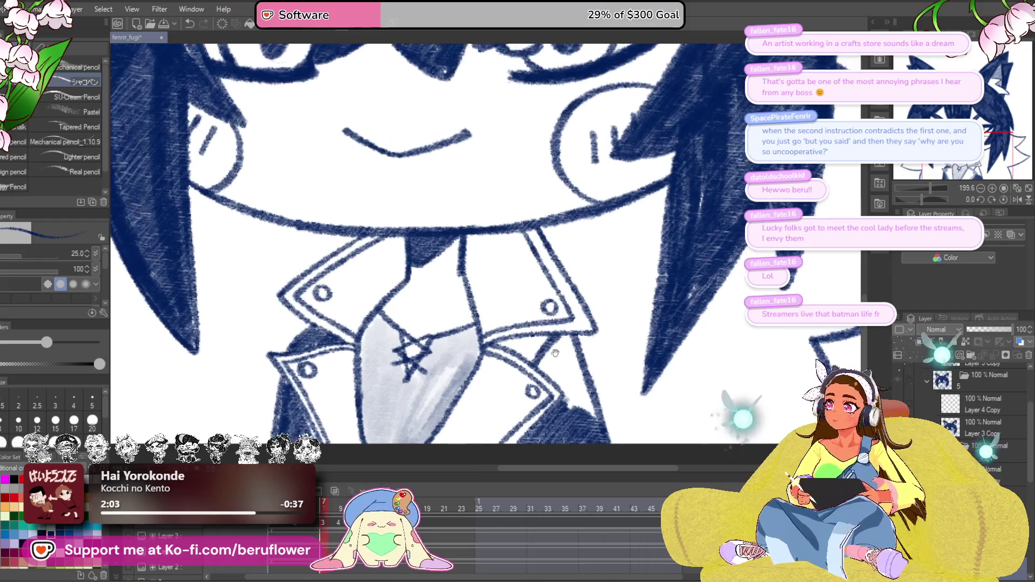
drag(529, 372, 478, 339)
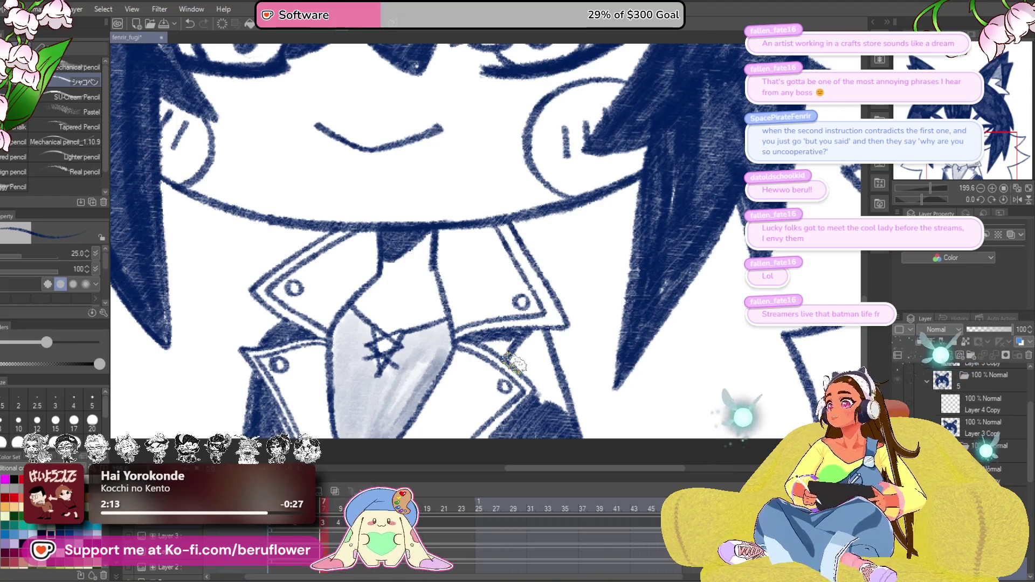
mouse_move(490, 330)
mouse_down()
mouse_move(472, 321)
mouse_move(500, 323)
mouse_up()
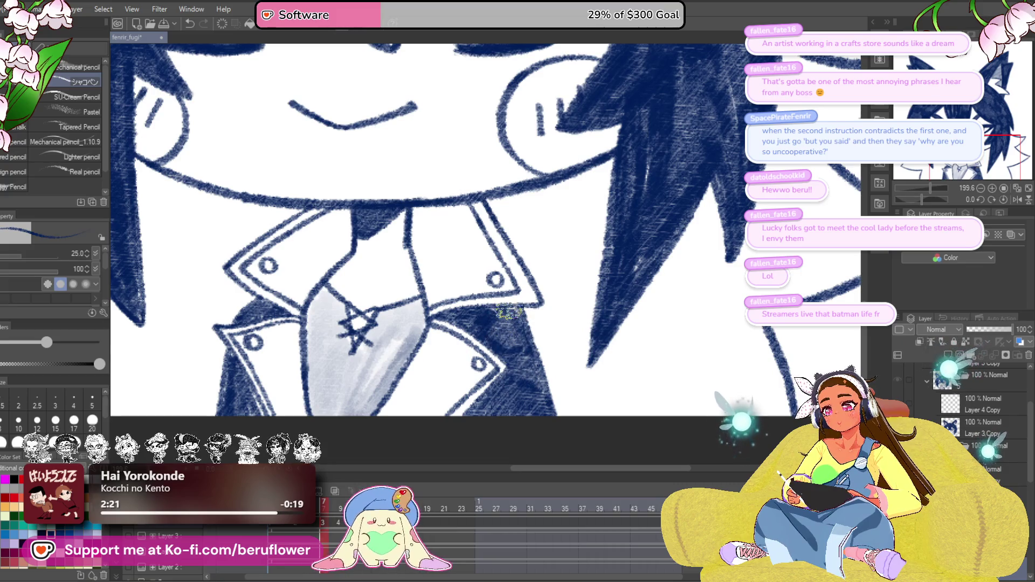
scroll(507, 323, down, 5)
scroll(507, 323, up, 1)
View the face and wolf ears, then flip frames and stop on the one with changed eyes and hair.
drag(559, 321, 553, 400)
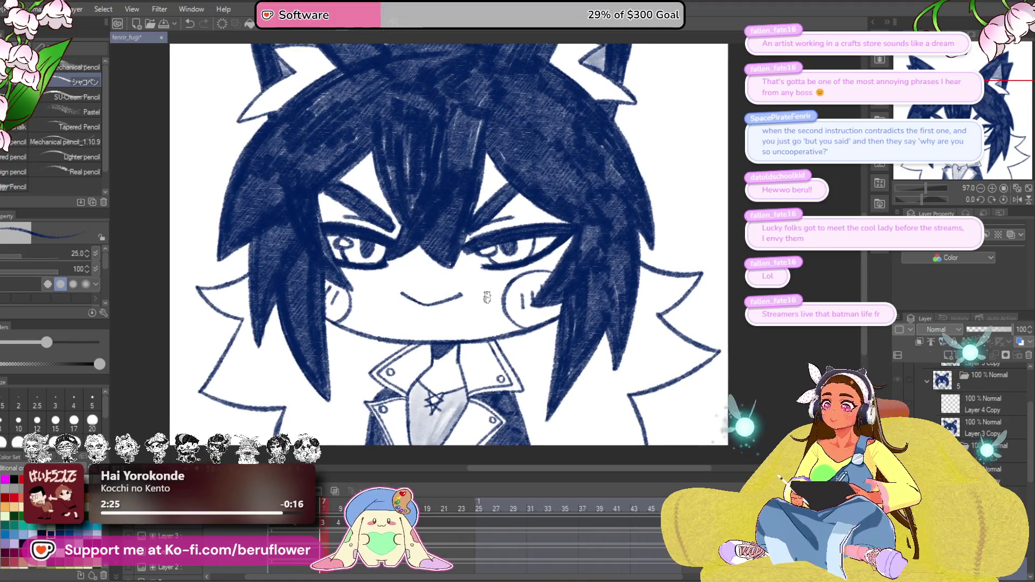
mouse_move(647, 300)
mouse_down()
mouse_move(659, 327)
mouse_move(684, 302)
mouse_move(661, 269)
mouse_move(668, 259)
mouse_move(663, 302)
mouse_move(647, 318)
mouse_move(560, 366)
mouse_up()
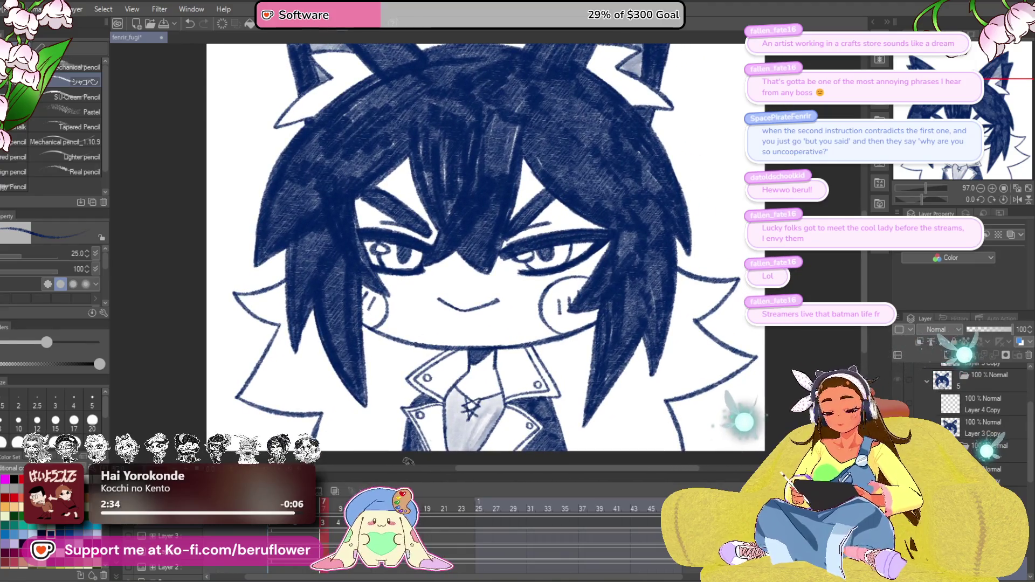
click(325, 507)
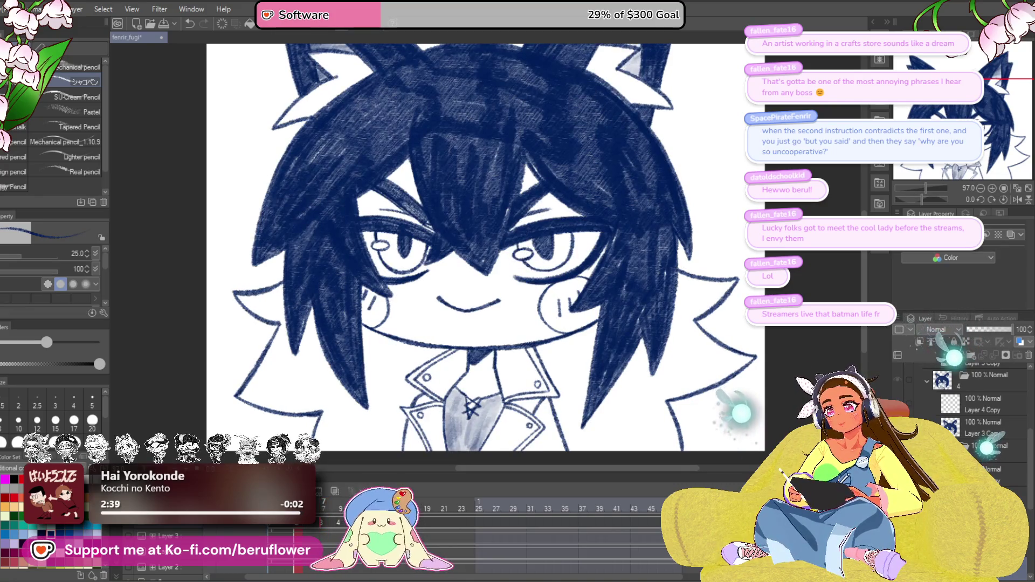
click(323, 506)
click(297, 507)
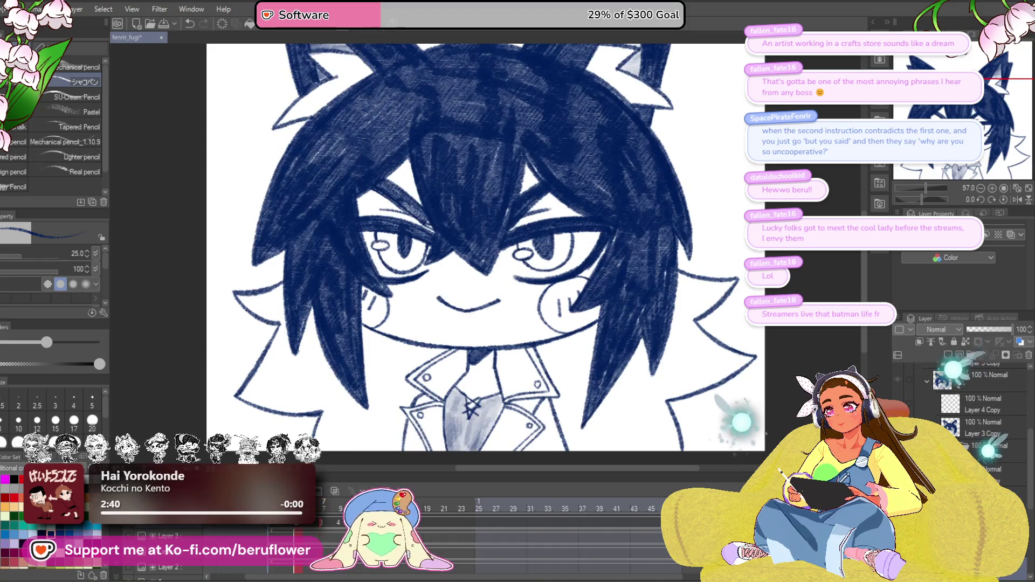
scroll(455, 374, up, 5)
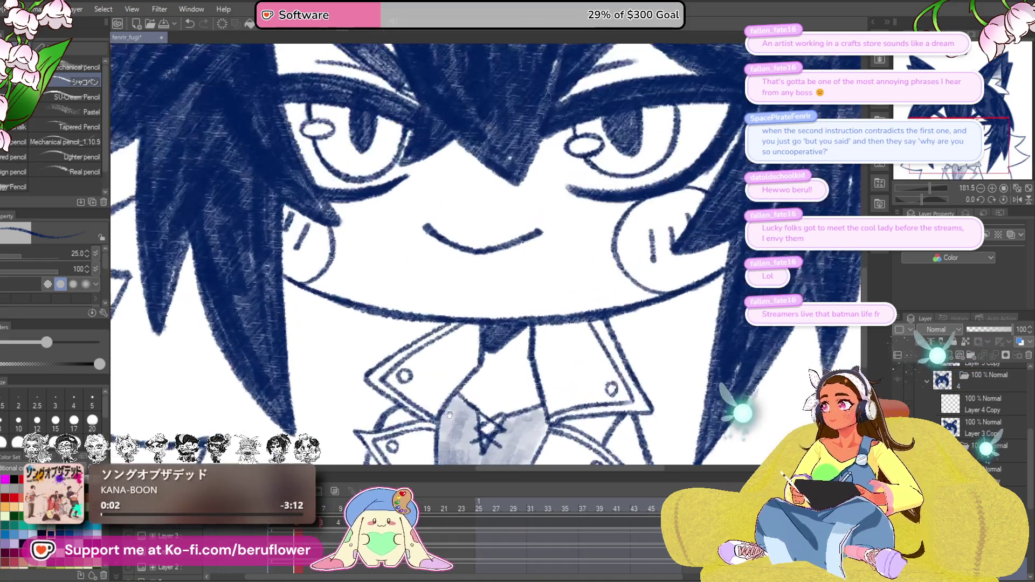
At 400% zoom, scribble dense navy pencil into the jacket wedges under both lapels.
scroll(486, 302, up, 4)
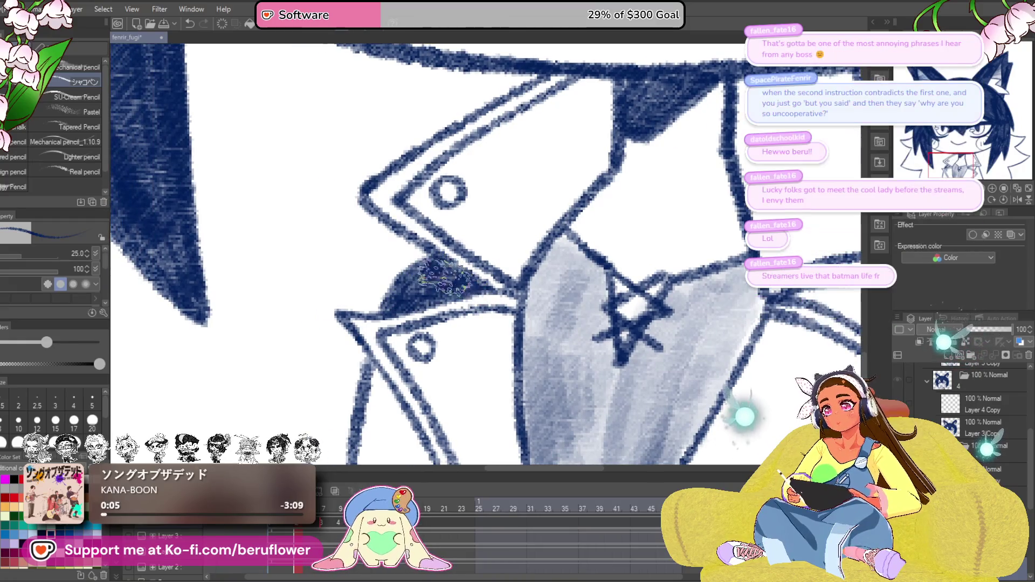
mouse_move(753, 361)
mouse_down()
mouse_move(625, 339)
mouse_move(671, 222)
mouse_up()
mouse_move(294, 237)
mouse_down()
mouse_move(367, 277)
mouse_move(410, 378)
mouse_move(358, 323)
mouse_move(431, 426)
mouse_up()
mouse_move(502, 370)
mouse_down()
mouse_move(513, 331)
mouse_move(404, 384)
mouse_up()
mouse_move(479, 339)
mouse_down()
mouse_move(264, 351)
mouse_move(231, 372)
mouse_up()
mouse_move(486, 415)
mouse_down()
mouse_move(550, 358)
mouse_move(517, 431)
mouse_move(572, 377)
mouse_move(620, 421)
mouse_up()
mouse_move(543, 224)
mouse_down()
mouse_move(555, 286)
mouse_move(546, 304)
mouse_up()
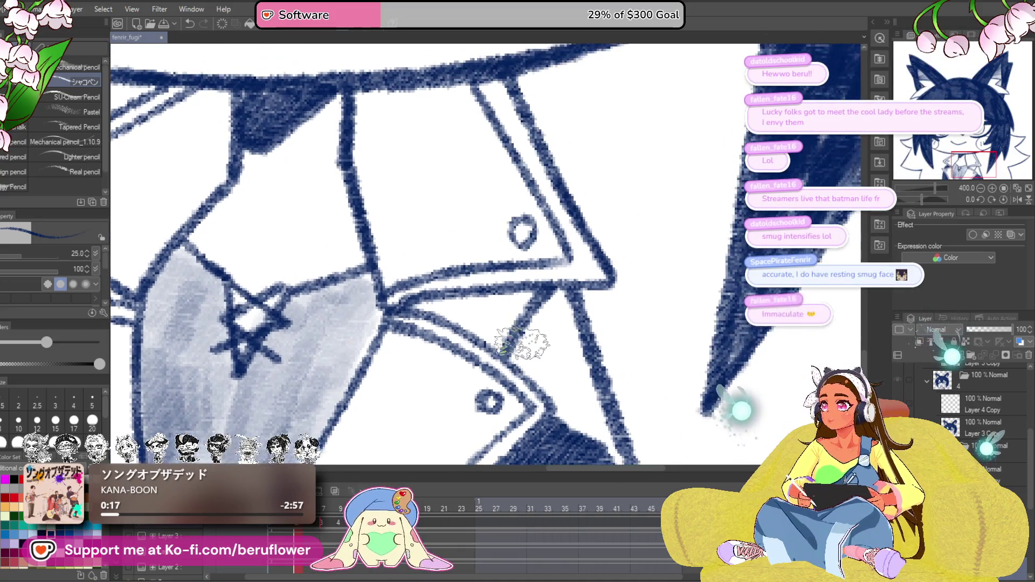
drag(520, 341, 508, 329)
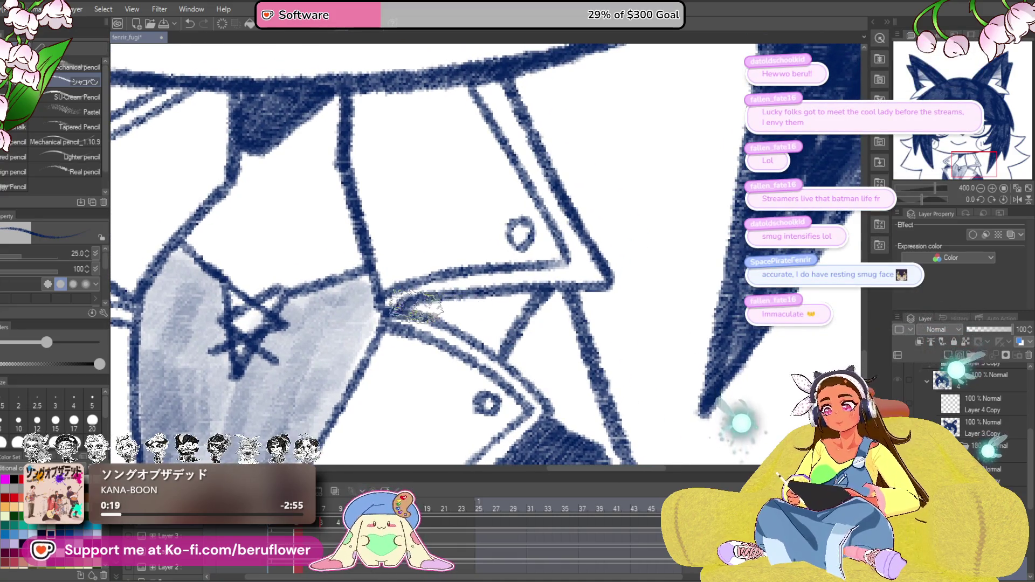
drag(415, 305, 542, 296)
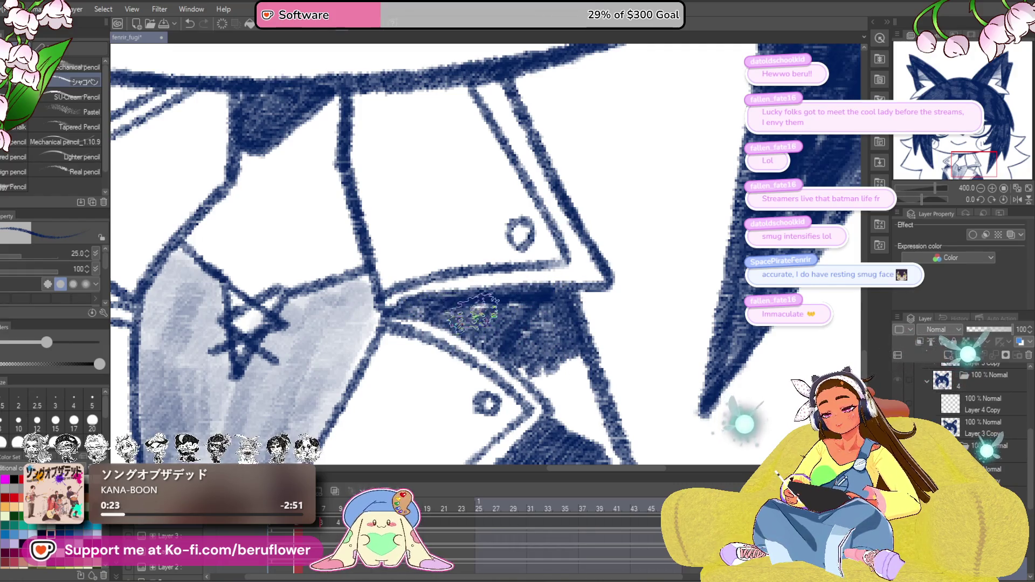
mouse_move(540, 304)
mouse_down()
mouse_move(499, 294)
mouse_move(560, 345)
mouse_move(577, 377)
mouse_move(521, 351)
mouse_up()
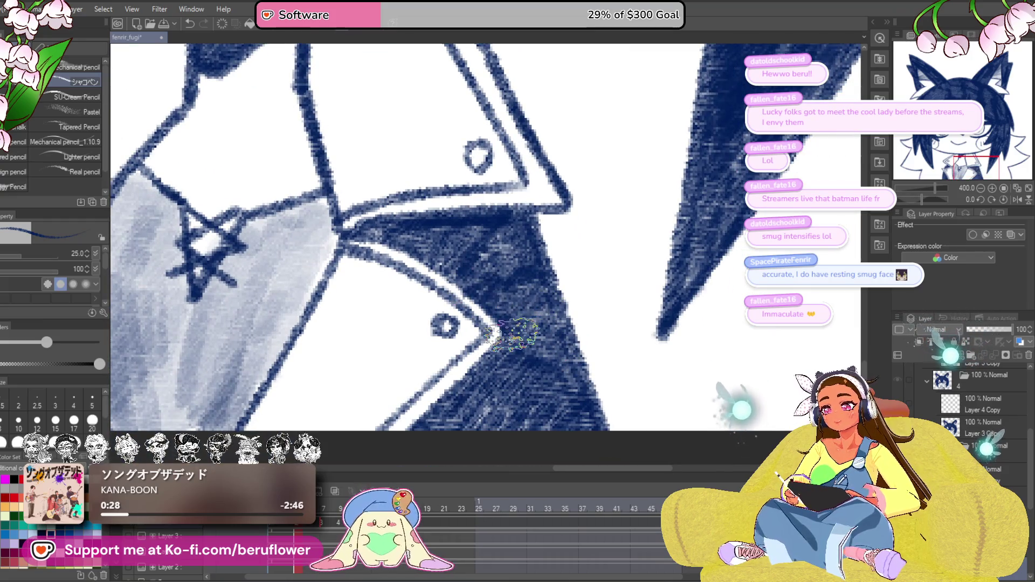
scroll(515, 334, down, 5)
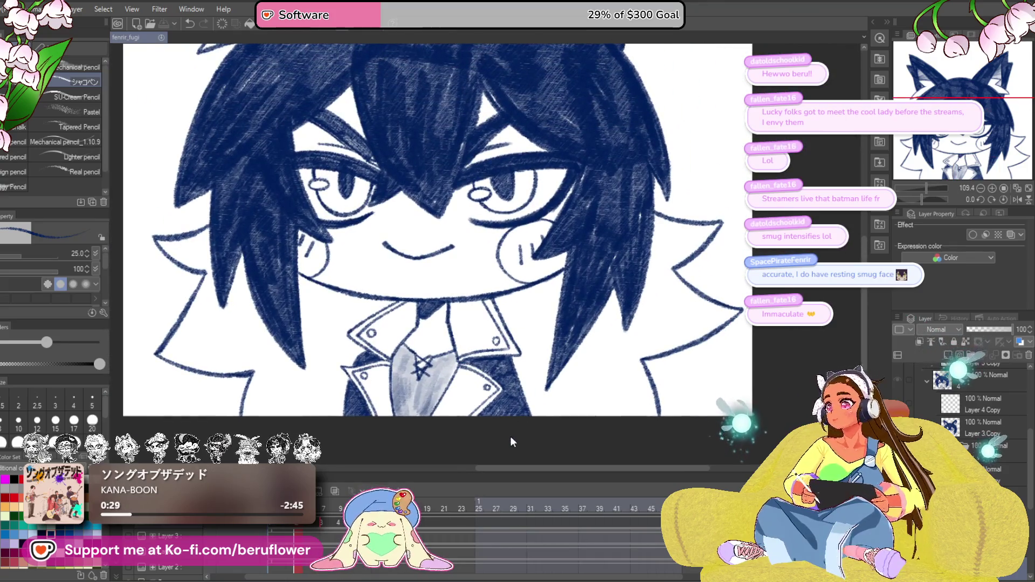
Enlarge the brush to size 40 and shade the left collar, neck and tie grey.
scroll(511, 440, up, 3)
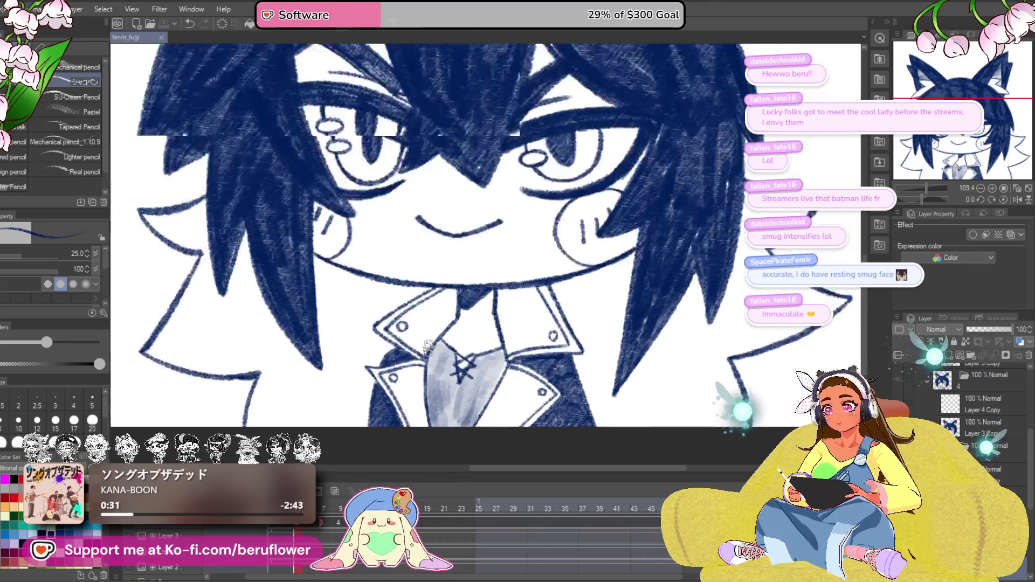
scroll(427, 345, up, 4)
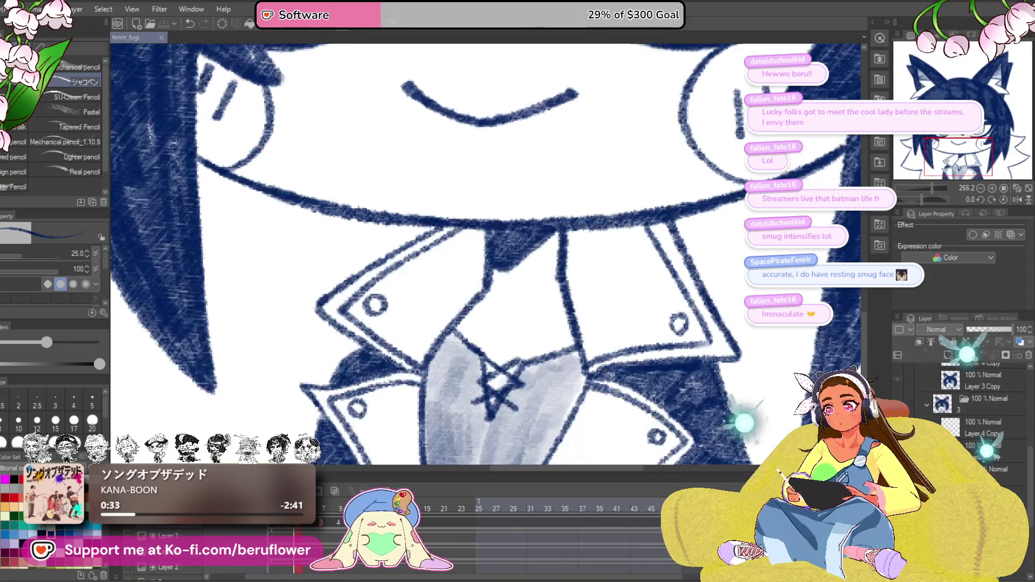
drag(443, 332, 472, 343)
key(bracketright)
key(bracketright)
mouse_move(499, 297)
mouse_down()
mouse_move(469, 259)
mouse_move(507, 292)
mouse_move(464, 264)
mouse_move(426, 275)
mouse_move(388, 316)
mouse_move(426, 296)
mouse_move(437, 345)
mouse_move(463, 345)
mouse_move(496, 305)
mouse_up()
scroll(496, 308, down, 3)
mouse_move(410, 323)
mouse_down()
mouse_move(448, 377)
mouse_move(451, 439)
mouse_move(374, 326)
mouse_move(410, 378)
mouse_move(436, 312)
mouse_move(394, 320)
mouse_move(463, 345)
mouse_move(442, 410)
mouse_move(475, 388)
mouse_up()
drag(611, 378, 517, 345)
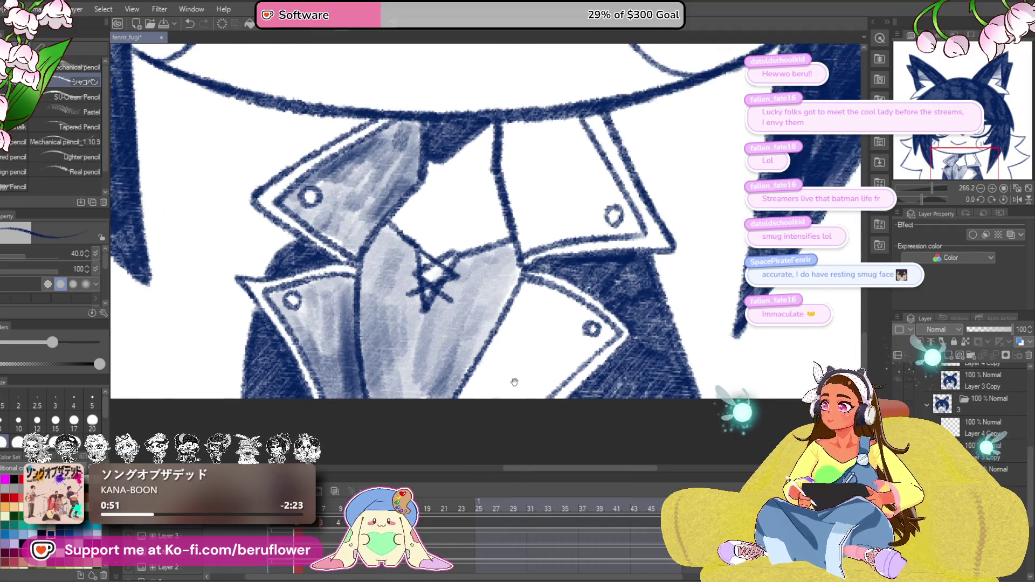
Shade the collar pieces and the white collar panel edge in grey.
drag(426, 369, 470, 365)
drag(380, 308, 388, 402)
drag(461, 210, 431, 232)
mouse_move(606, 239)
mouse_down()
mouse_move(525, 307)
mouse_move(458, 282)
mouse_move(539, 293)
mouse_move(578, 341)
mouse_move(575, 372)
mouse_move(488, 363)
mouse_move(493, 347)
mouse_move(523, 353)
mouse_move(560, 337)
mouse_move(574, 369)
mouse_up()
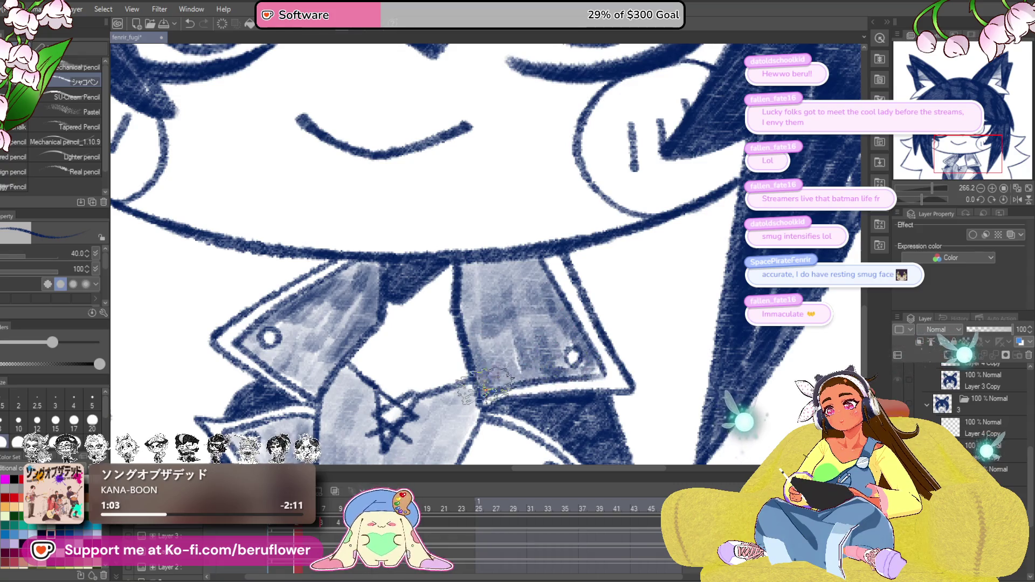
mouse_move(538, 417)
mouse_down()
mouse_move(546, 306)
mouse_move(575, 245)
mouse_up()
mouse_move(520, 281)
mouse_down()
mouse_move(513, 323)
mouse_move(469, 364)
mouse_move(500, 330)
mouse_move(477, 361)
mouse_move(560, 324)
mouse_move(531, 372)
mouse_move(596, 300)
mouse_move(566, 307)
mouse_move(521, 291)
mouse_move(507, 305)
mouse_move(531, 269)
mouse_move(587, 293)
mouse_up()
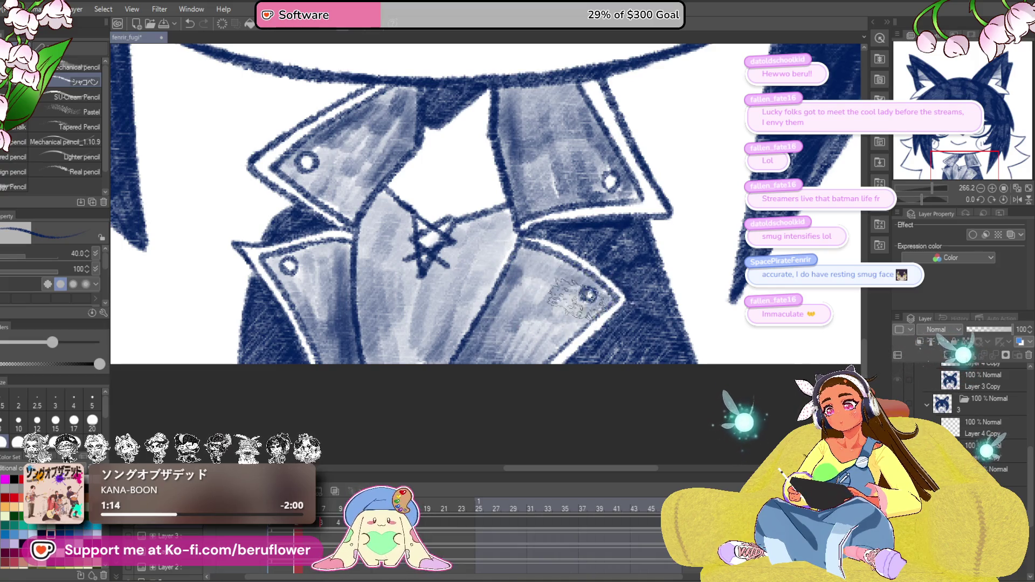
Shade the left collar panel grey, then zoom out to see the whole face.
scroll(496, 323, up, 3)
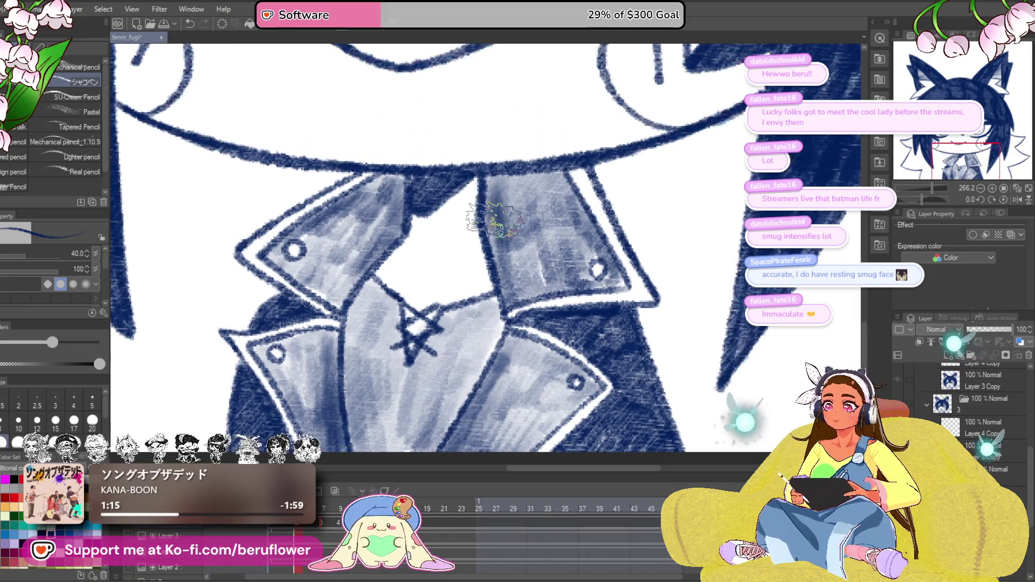
mouse_move(492, 191)
mouse_down()
mouse_move(407, 208)
mouse_move(399, 186)
mouse_move(378, 231)
mouse_move(347, 253)
mouse_up()
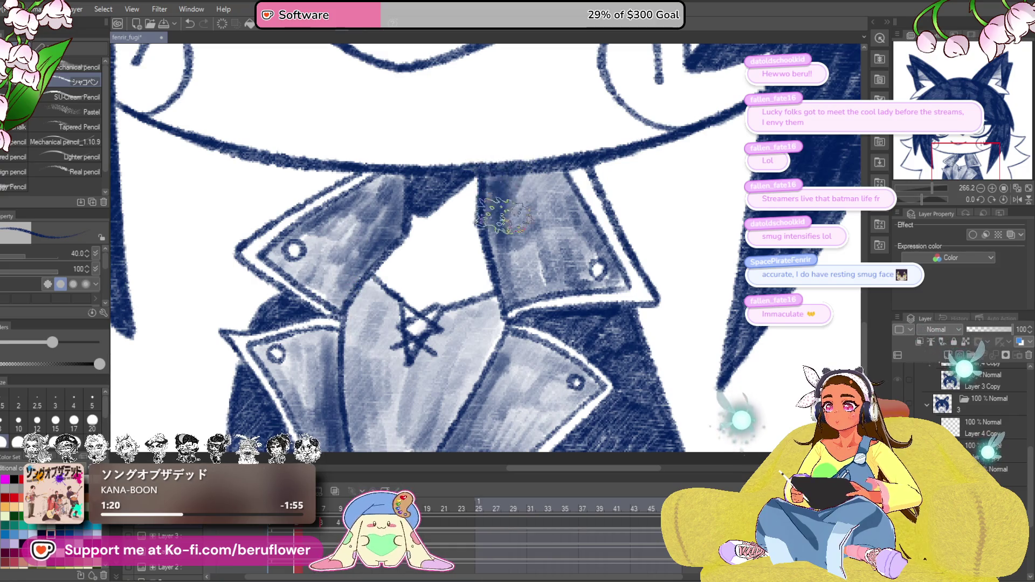
scroll(495, 289, down, 2)
scroll(495, 288, down, 3)
mouse_move(522, 399)
mouse_down()
mouse_move(476, 439)
mouse_move(506, 427)
mouse_up()
scroll(447, 350, up, 3)
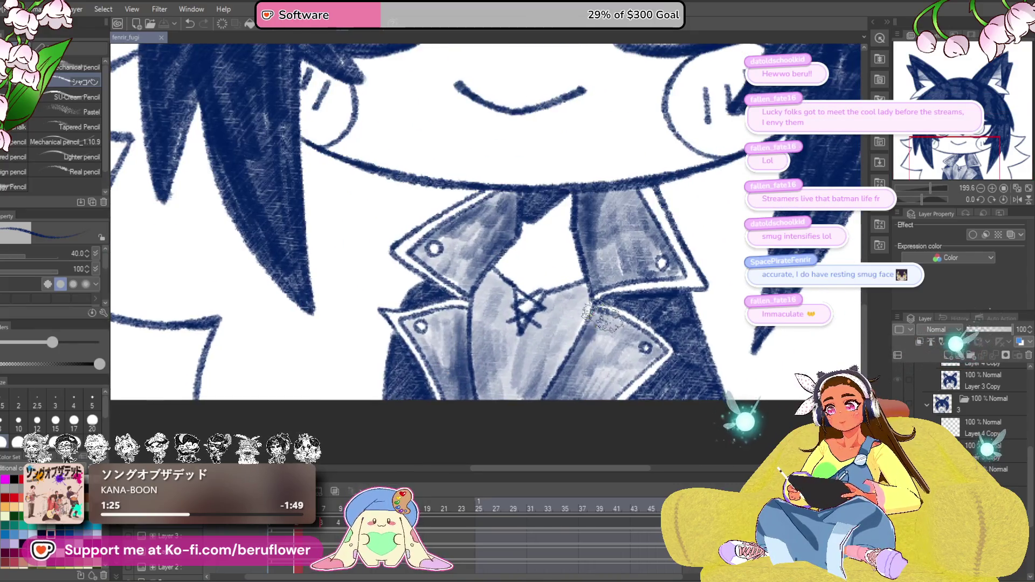
scroll(609, 323, down, 5)
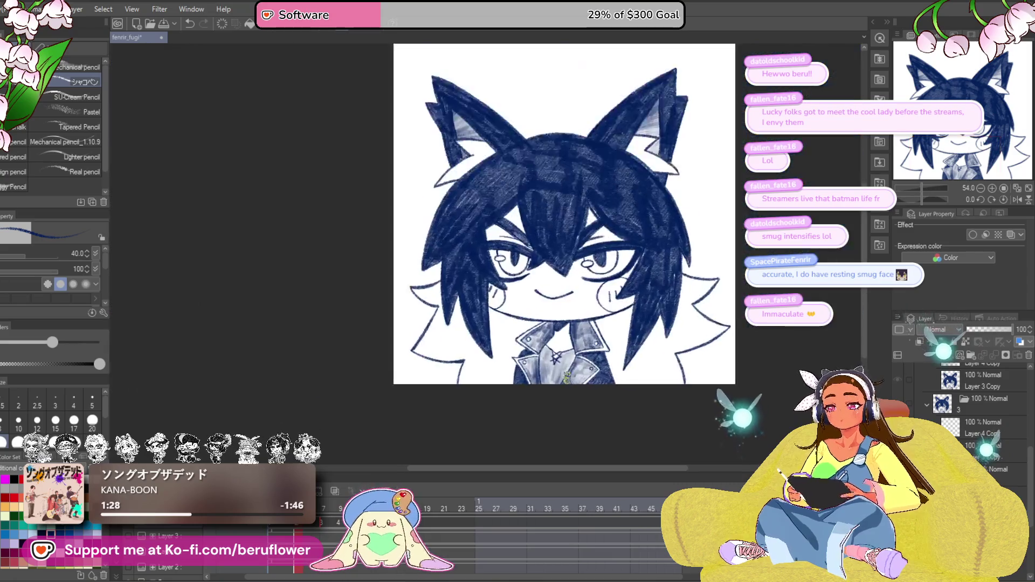
Shade grey around the left collar button and inner collar edge, undo a stray stroke, and zoom out.
scroll(559, 410, up, 3)
scroll(559, 409, up, 3)
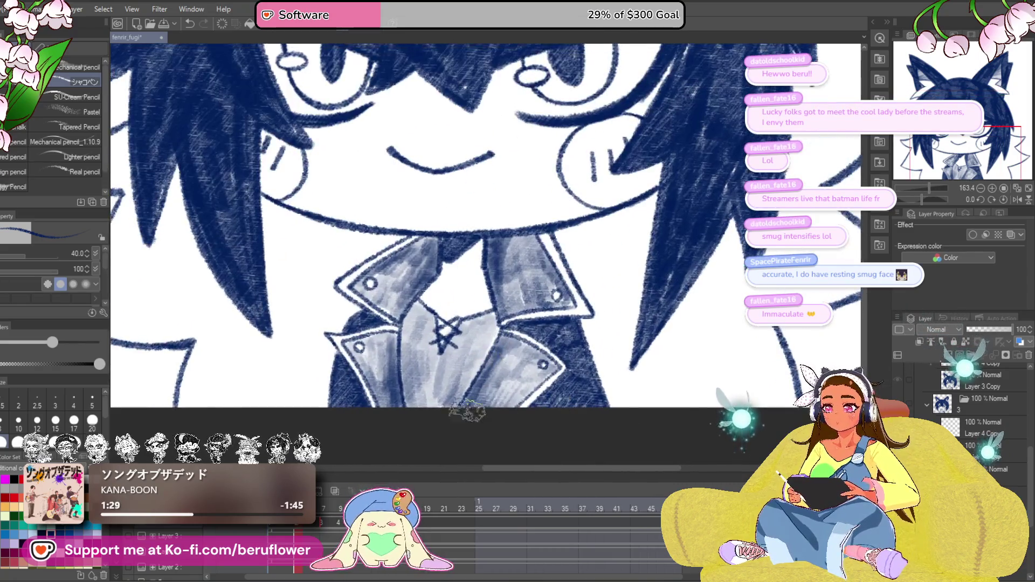
drag(494, 379, 514, 354)
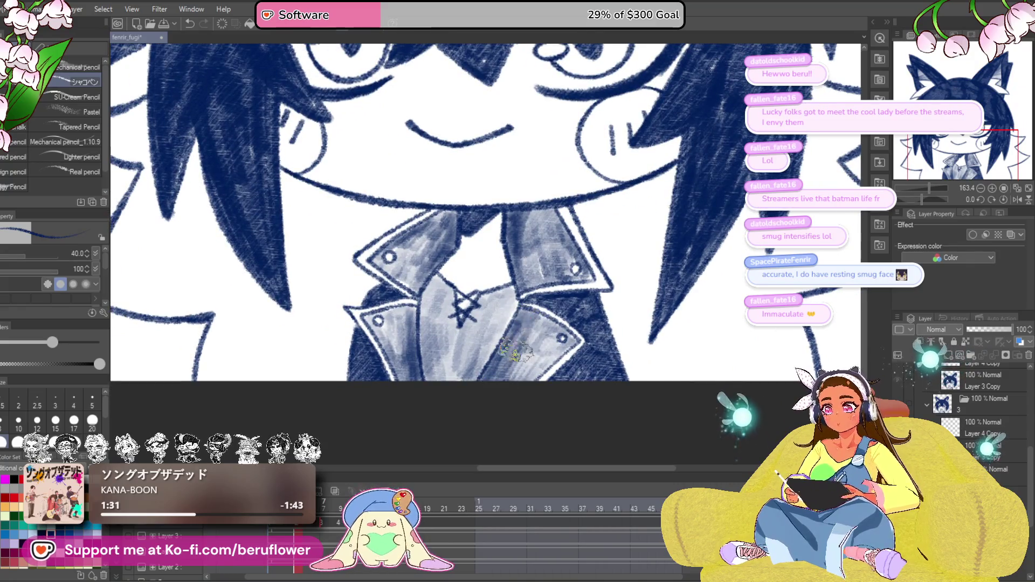
drag(297, 509, 326, 510)
mouse_move(412, 329)
mouse_down()
mouse_move(377, 331)
mouse_move(399, 367)
mouse_move(407, 356)
mouse_up()
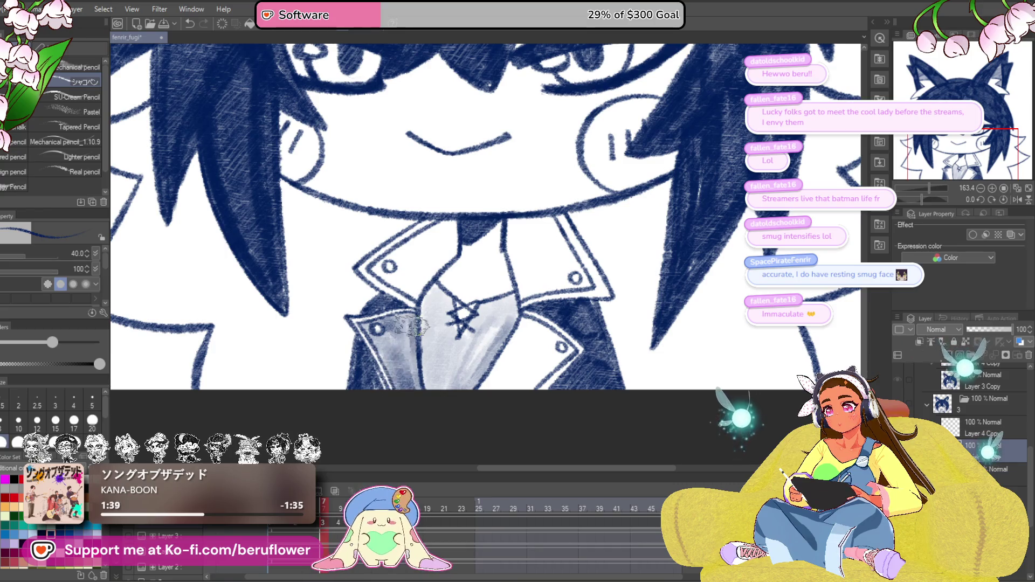
scroll(415, 334, up, 2)
mouse_move(426, 313)
mouse_down()
mouse_move(450, 267)
mouse_move(372, 313)
mouse_move(413, 291)
mouse_move(404, 335)
mouse_move(327, 371)
mouse_move(453, 307)
mouse_up()
key(ctrl+z)
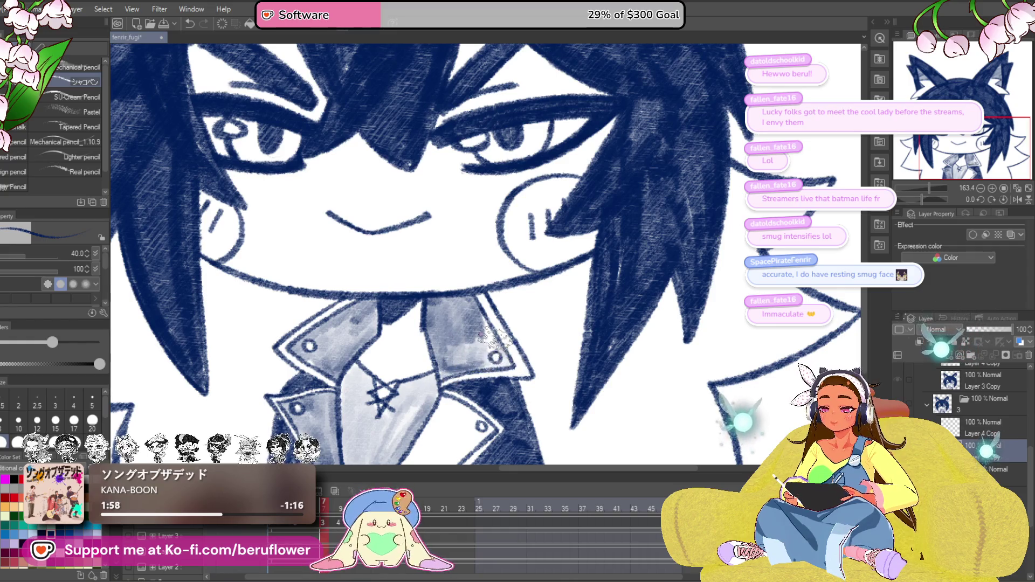
scroll(495, 356, down, 3)
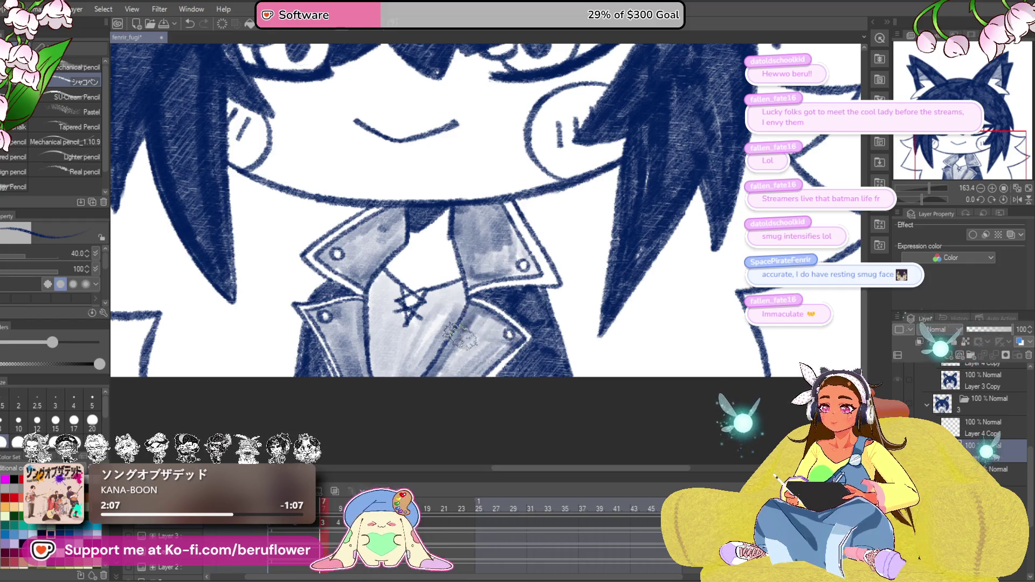
scroll(434, 368, down, 5)
scroll(458, 394, up, 1)
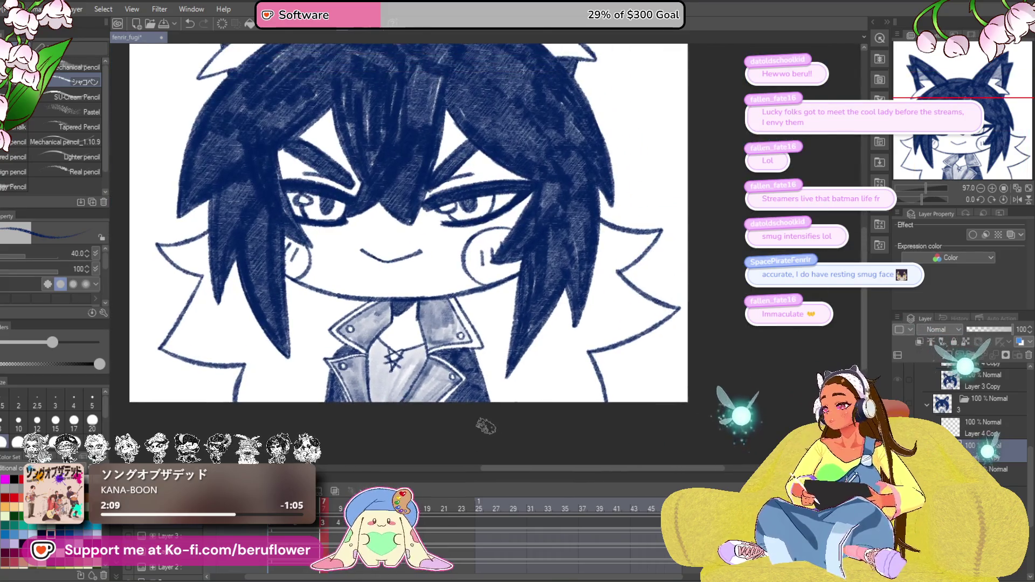
Move to the next frame, darken the hair strand by the collar, and shade left of the tie.
mouse_move(483, 437)
mouse_down()
mouse_move(480, 479)
mouse_move(461, 420)
mouse_up()
drag(327, 504, 340, 504)
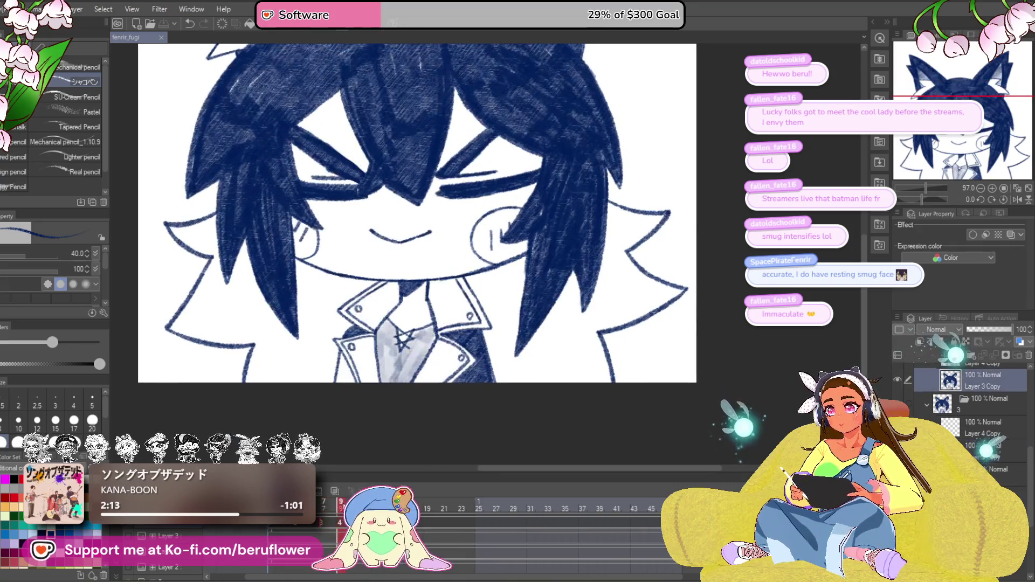
scroll(340, 384, up, 3)
mouse_move(334, 383)
mouse_down()
mouse_move(351, 339)
mouse_move(355, 406)
mouse_up()
mouse_move(405, 313)
mouse_down()
mouse_move(413, 353)
mouse_move(394, 393)
mouse_move(364, 347)
mouse_up()
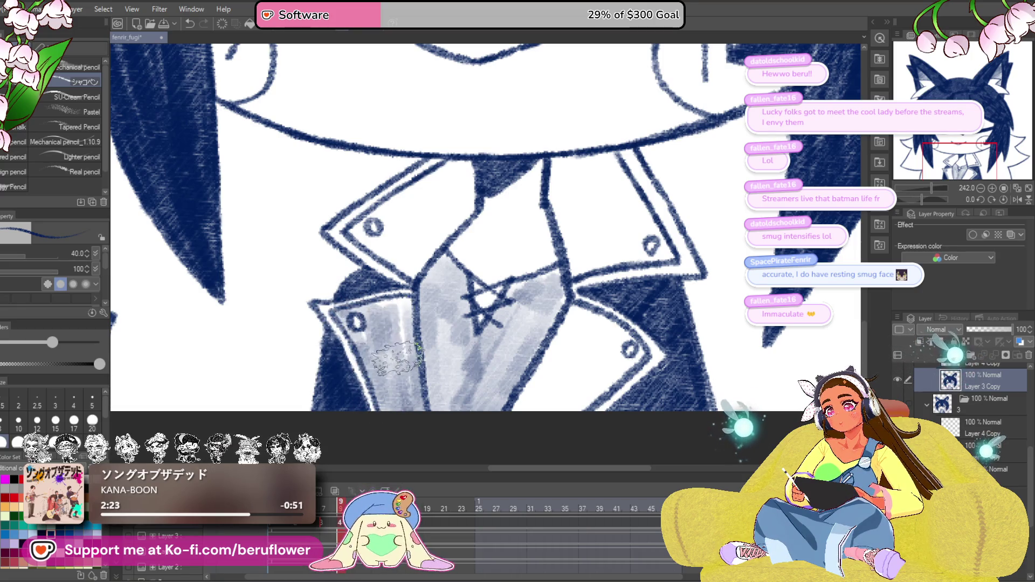
Shade the collar strips and panels beside the tie grey, redoing the centre collar shading.
scroll(410, 337, up, 5)
mouse_move(462, 331)
mouse_down()
mouse_move(417, 391)
mouse_move(418, 370)
mouse_move(455, 305)
mouse_move(448, 319)
mouse_move(399, 323)
mouse_move(348, 364)
mouse_up()
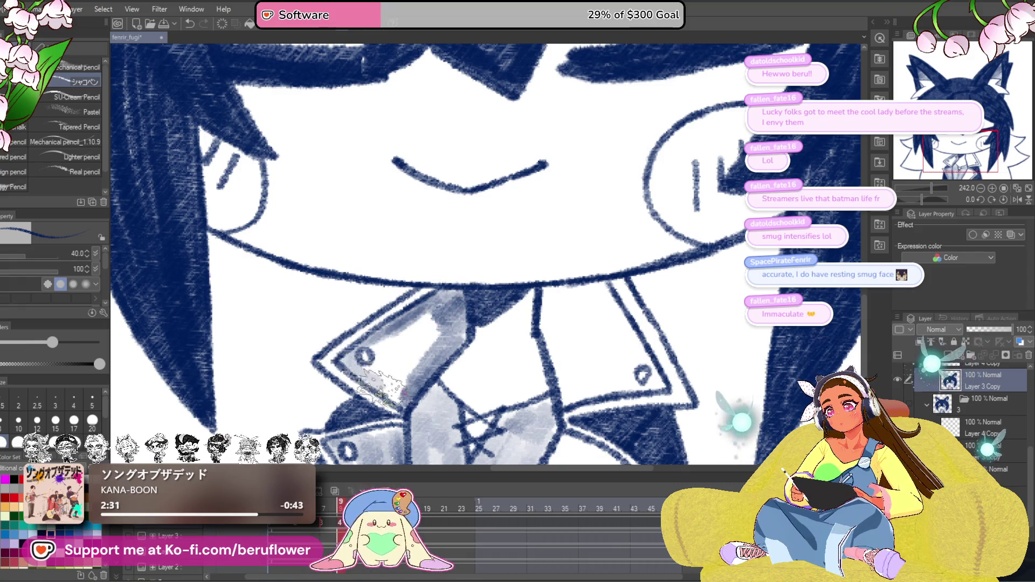
mouse_move(399, 393)
mouse_down()
mouse_move(406, 340)
mouse_move(426, 324)
mouse_up()
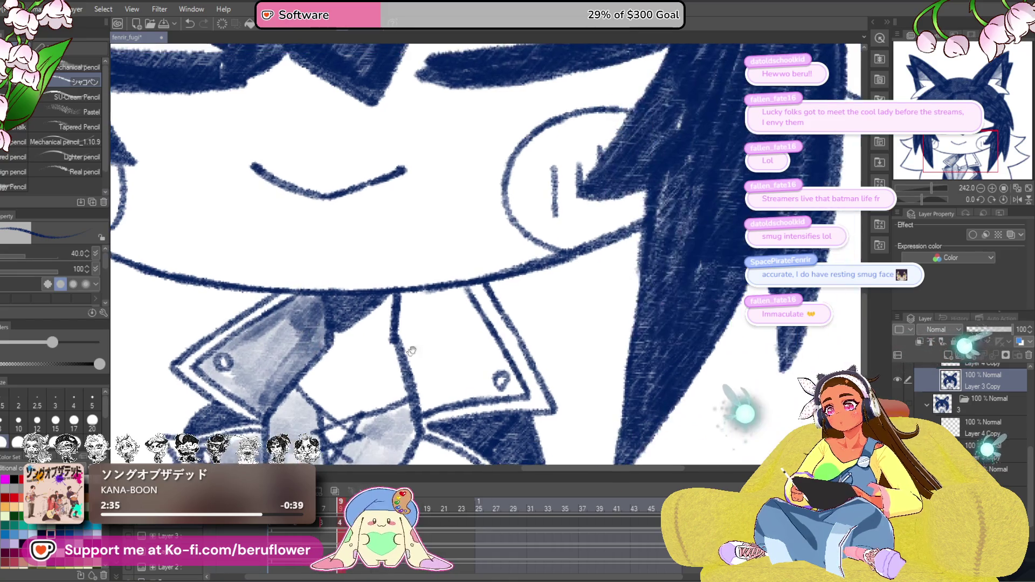
mouse_move(542, 318)
mouse_down()
mouse_move(402, 328)
mouse_move(448, 322)
mouse_move(418, 372)
mouse_move(426, 399)
mouse_move(452, 371)
mouse_move(480, 384)
mouse_move(485, 345)
mouse_move(470, 372)
mouse_move(456, 295)
mouse_move(426, 410)
mouse_move(540, 297)
mouse_up()
mouse_move(656, 336)
mouse_down()
mouse_move(539, 280)
mouse_move(496, 302)
mouse_move(488, 339)
mouse_move(458, 375)
mouse_move(507, 391)
mouse_up()
mouse_move(533, 348)
mouse_down()
mouse_move(501, 351)
mouse_move(488, 329)
mouse_move(546, 321)
mouse_up()
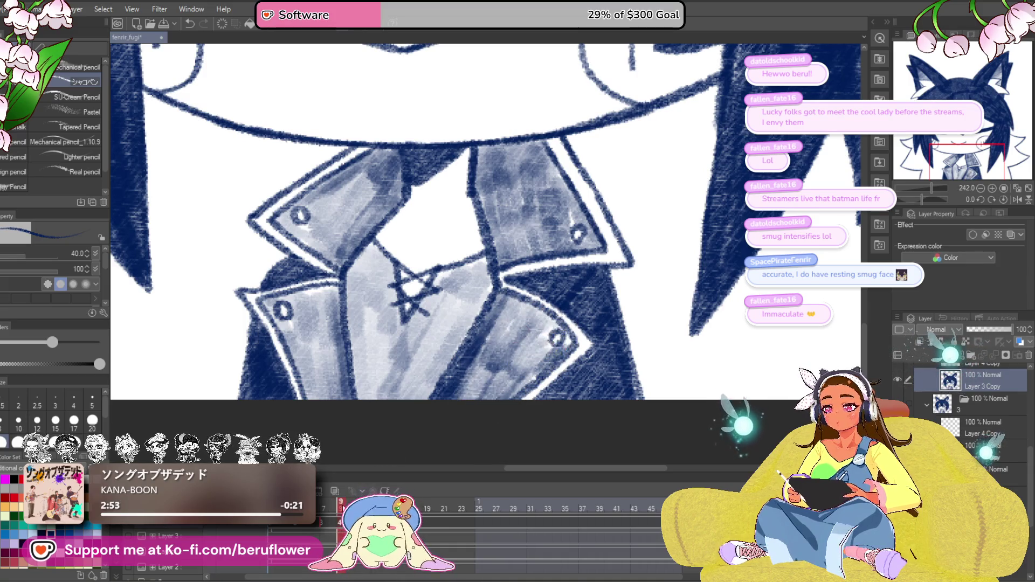
key(ctrl+z)
mouse_move(467, 388)
mouse_down()
mouse_move(455, 398)
mouse_move(507, 308)
mouse_move(458, 421)
mouse_move(561, 353)
mouse_move(499, 299)
mouse_move(547, 326)
mouse_up()
mouse_move(378, 294)
mouse_down()
mouse_move(394, 324)
mouse_move(389, 416)
mouse_move(335, 324)
mouse_move(389, 348)
mouse_move(366, 345)
mouse_move(374, 369)
mouse_up()
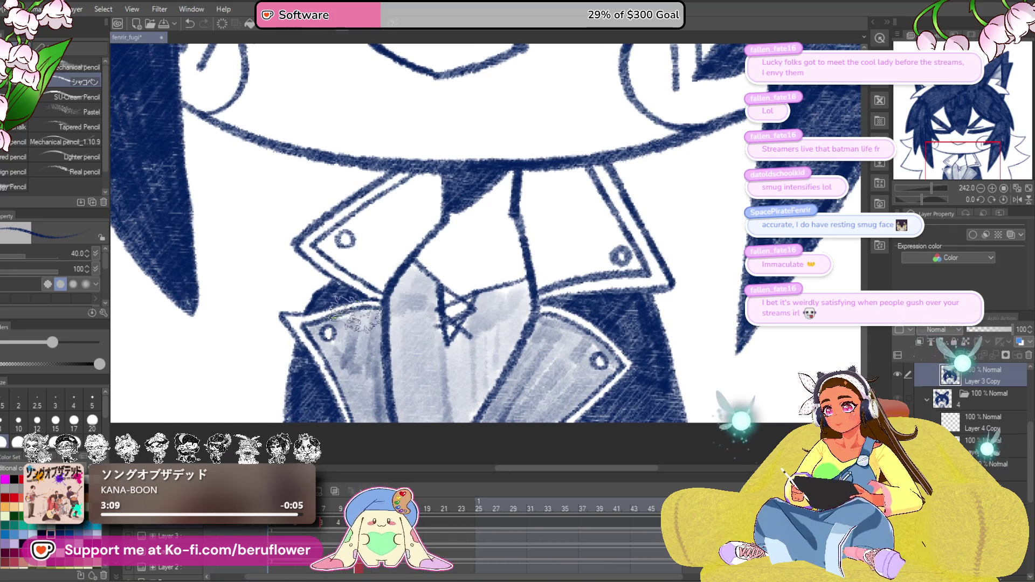
Shade the collar band below the chin with darker grey pencil.
scroll(378, 302, up, 3)
mouse_move(411, 249)
mouse_down()
mouse_move(360, 341)
mouse_move(345, 296)
mouse_move(321, 310)
mouse_move(377, 302)
mouse_move(354, 332)
mouse_up()
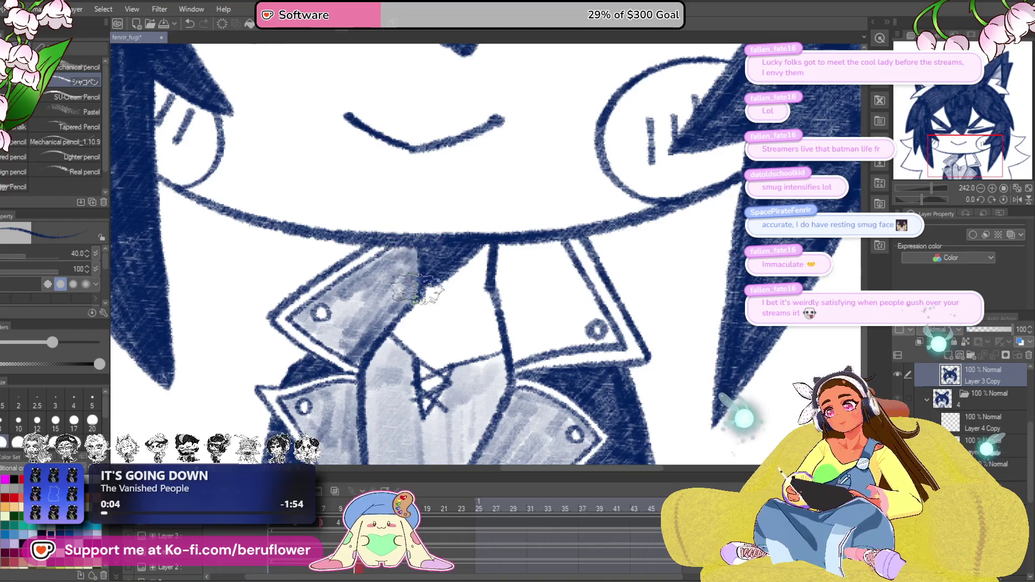
drag(637, 188, 595, 226)
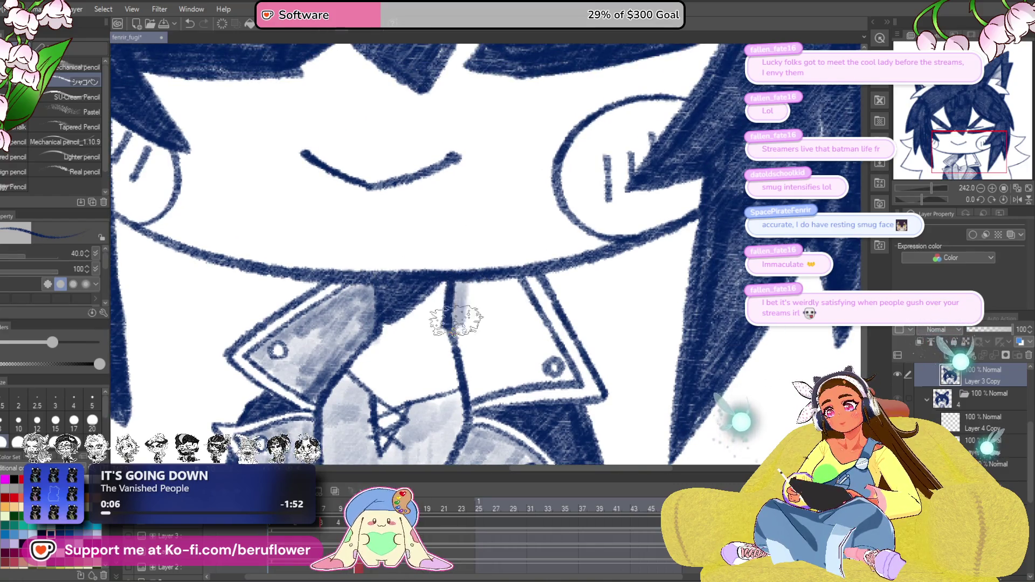
mouse_move(470, 316)
mouse_down()
mouse_move(509, 298)
mouse_move(551, 352)
mouse_move(504, 353)
mouse_move(485, 334)
mouse_move(471, 350)
mouse_move(497, 380)
mouse_move(520, 356)
mouse_move(474, 335)
mouse_move(469, 318)
mouse_move(488, 307)
mouse_up()
drag(475, 378, 501, 292)
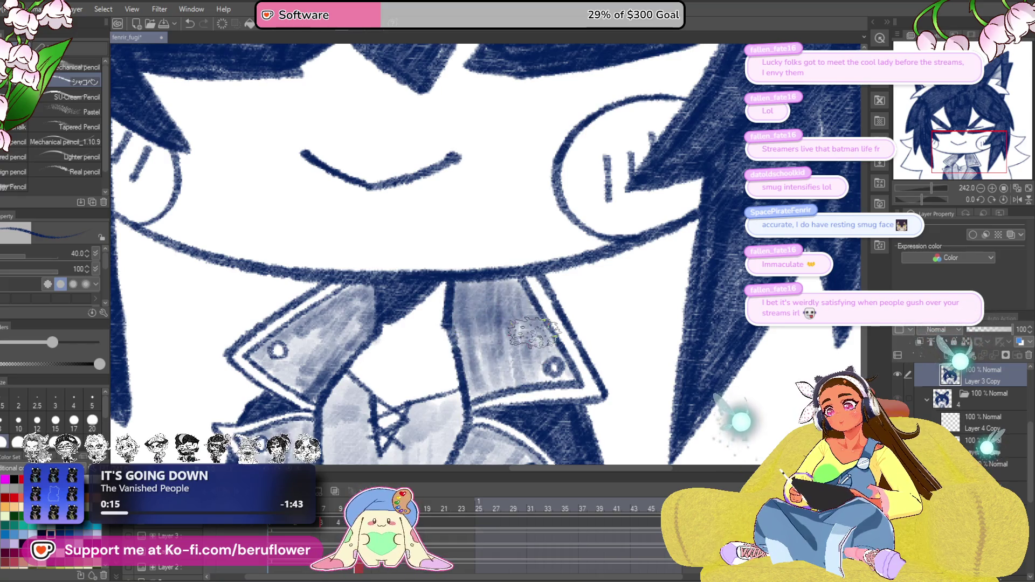
scroll(533, 332, down, 5)
scroll(534, 333, up, 3)
On the next frame, grey-shade the shirt collar, the area by the tie and the right collar.
key(ctrl+z)
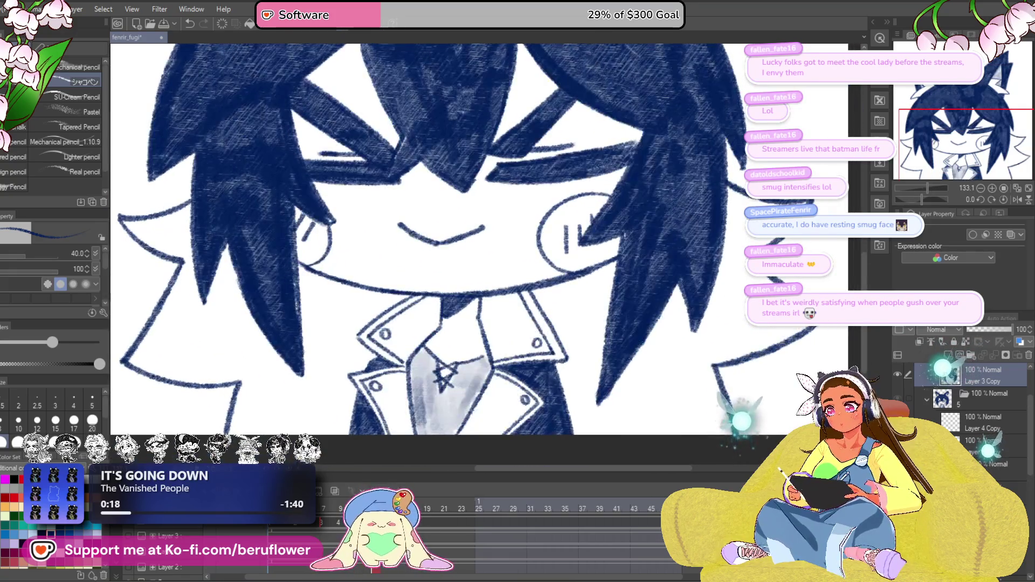
scroll(421, 347, up, 3)
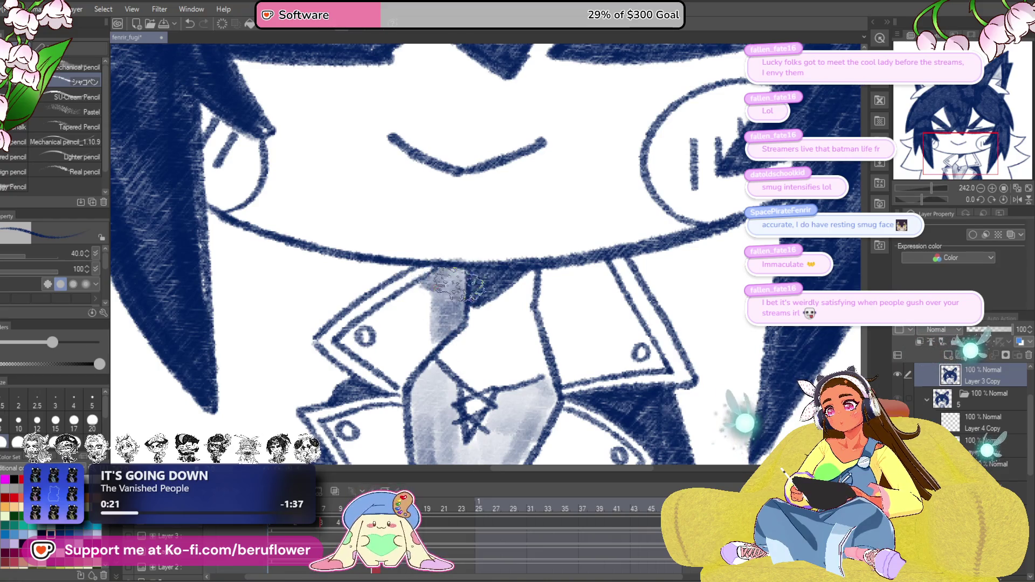
mouse_move(418, 343)
mouse_down()
mouse_move(402, 294)
mouse_move(356, 348)
mouse_move(399, 323)
mouse_move(410, 377)
mouse_move(456, 246)
mouse_up()
mouse_move(448, 301)
mouse_down()
mouse_move(431, 388)
mouse_move(377, 299)
mouse_move(423, 297)
mouse_move(429, 343)
mouse_move(417, 289)
mouse_up()
mouse_move(667, 333)
mouse_down()
mouse_move(615, 321)
mouse_move(564, 351)
mouse_move(568, 406)
mouse_move(600, 355)
mouse_up()
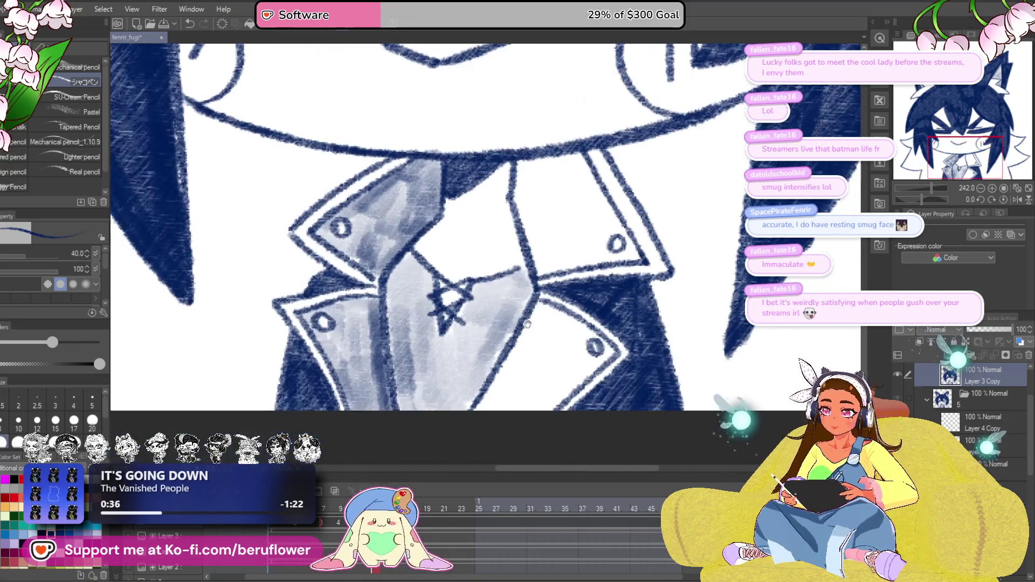
mouse_move(523, 337)
mouse_down()
mouse_move(485, 399)
mouse_move(561, 366)
mouse_move(558, 380)
mouse_move(569, 380)
mouse_move(604, 350)
mouse_move(544, 313)
mouse_move(560, 367)
mouse_move(593, 353)
mouse_up()
drag(556, 227, 527, 342)
mouse_move(496, 278)
mouse_down()
mouse_move(490, 295)
mouse_move(491, 286)
mouse_move(523, 310)
mouse_move(542, 291)
mouse_move(562, 301)
mouse_move(527, 342)
mouse_move(485, 354)
mouse_move(493, 367)
mouse_move(545, 384)
mouse_move(576, 324)
mouse_move(600, 368)
mouse_move(550, 377)
mouse_up()
Shrink the brush to size 17 and recentre the character's head in view.
drag(464, 332, 512, 348)
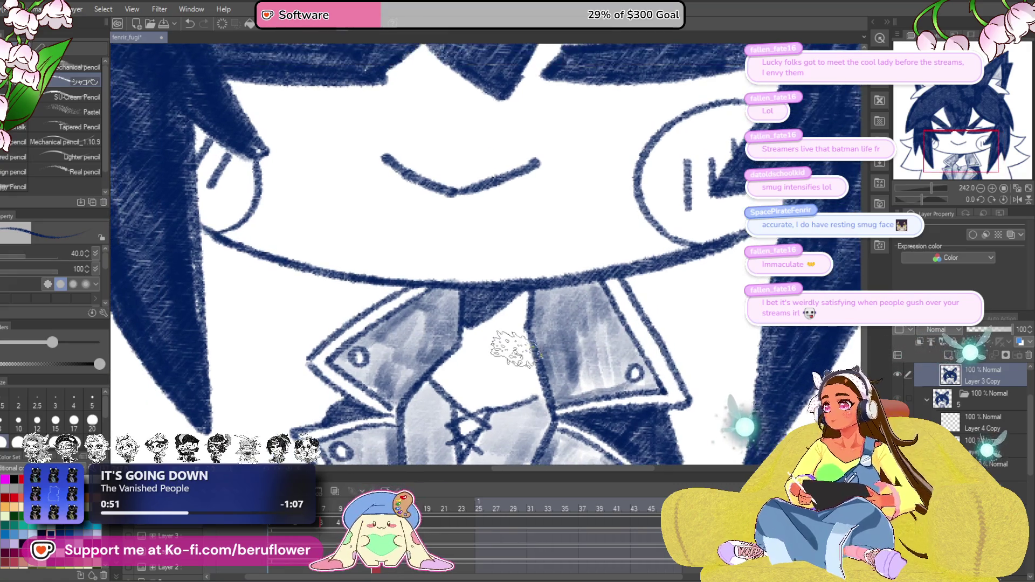
key(bracketleft)
key(bracketleft)
key(bracketleft)
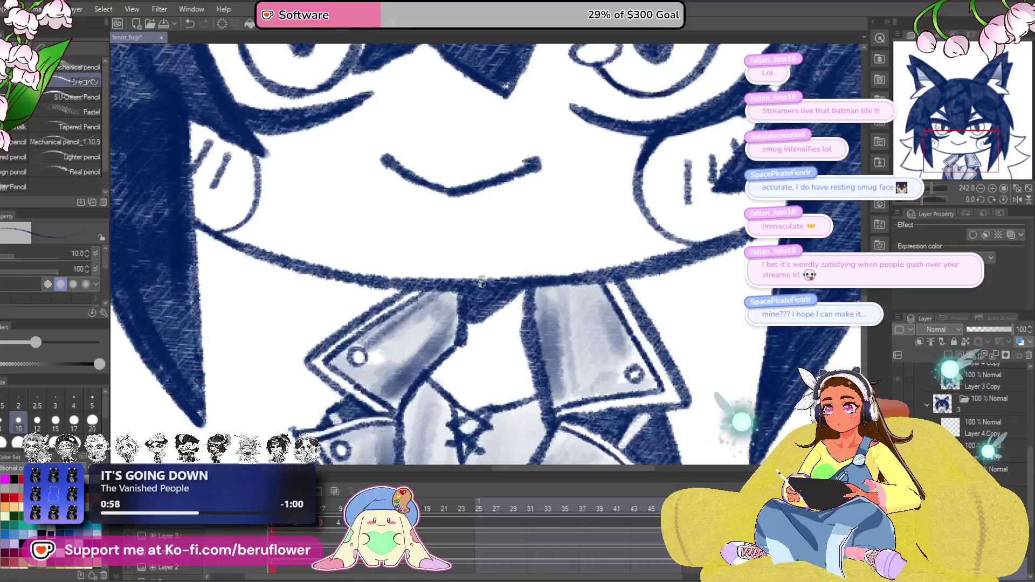
scroll(482, 282, down, 5)
scroll(609, 354, up, 3)
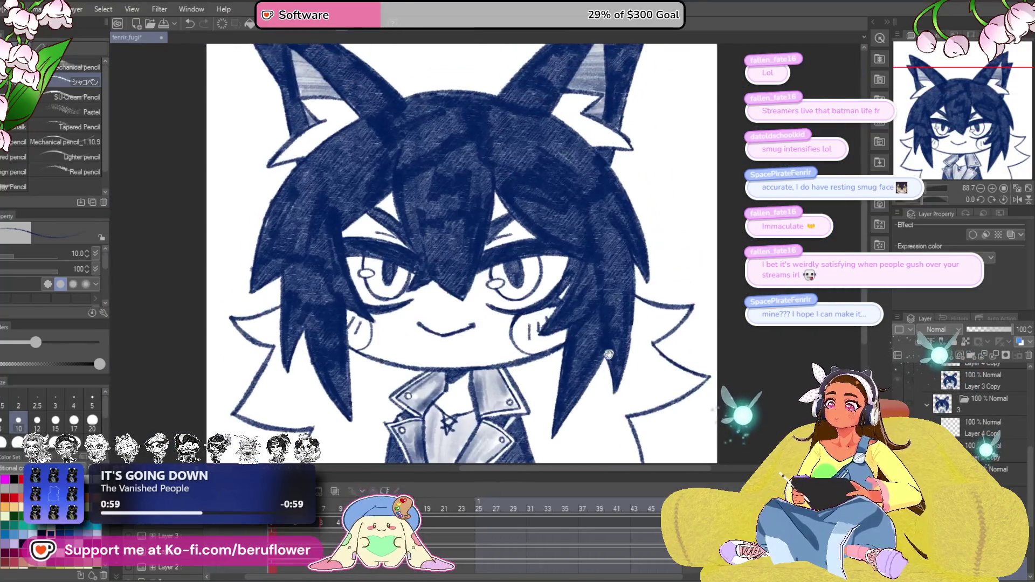
scroll(609, 354, down, 3)
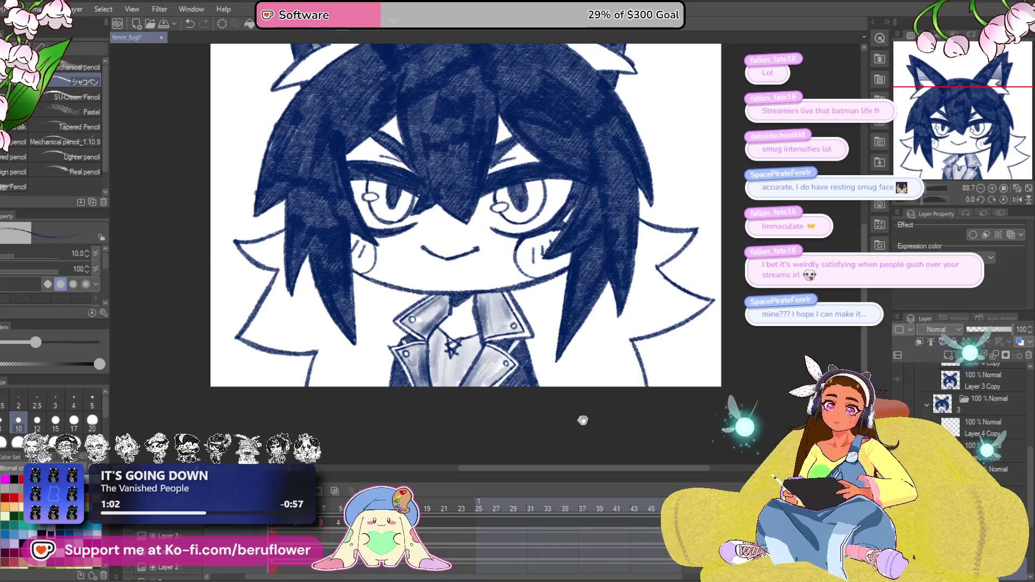
drag(619, 416, 606, 434)
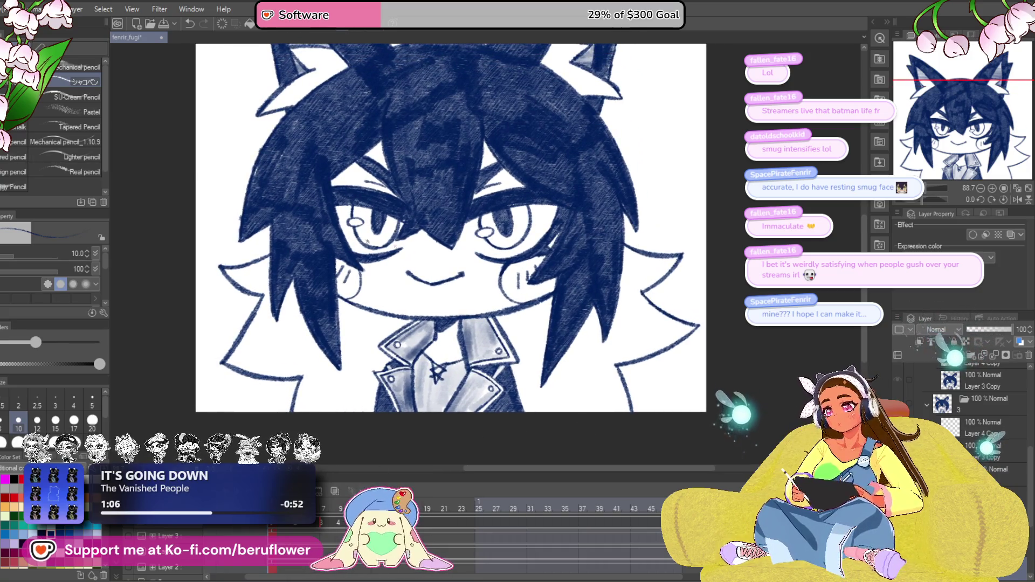
drag(656, 298, 673, 360)
Play back and scrub the animation, then select lower layers in the animation folder.
key(space)
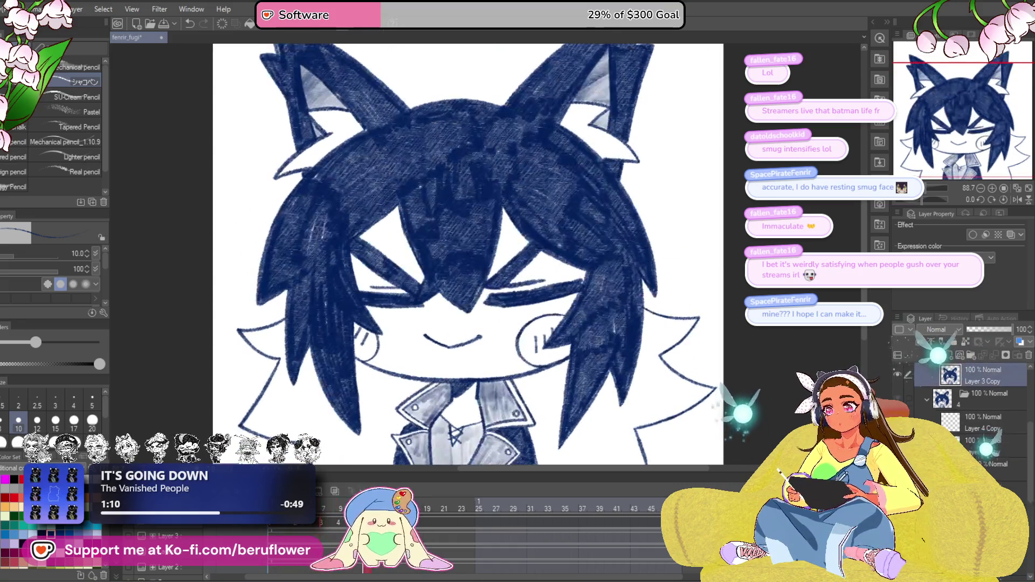
mouse_move(276, 531)
mouse_down()
mouse_move(328, 509)
mouse_move(263, 525)
mouse_up()
click(987, 450)
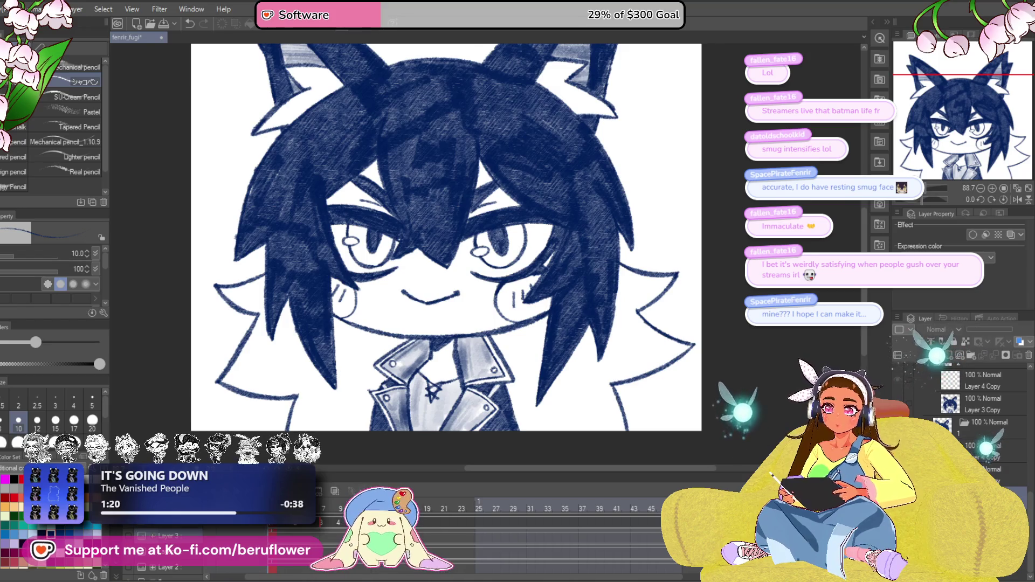
click(992, 470)
Drop the 'mouth closed : 6' folder's opacity to 55 to compare, then restore it to 100.
scroll(978, 416, up, 2)
click(968, 374)
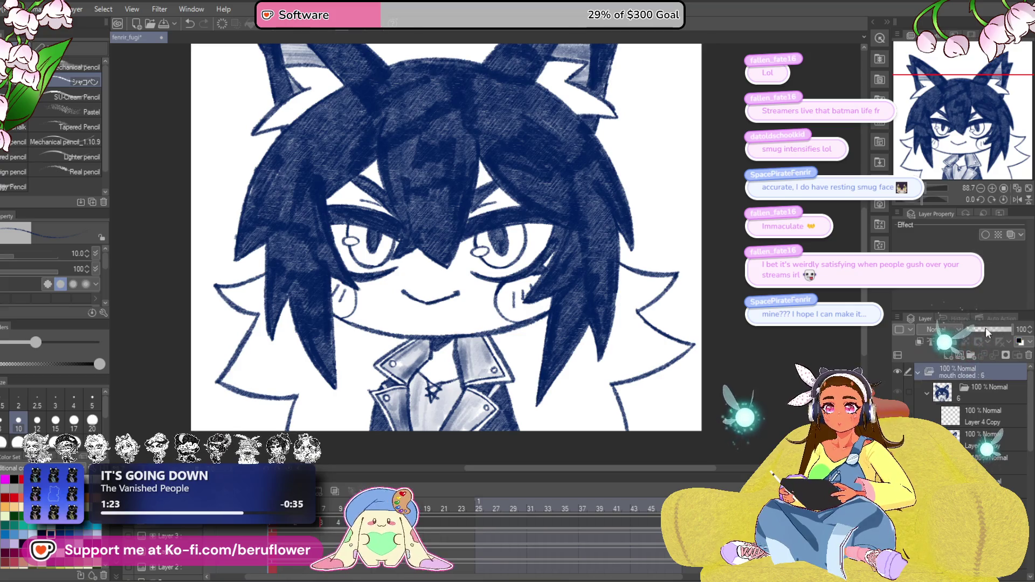
click(988, 330)
scroll(965, 410, down, 2)
scroll(952, 355, up, 1)
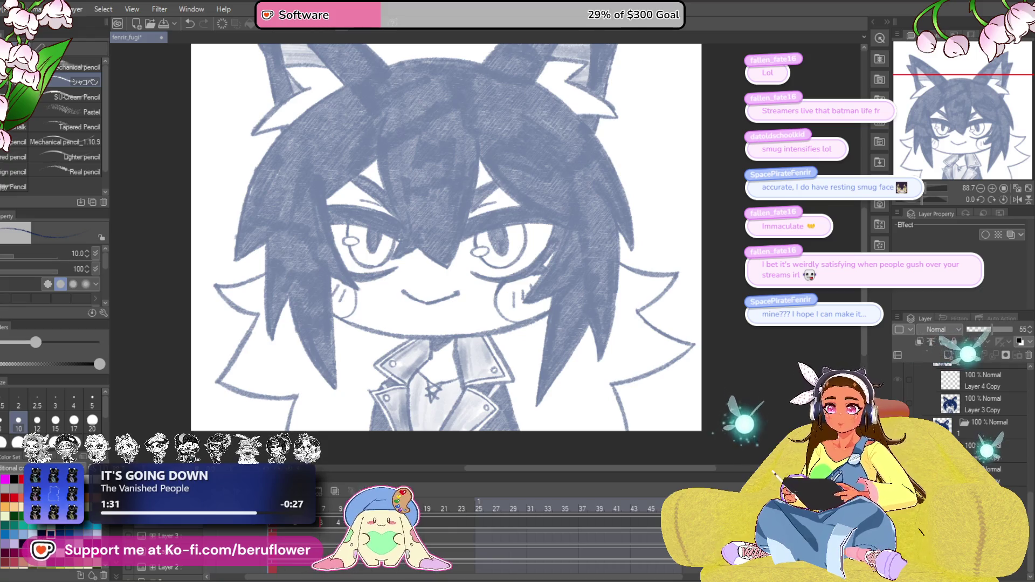
scroll(959, 417, up, 2)
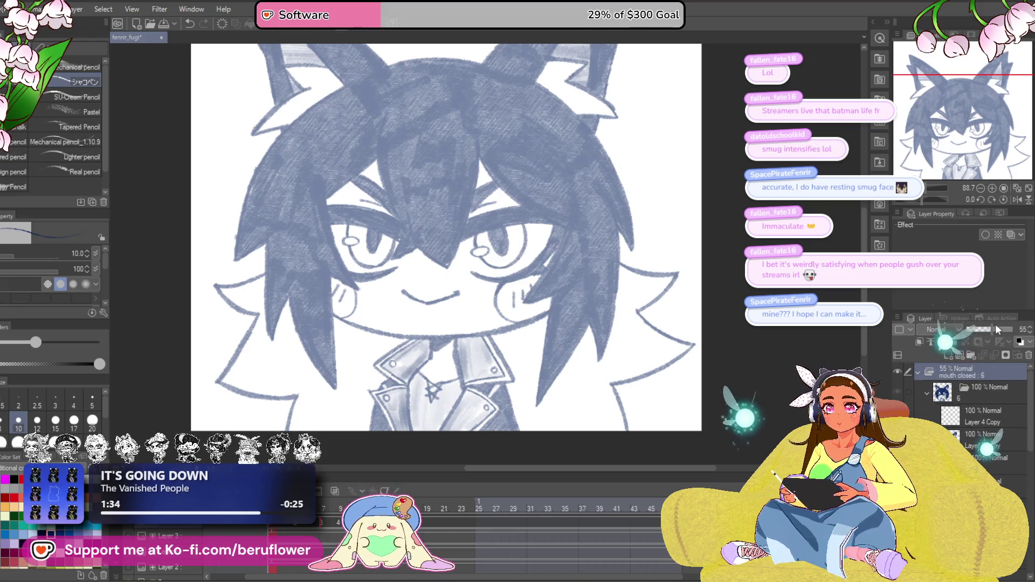
drag(996, 330, 1014, 330)
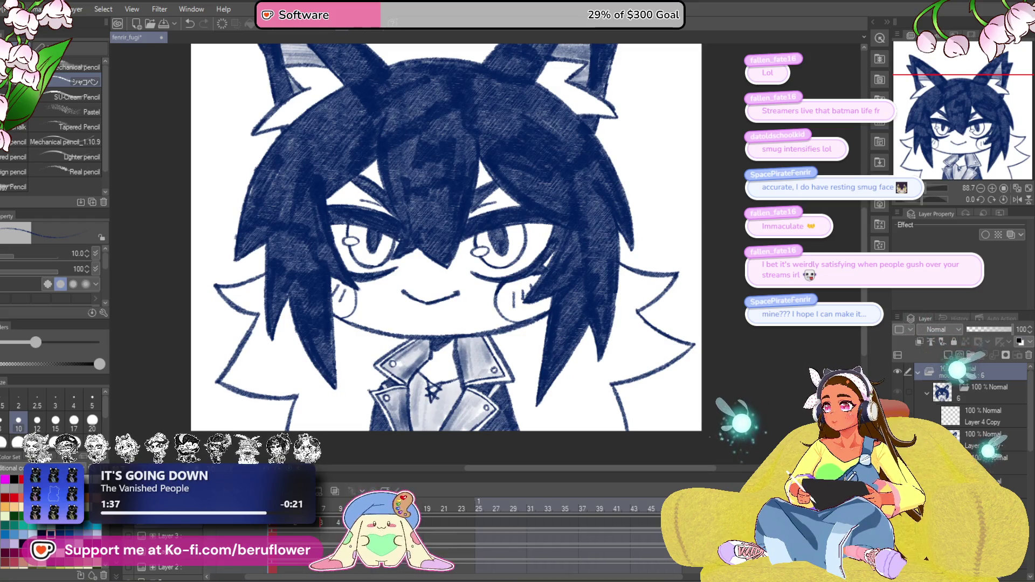
Switch the animation folder to cel 3 and zoom in.
click(274, 530)
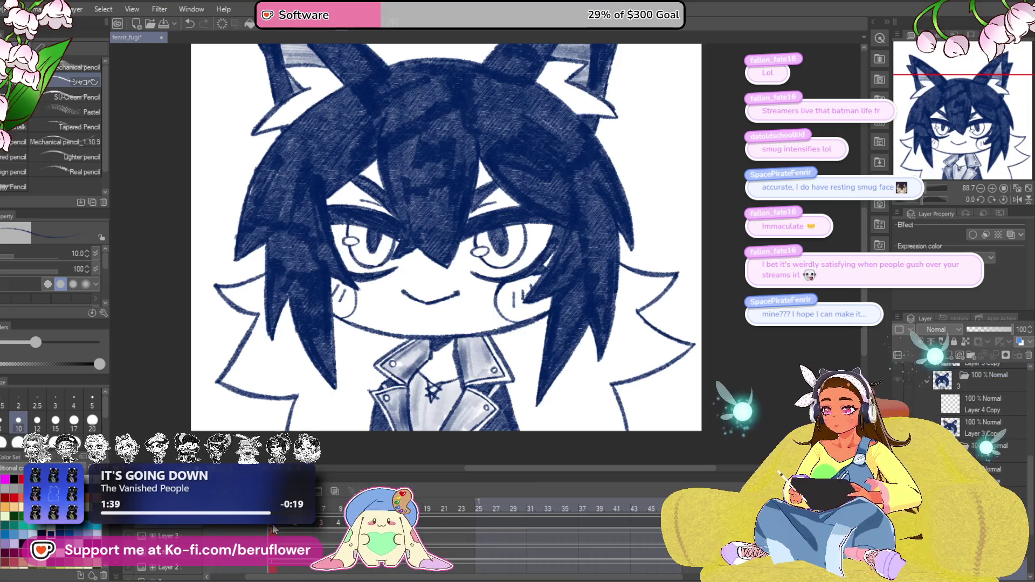
scroll(441, 420, up, 2)
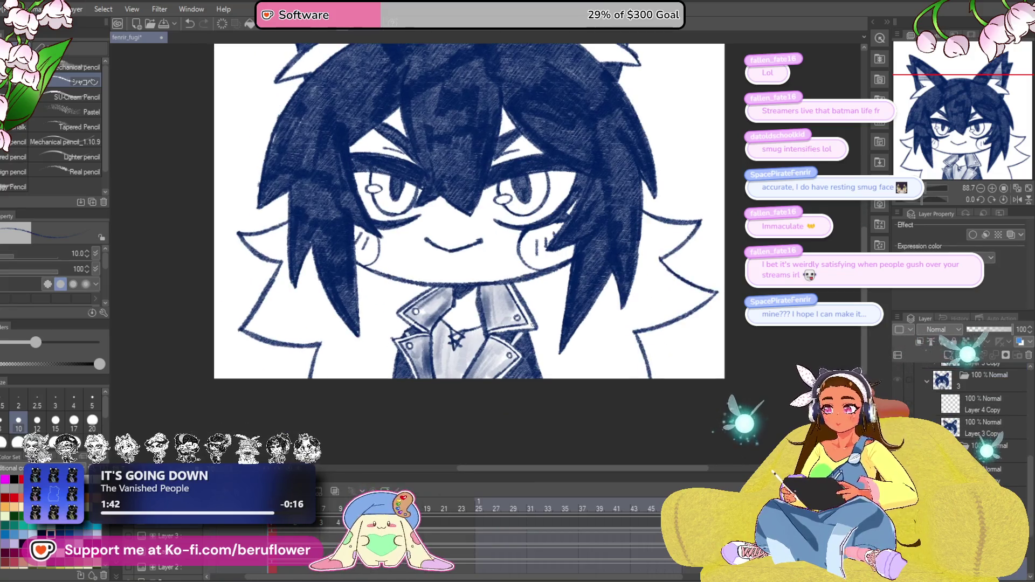
scroll(444, 397, up, 4)
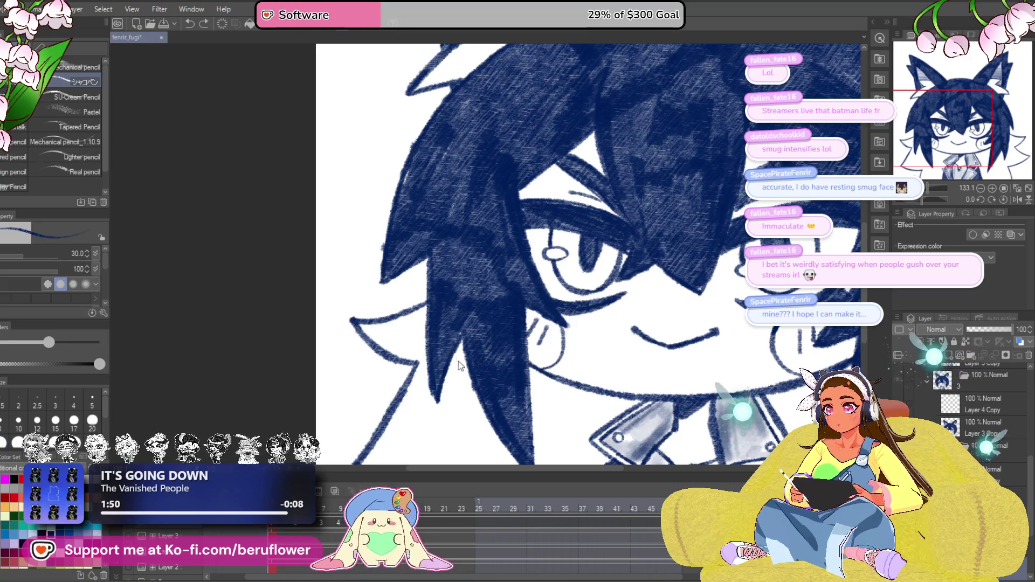
Bring the left hair strands into view and select the layer one row lower.
drag(440, 406, 398, 368)
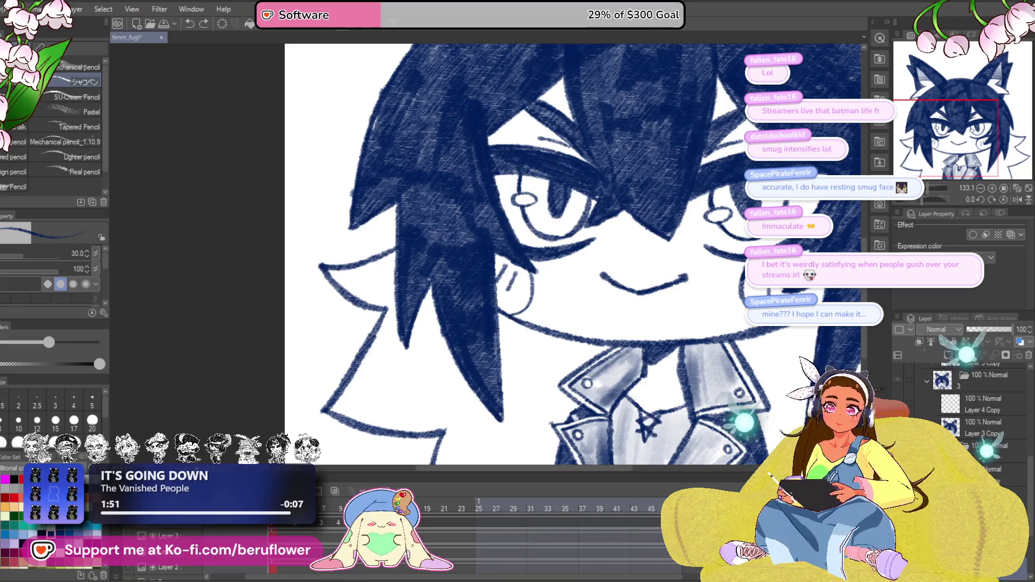
scroll(981, 421, down, 1)
drag(539, 270, 457, 261)
drag(330, 258, 362, 285)
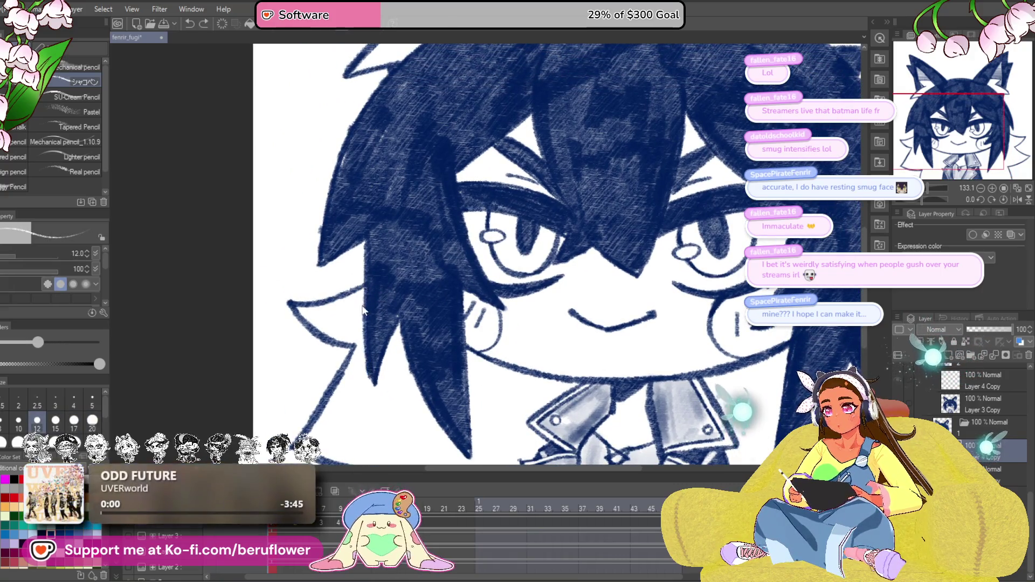
mouse_move(372, 386)
mouse_down()
mouse_move(366, 352)
mouse_move(395, 320)
mouse_up()
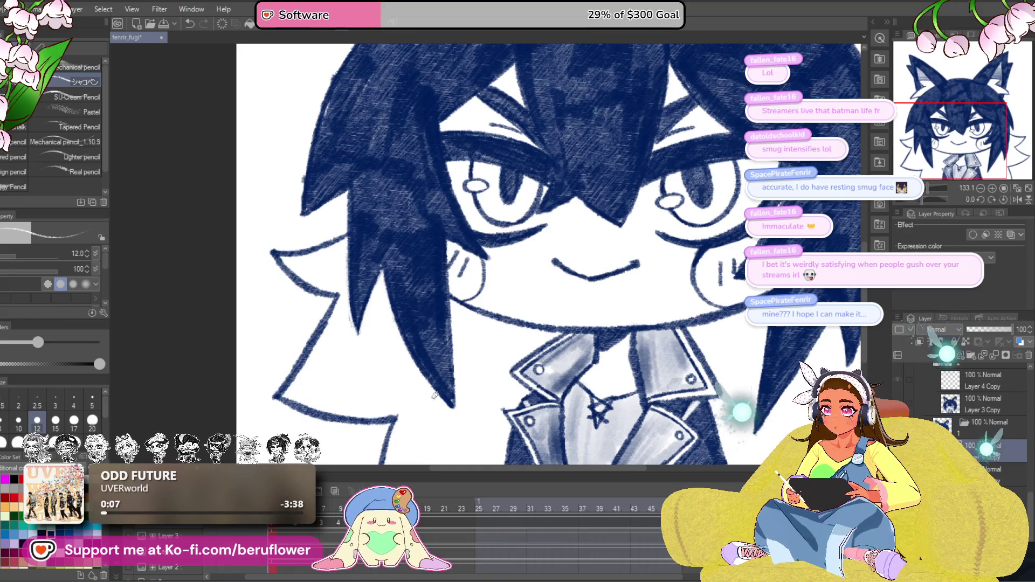
drag(442, 403, 456, 296)
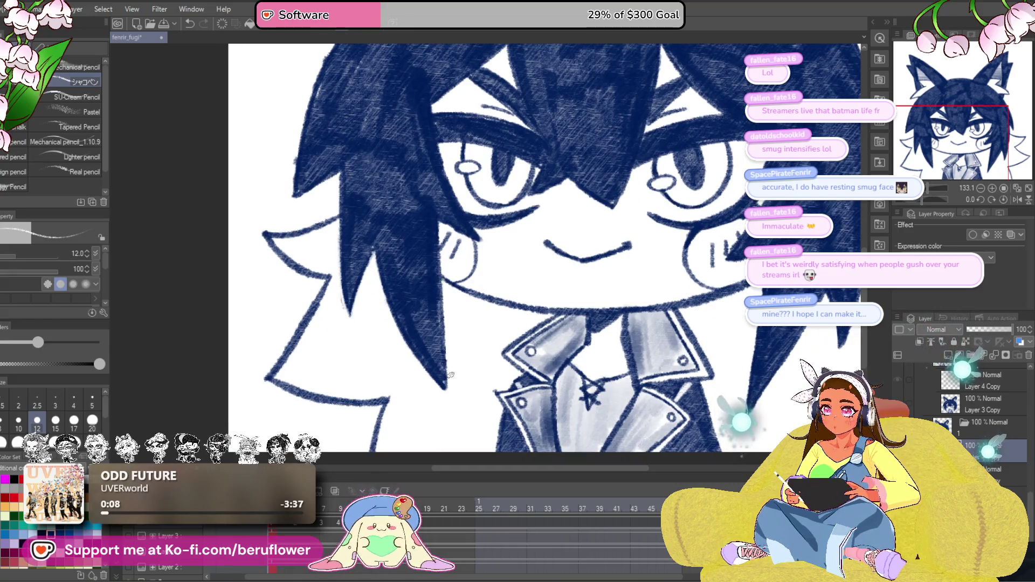
drag(570, 415, 522, 398)
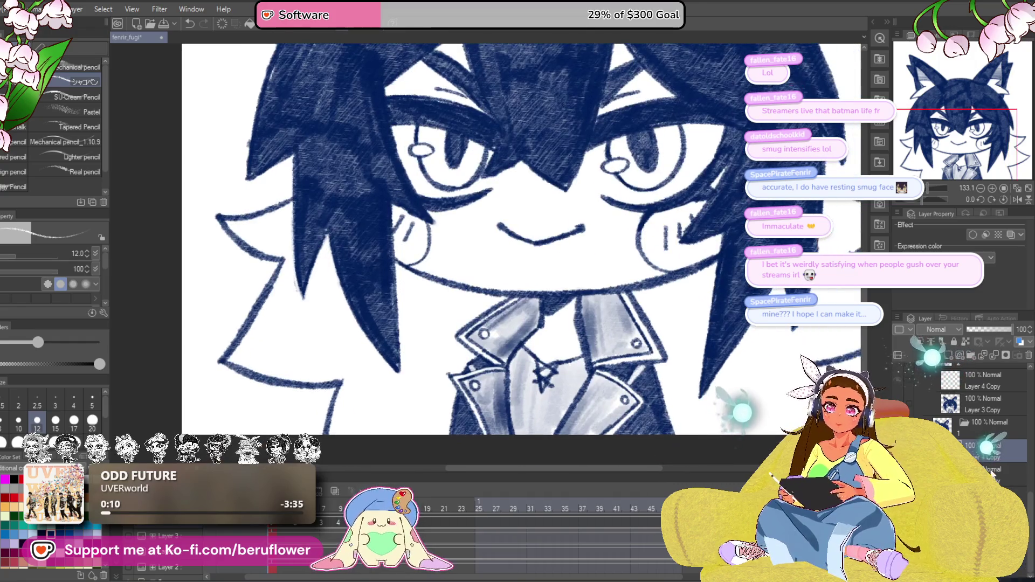
click(994, 471)
drag(422, 336, 470, 314)
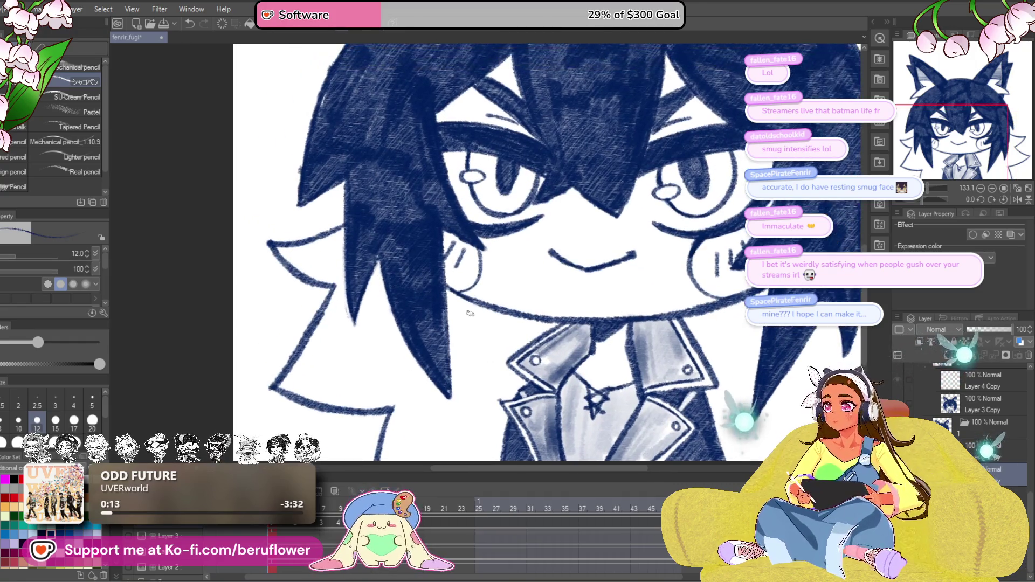
Enlarge the brush to 50 and hatch dark navy over the hair tip, lower strand and light strip.
key(bracketright)
mouse_move(390, 296)
mouse_down()
mouse_move(350, 313)
mouse_move(348, 290)
mouse_move(394, 293)
mouse_move(377, 267)
mouse_move(395, 279)
mouse_up()
drag(379, 327, 420, 273)
mouse_move(425, 232)
mouse_down()
mouse_move(366, 345)
mouse_move(393, 339)
mouse_move(430, 302)
mouse_move(399, 318)
mouse_move(448, 294)
mouse_move(471, 339)
mouse_move(481, 231)
mouse_up()
mouse_move(491, 323)
mouse_down()
mouse_move(517, 302)
mouse_move(547, 372)
mouse_move(542, 269)
mouse_up()
mouse_move(622, 273)
mouse_down()
mouse_move(574, 305)
mouse_move(533, 281)
mouse_move(509, 307)
mouse_move(534, 345)
mouse_move(496, 377)
mouse_move(427, 366)
mouse_move(454, 365)
mouse_move(439, 418)
mouse_move(474, 399)
mouse_move(512, 402)
mouse_move(522, 431)
mouse_up()
mouse_move(561, 380)
mouse_down()
mouse_move(488, 399)
mouse_move(486, 356)
mouse_move(515, 350)
mouse_up()
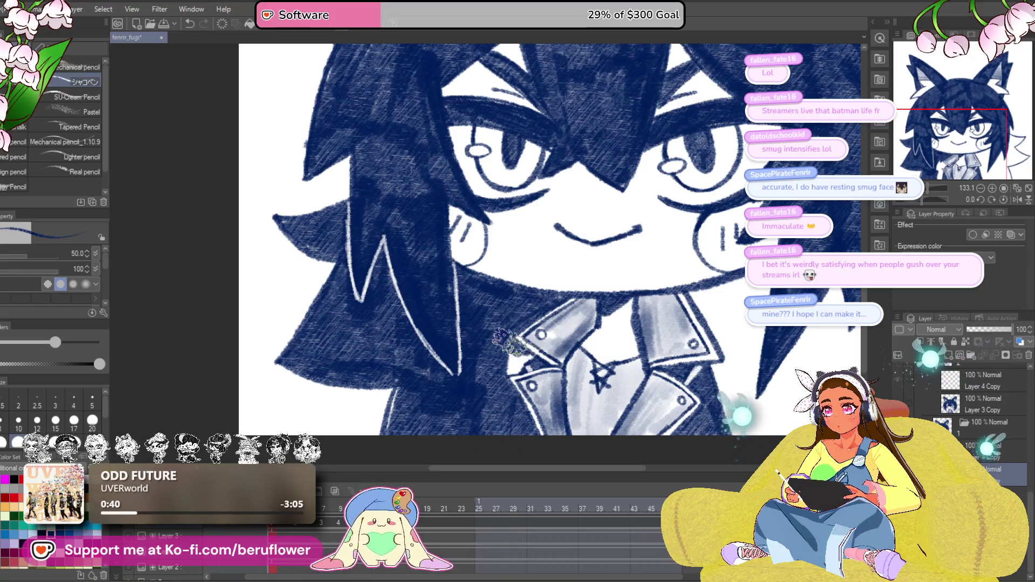
scroll(515, 352, down, 4)
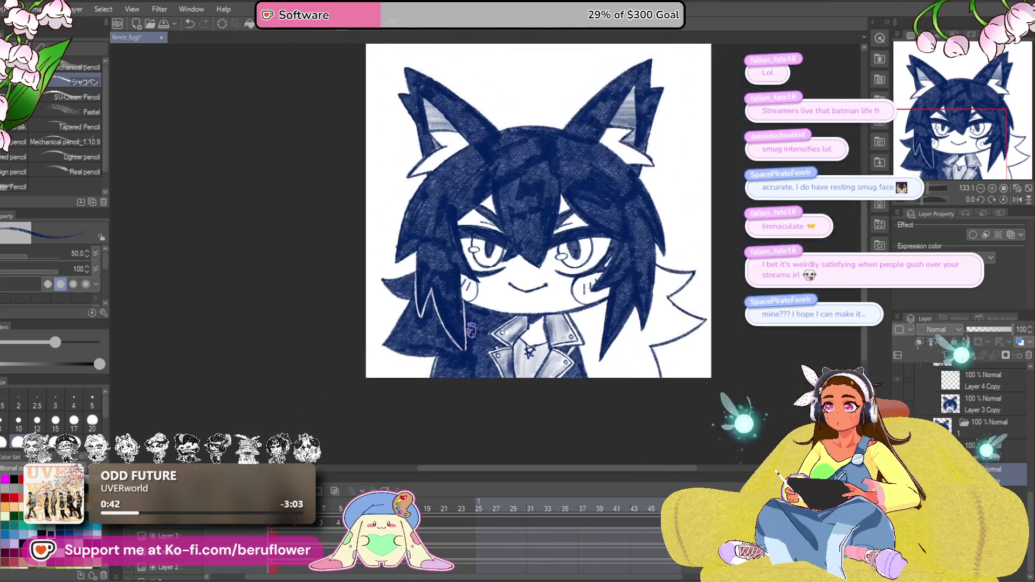
scroll(707, 343, up, 3)
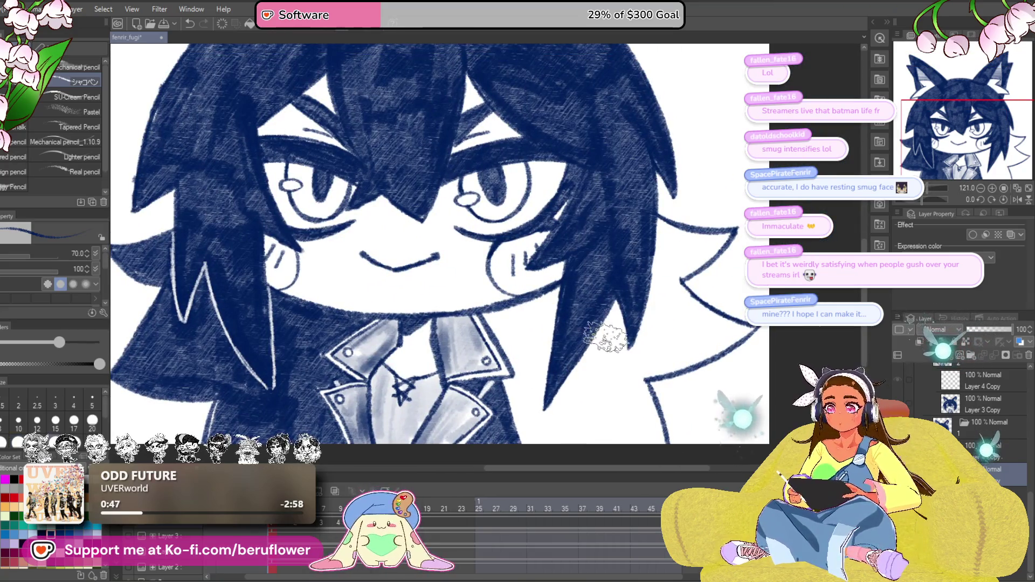
Hatch the lighter right hair strand in dark navy pencil.
mouse_move(605, 337)
mouse_down()
mouse_move(588, 389)
mouse_move(558, 420)
mouse_move(534, 434)
mouse_move(518, 420)
mouse_move(521, 378)
mouse_move(496, 318)
mouse_move(555, 297)
mouse_move(517, 354)
mouse_move(577, 426)
mouse_move(620, 388)
mouse_move(652, 399)
mouse_move(655, 450)
mouse_move(556, 436)
mouse_move(620, 334)
mouse_move(624, 383)
mouse_move(740, 335)
mouse_move(666, 286)
mouse_move(658, 253)
mouse_move(661, 221)
mouse_move(681, 232)
mouse_move(717, 227)
mouse_move(674, 270)
mouse_move(663, 248)
mouse_move(717, 345)
mouse_move(668, 323)
mouse_move(687, 318)
mouse_move(703, 346)
mouse_move(708, 290)
mouse_move(659, 267)
mouse_move(676, 269)
mouse_up()
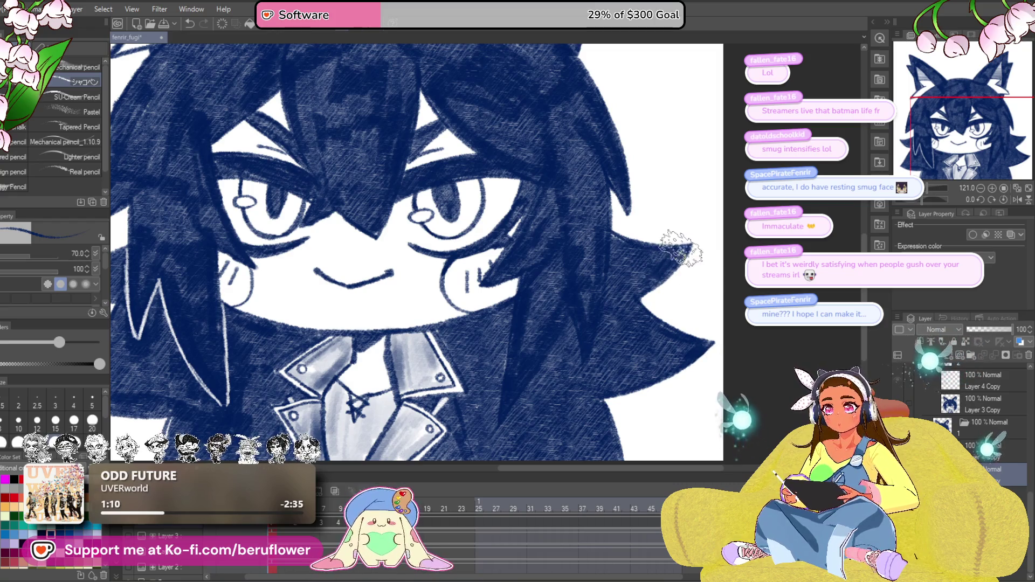
mouse_move(517, 318)
mouse_down()
mouse_move(545, 343)
mouse_move(562, 387)
mouse_up()
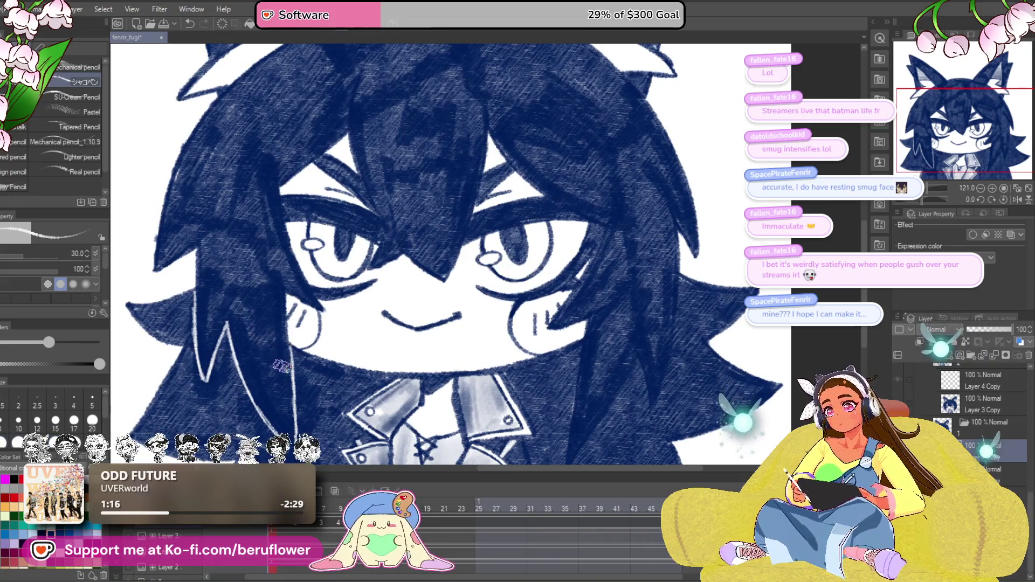
scroll(294, 381, down, 3)
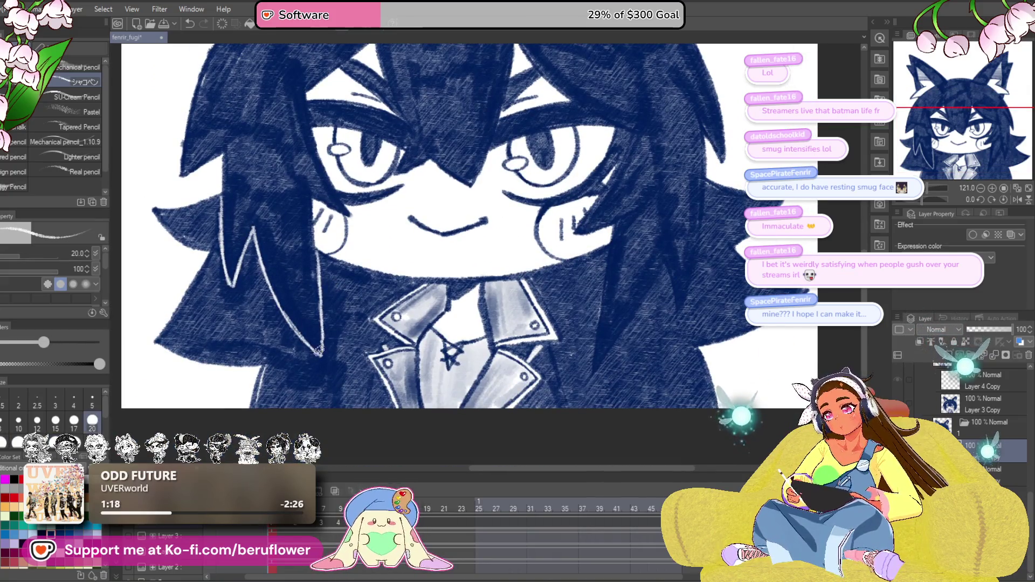
drag(362, 350, 396, 369)
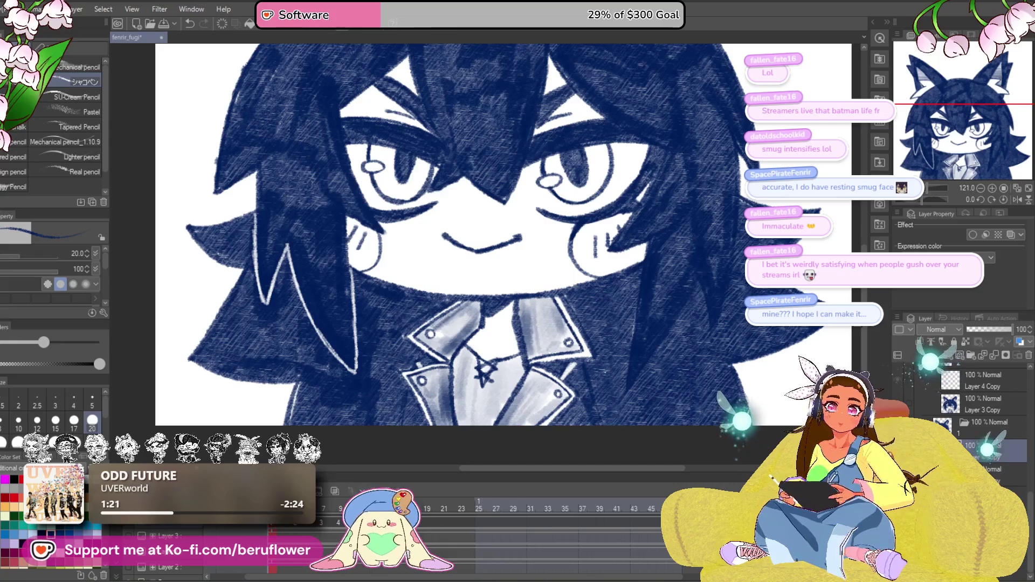
Select the layer one row lower and pan across the right hair, face and collar.
click(997, 475)
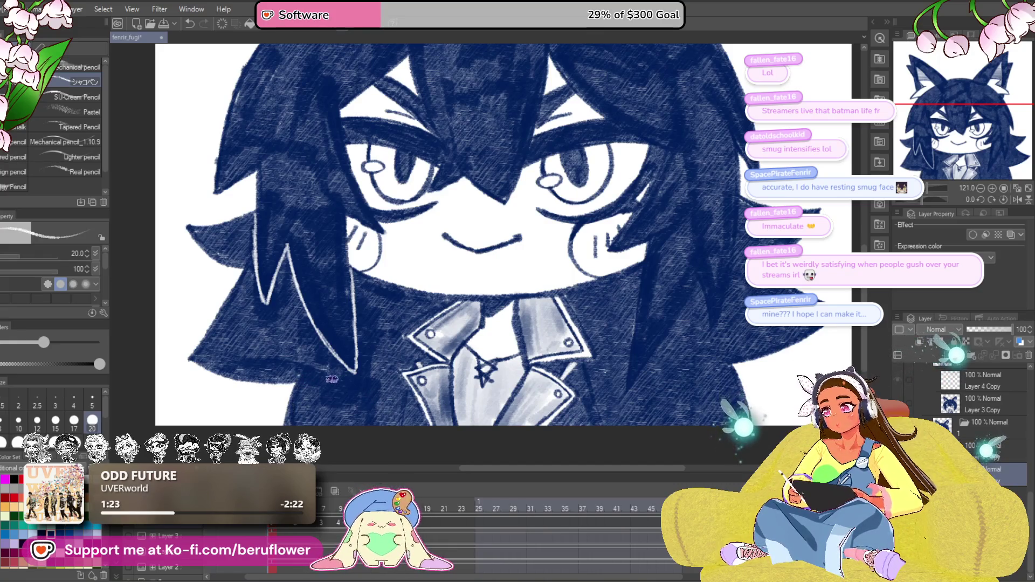
mouse_move(723, 303)
mouse_down()
mouse_move(510, 335)
mouse_move(527, 258)
mouse_up()
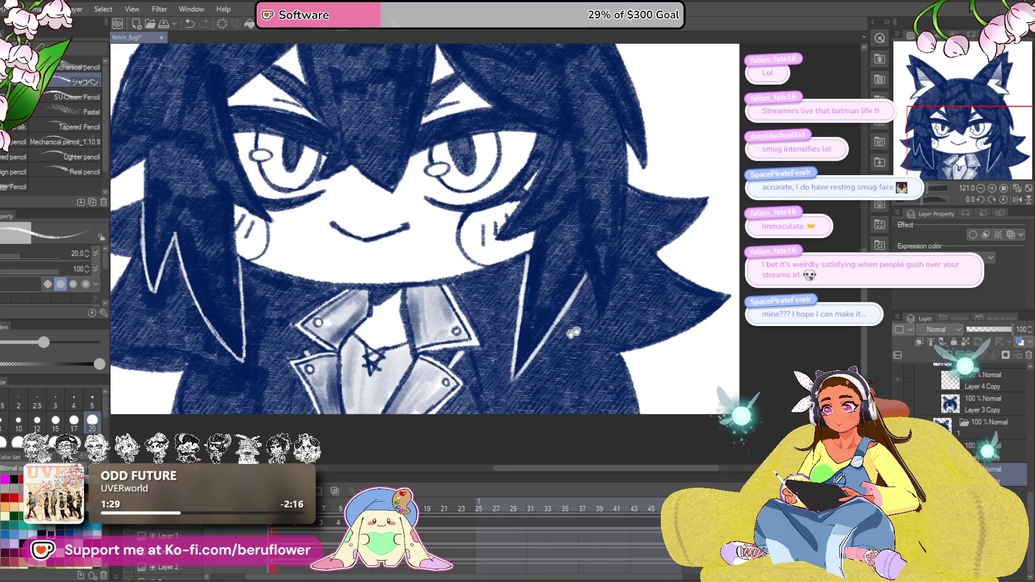
drag(573, 332, 551, 325)
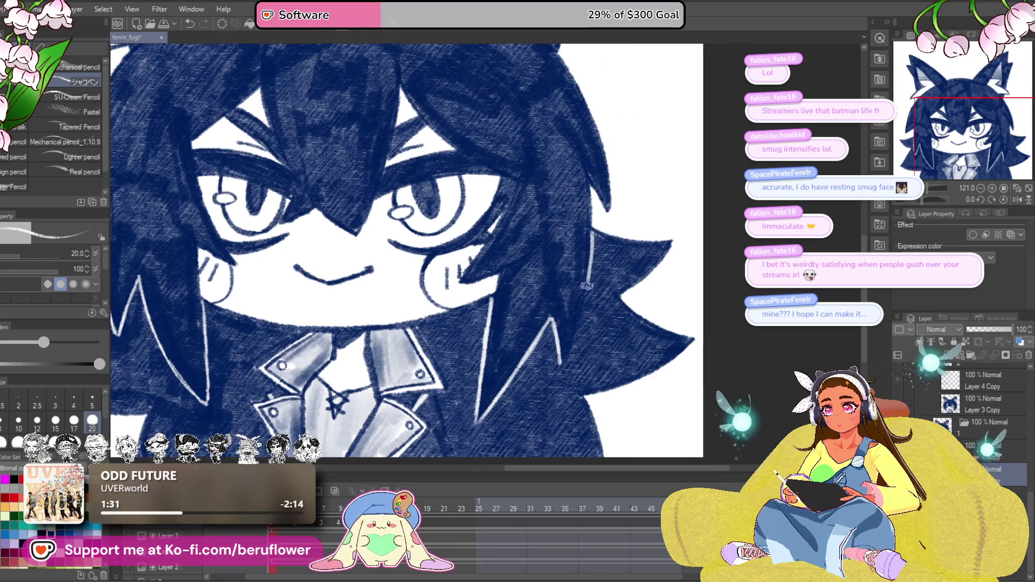
drag(575, 333, 573, 299)
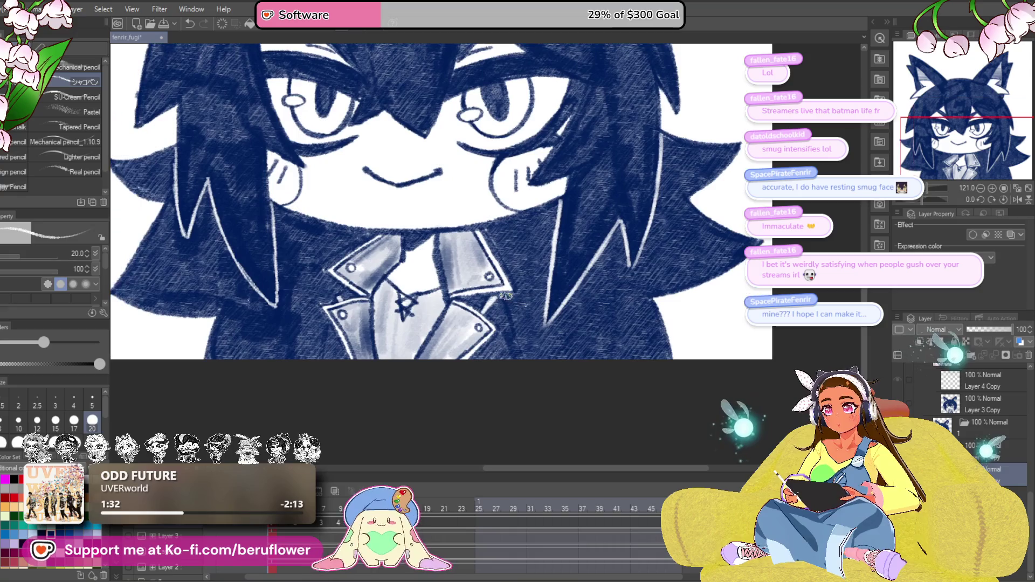
drag(518, 373, 584, 368)
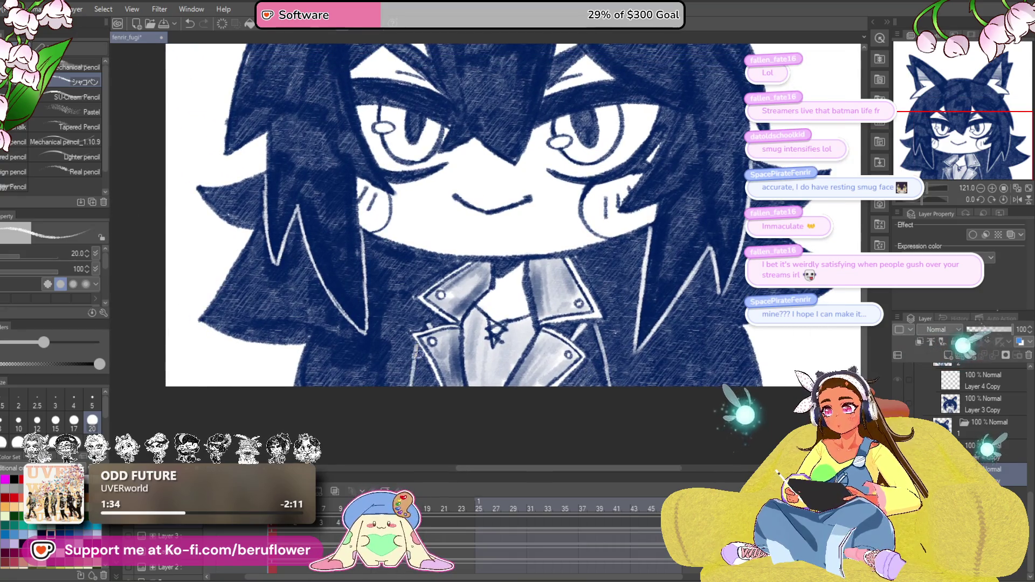
drag(451, 293, 458, 305)
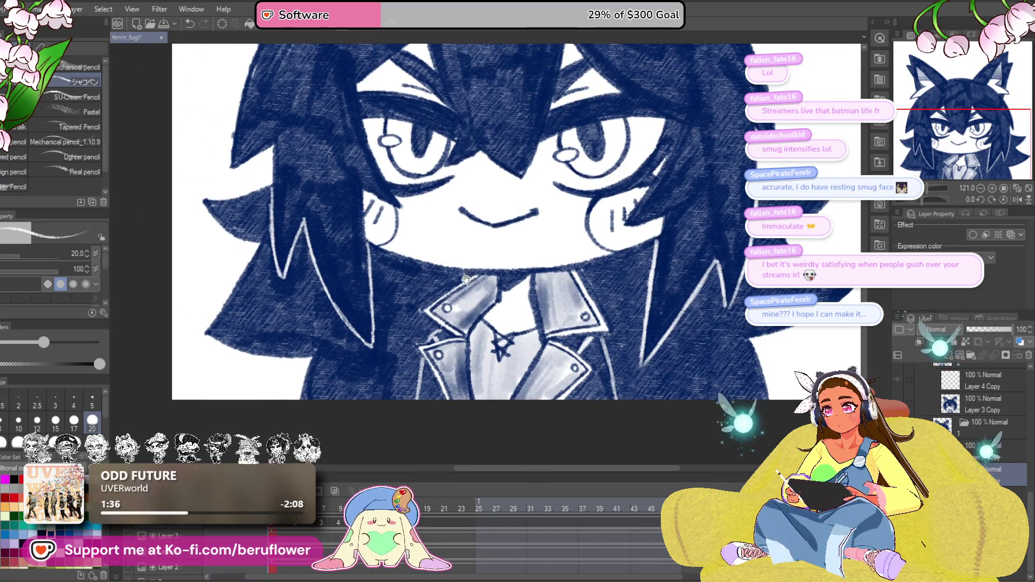
drag(475, 271, 489, 264)
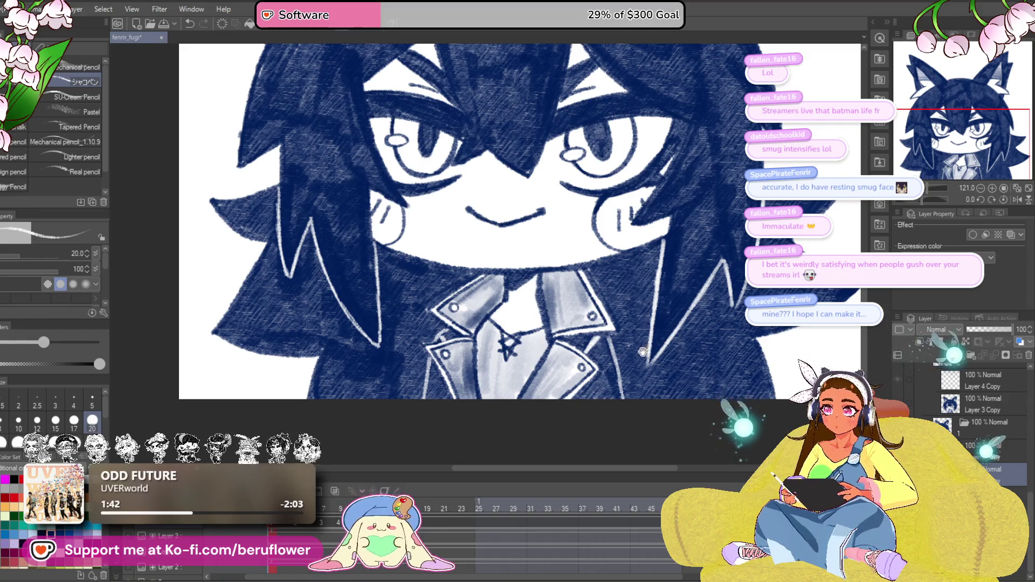
drag(627, 353, 516, 327)
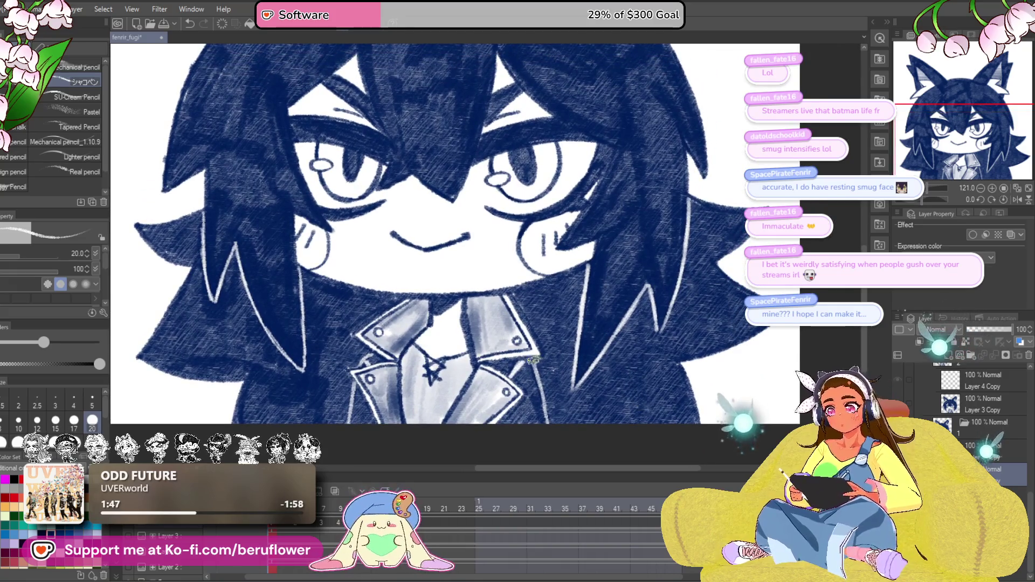
scroll(535, 444, down, 4)
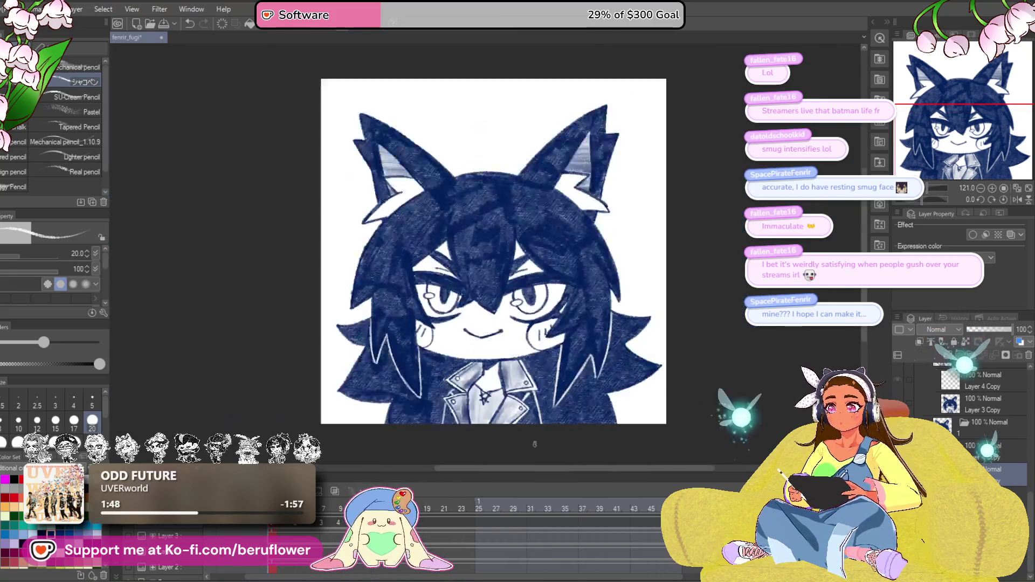
Pan and zoom across the jacket collar toward the right hair.
scroll(519, 382, up, 6)
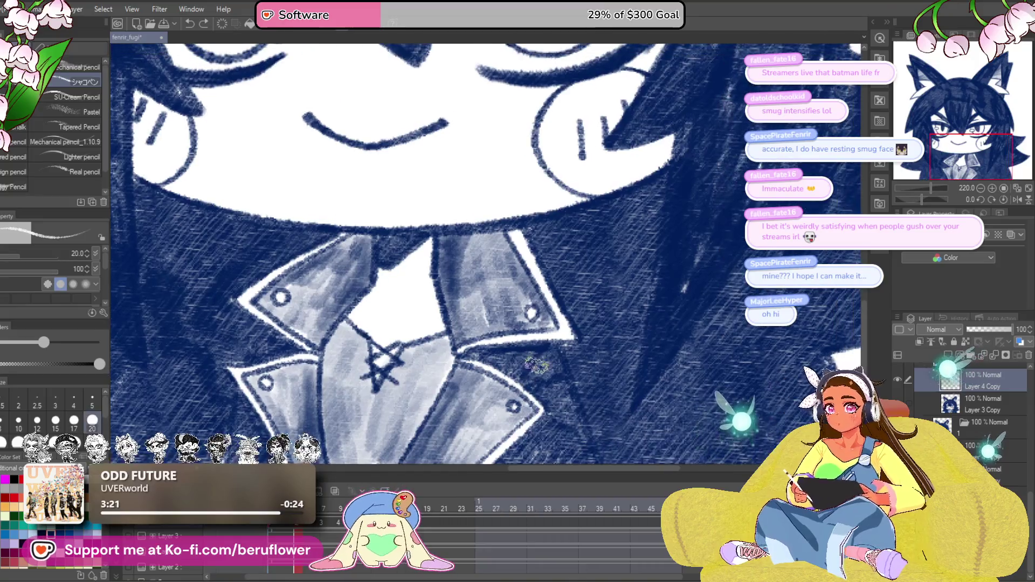
drag(453, 390, 561, 373)
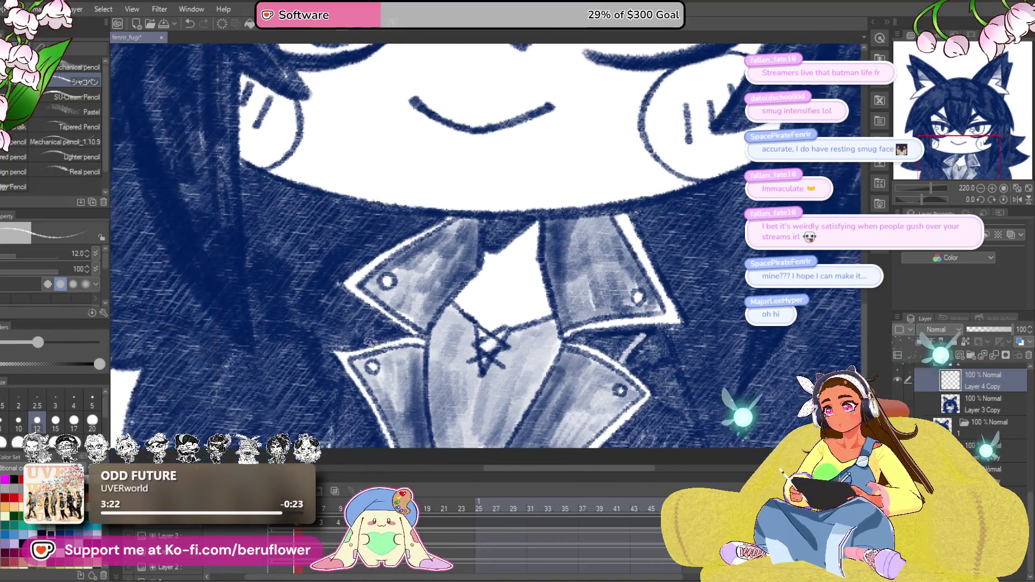
drag(370, 343, 444, 301)
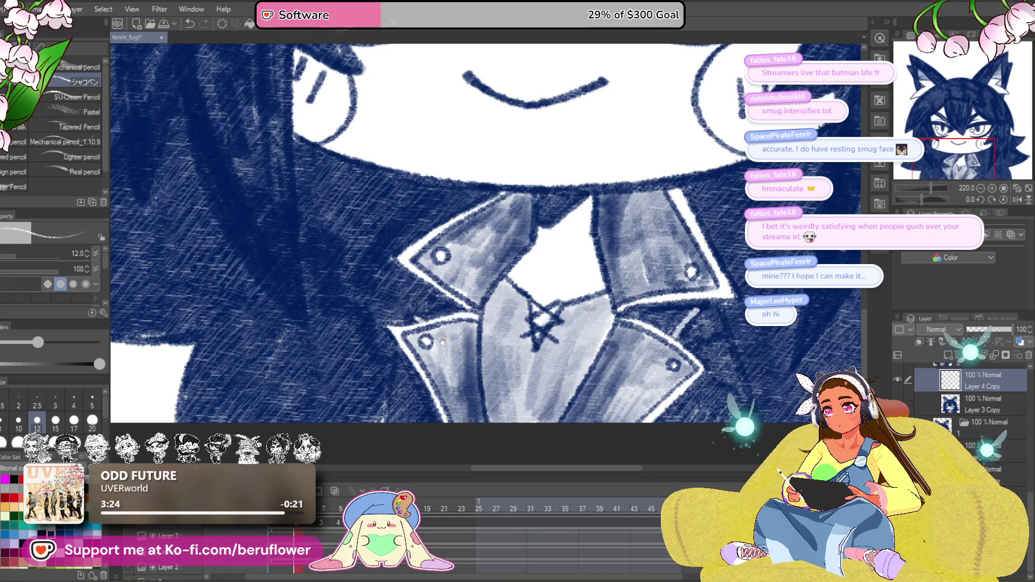
scroll(443, 340, down, 5)
scroll(389, 392, up, 4)
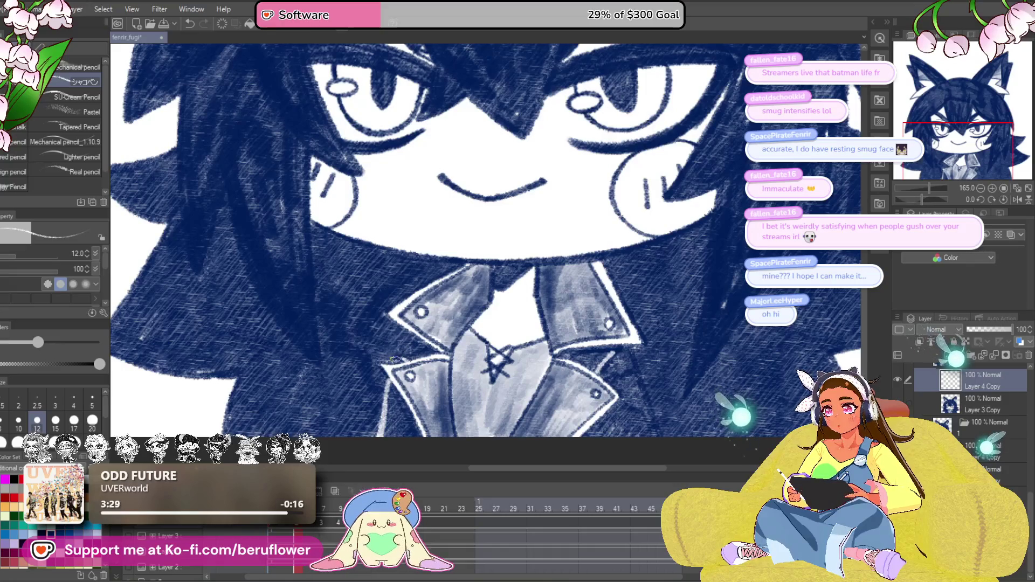
mouse_move(392, 358)
mouse_down()
mouse_move(510, 333)
mouse_move(446, 359)
mouse_up()
scroll(553, 433, down, 5)
scroll(445, 359, up, 3)
scroll(445, 359, up, 3)
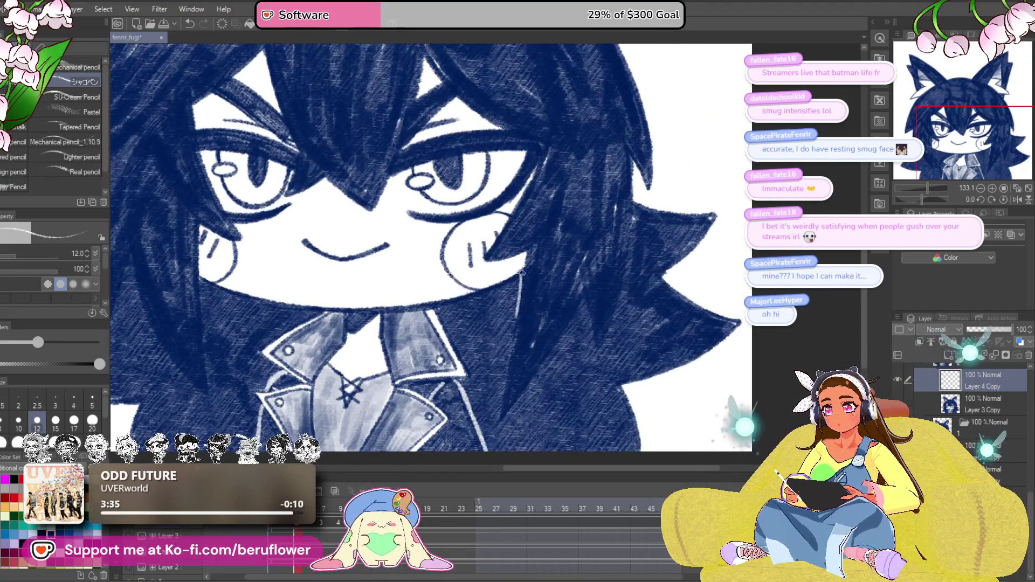
scroll(511, 388, right, 1)
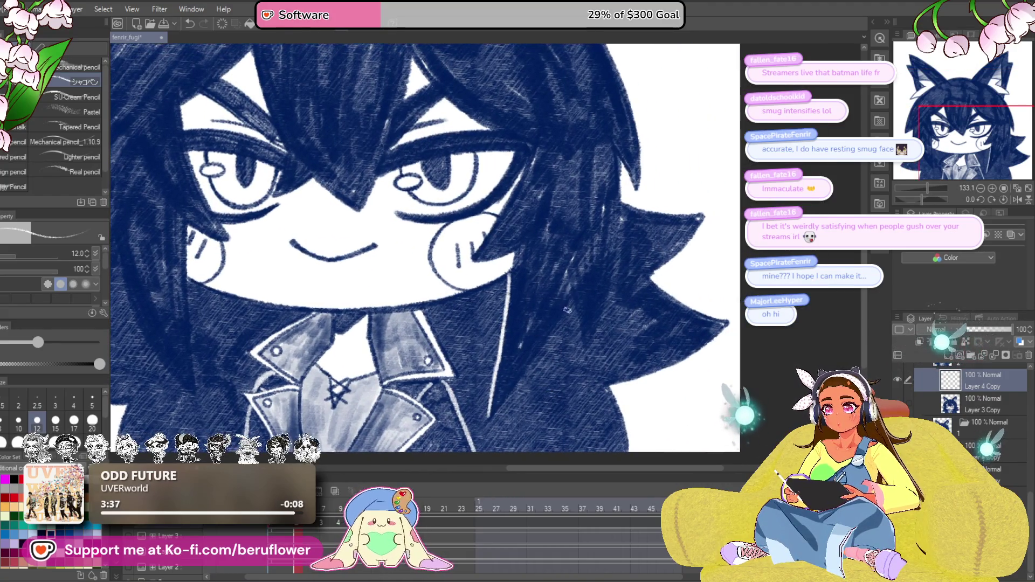
scroll(489, 417, up, 3)
scroll(517, 345, right, 4)
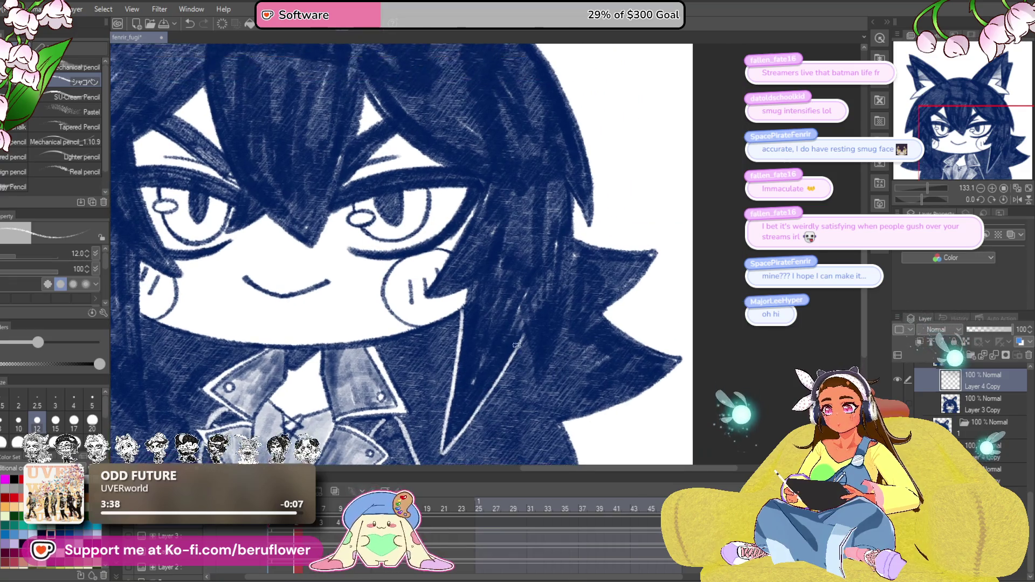
scroll(557, 380, right, 1)
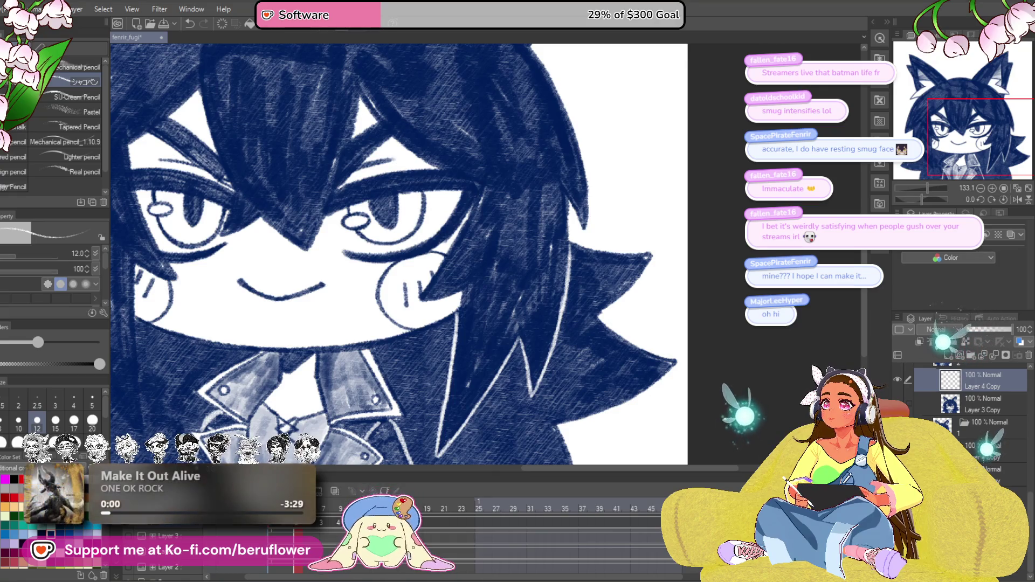
Centre on the face and draw a thin white highlight down the hair strand.
drag(260, 365, 543, 360)
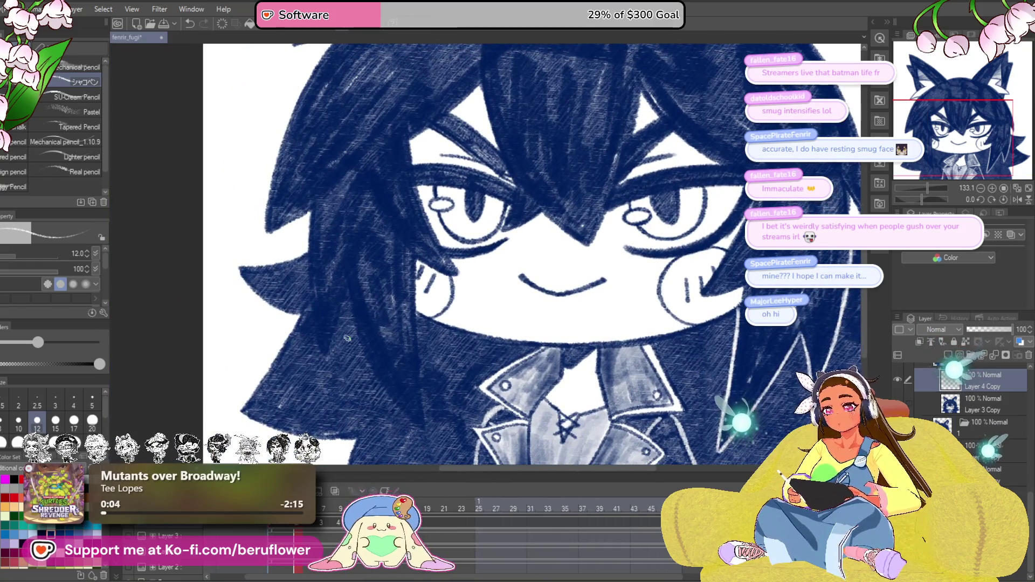
scroll(374, 318, up, 4)
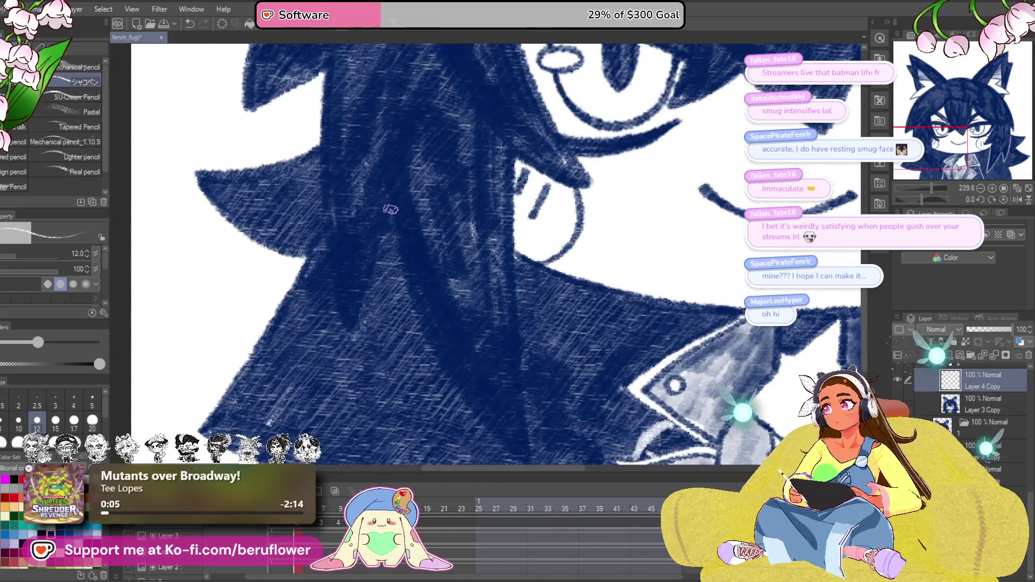
drag(391, 209, 414, 202)
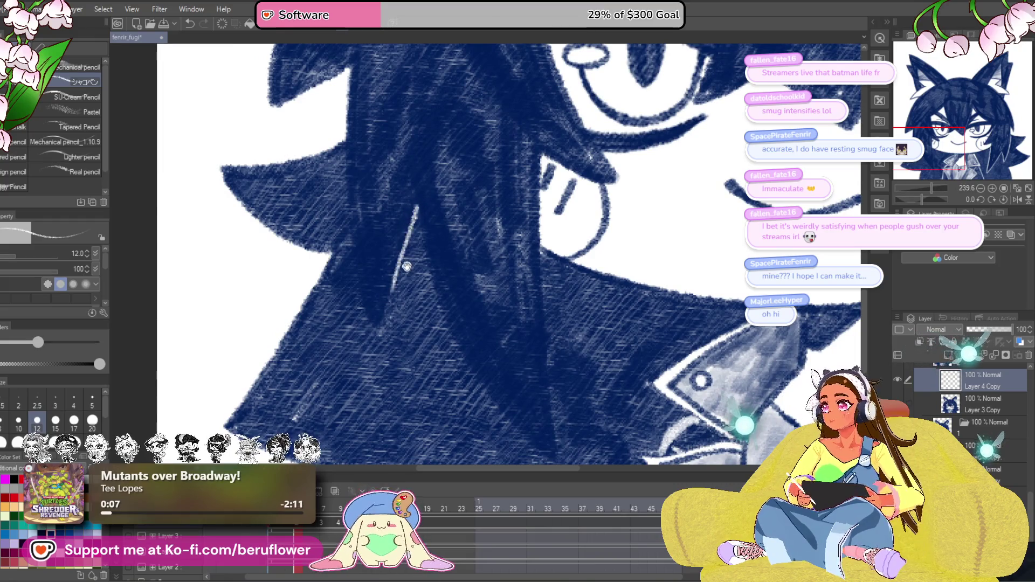
drag(407, 266, 414, 253)
drag(389, 322, 347, 266)
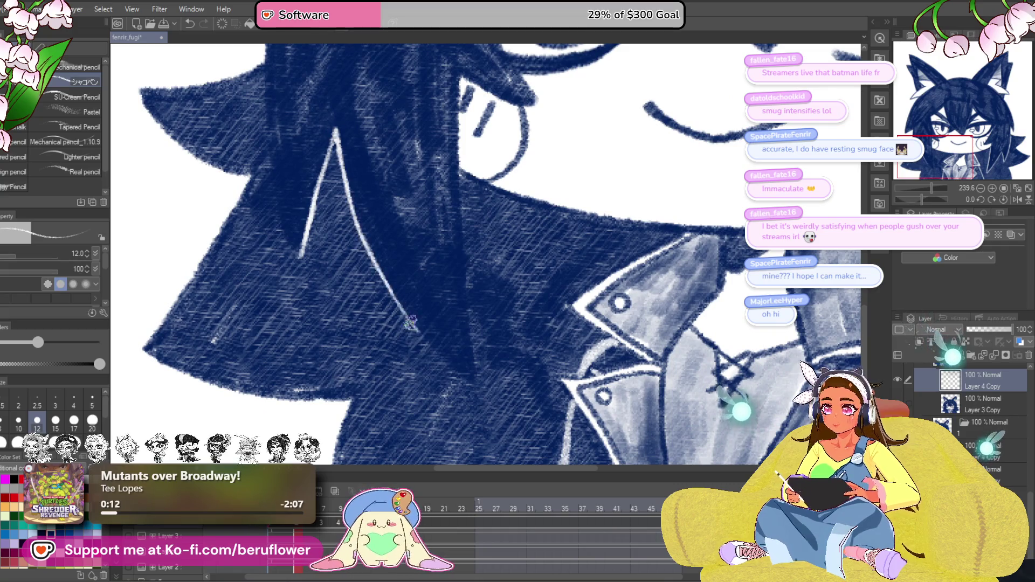
drag(484, 234, 477, 232)
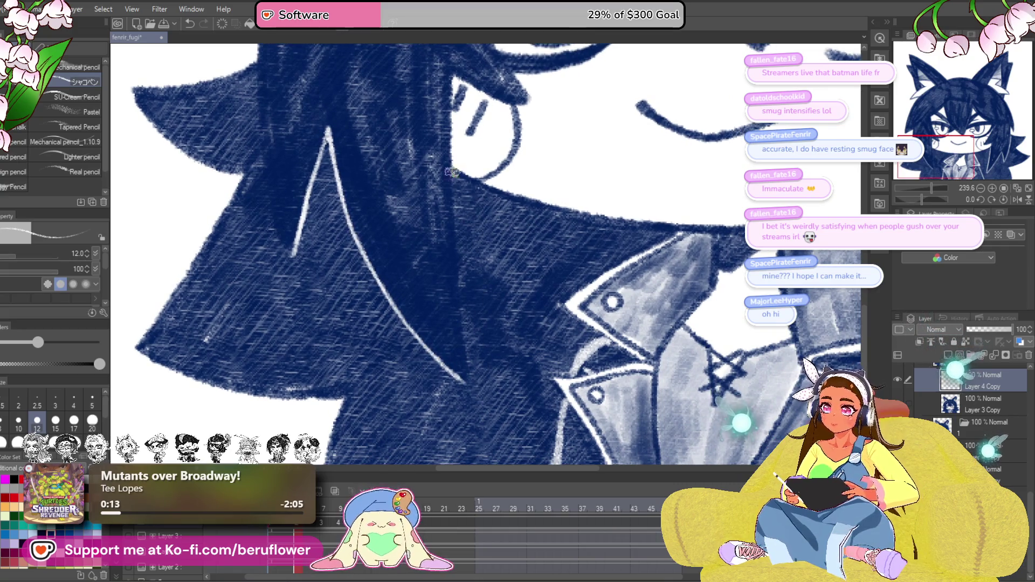
mouse_move(459, 269)
mouse_down()
mouse_move(470, 381)
mouse_move(458, 378)
mouse_move(470, 376)
mouse_move(458, 392)
mouse_up()
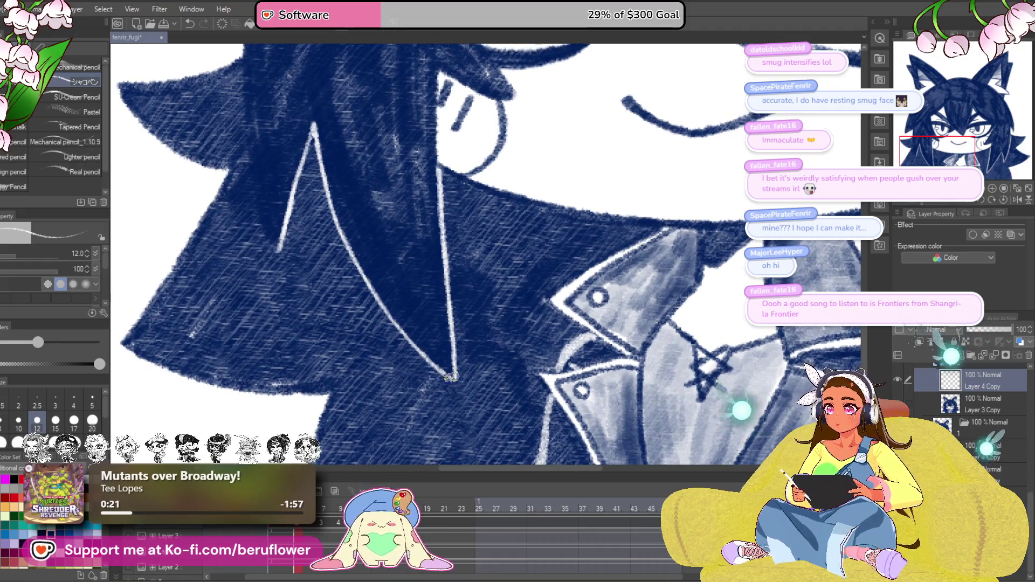
Zoom out to view the whole character and jump to the next animation frame.
scroll(456, 379, up, 2)
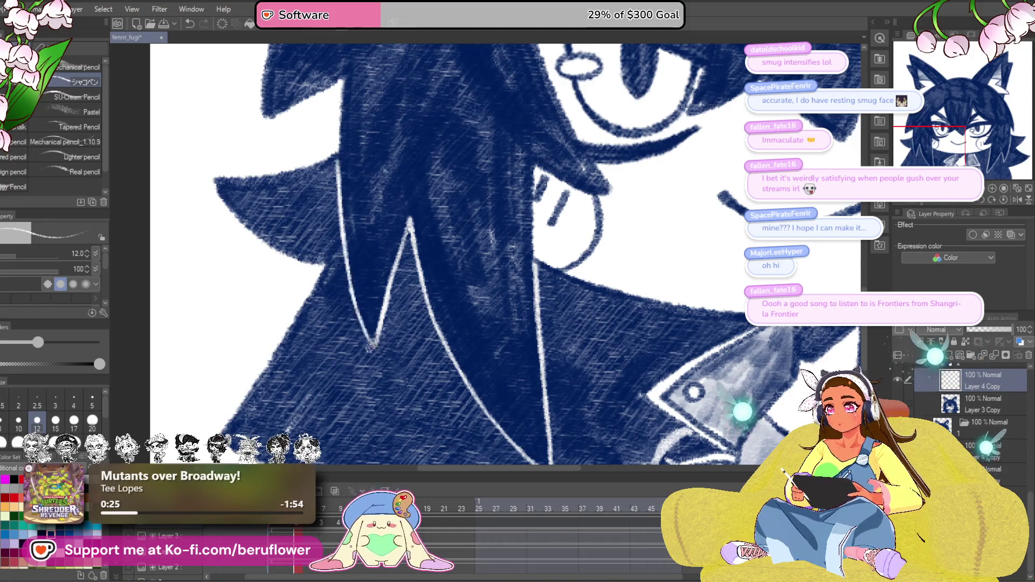
scroll(356, 278, down, 5)
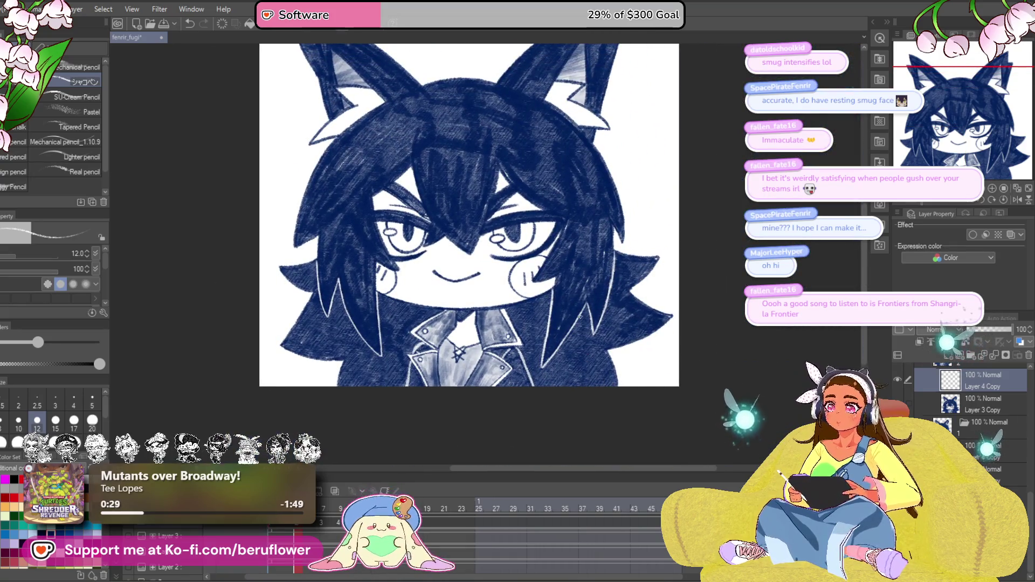
drag(741, 343, 730, 380)
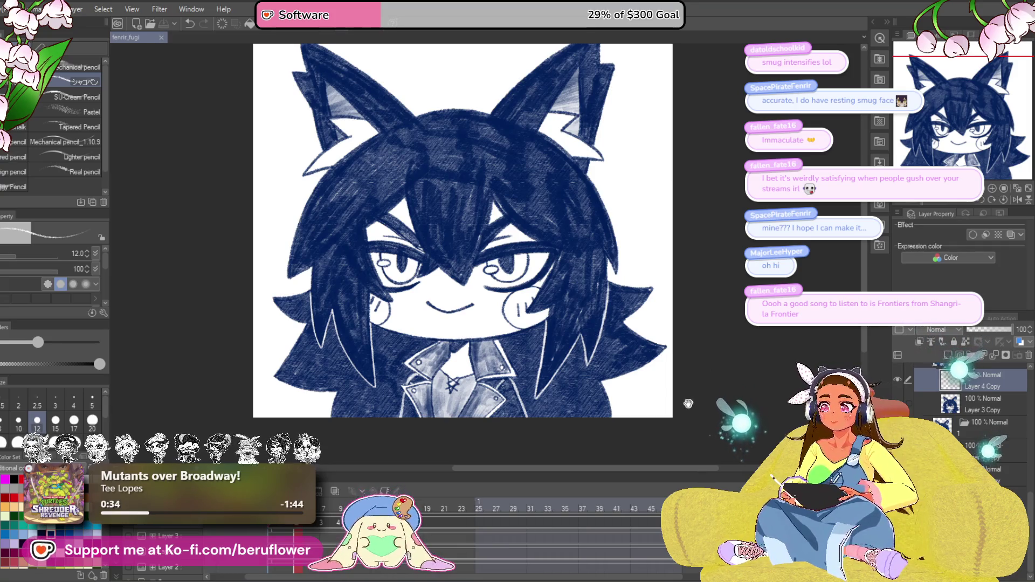
drag(685, 376, 692, 376)
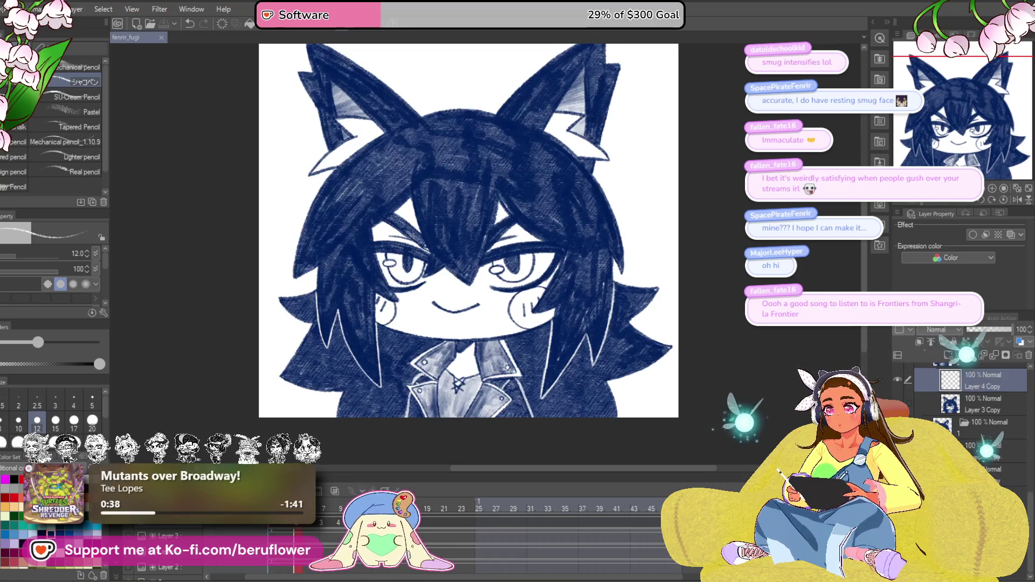
drag(469, 231, 458, 238)
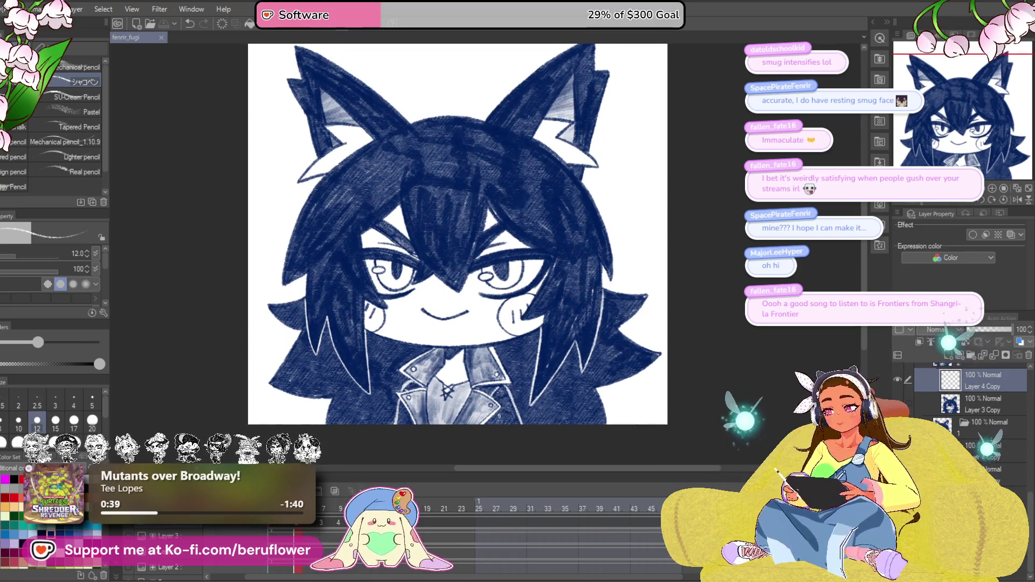
click(326, 503)
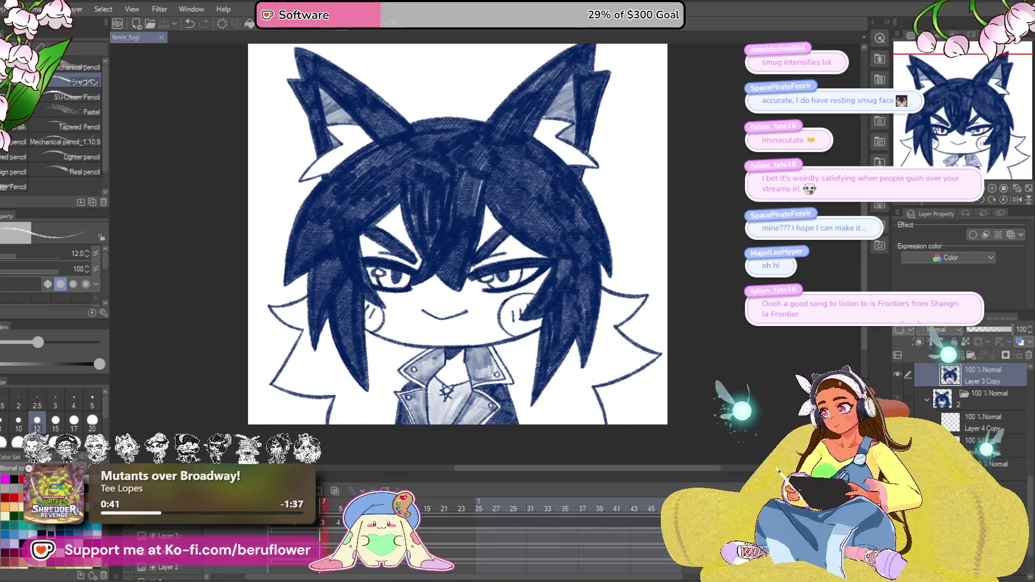
Enlarge the brush and hatch dark navy pencil over the upper and lower hair.
drag(554, 379, 582, 402)
key(bracketright)
key(bracketright)
key(bracketright)
key(bracketright)
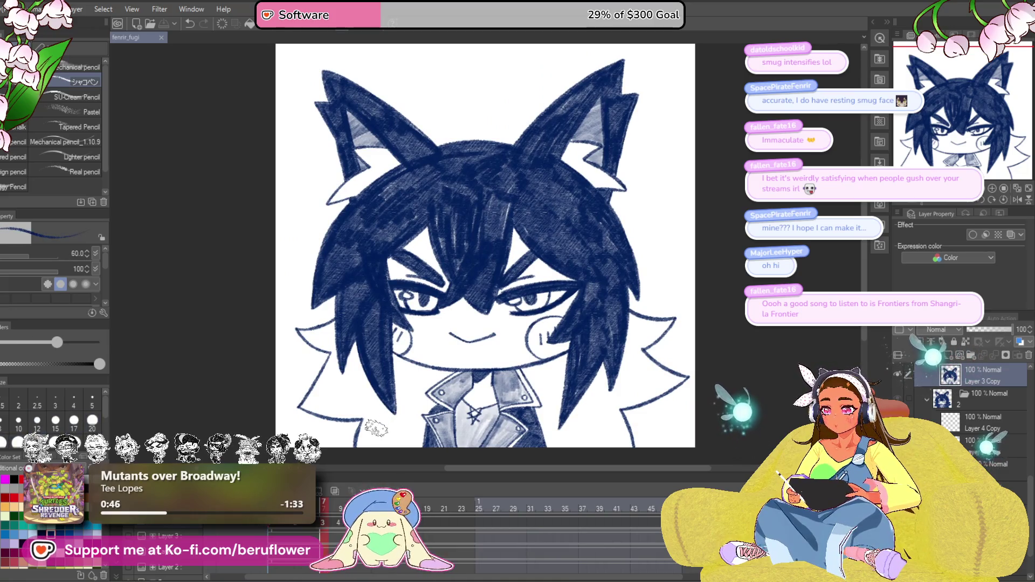
scroll(387, 427, up, 3)
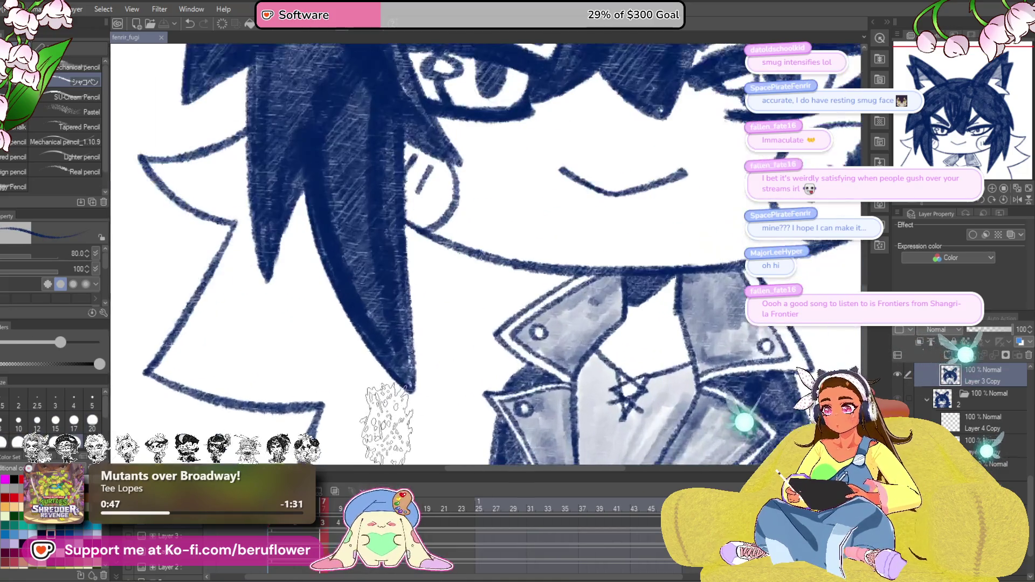
mouse_move(364, 311)
mouse_down()
mouse_move(404, 307)
mouse_move(497, 203)
mouse_move(450, 192)
mouse_move(513, 145)
mouse_move(380, 218)
mouse_move(350, 116)
mouse_move(329, 124)
mouse_move(297, 108)
mouse_move(280, 178)
mouse_move(345, 183)
mouse_move(370, 294)
mouse_move(346, 312)
mouse_move(389, 210)
mouse_up()
mouse_move(323, 220)
mouse_down()
mouse_move(324, 294)
mouse_move(300, 348)
mouse_move(338, 309)
mouse_move(384, 345)
mouse_move(426, 345)
mouse_move(409, 372)
mouse_move(346, 356)
mouse_move(423, 369)
mouse_move(451, 342)
mouse_move(496, 342)
mouse_move(463, 289)
mouse_move(518, 377)
mouse_move(629, 370)
mouse_move(527, 375)
mouse_up()
mouse_move(469, 355)
mouse_down()
mouse_move(485, 412)
mouse_move(539, 428)
mouse_move(593, 426)
mouse_move(631, 415)
mouse_move(536, 312)
mouse_move(539, 330)
mouse_move(458, 432)
mouse_move(498, 341)
mouse_move(599, 221)
mouse_move(675, 289)
mouse_move(701, 329)
mouse_move(693, 335)
mouse_move(776, 269)
mouse_up()
Undo the last hatching and redraw the pointed hair lock, thickening the spike toward its tip.
key(bracketleft)
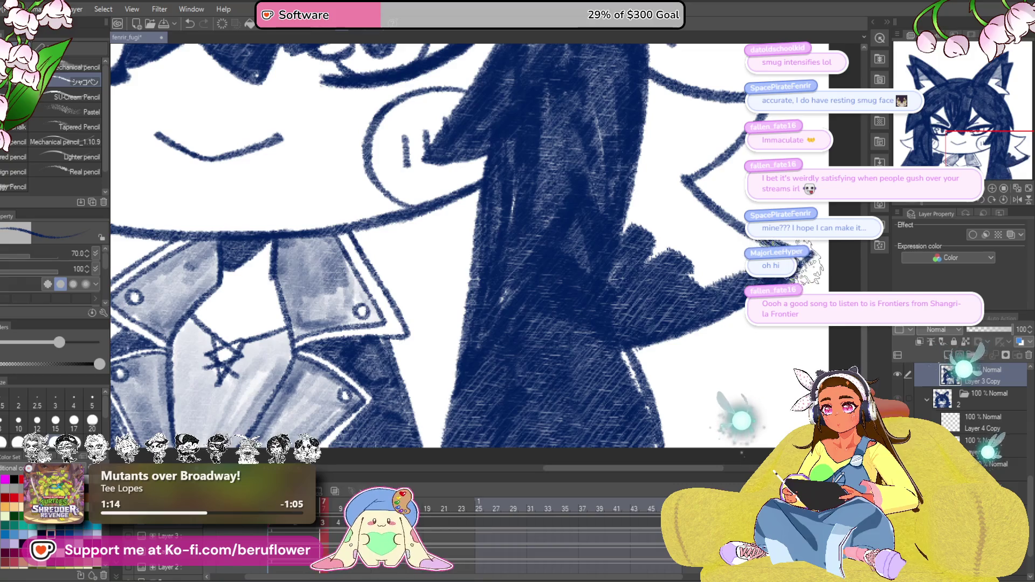
key(ctrl+z)
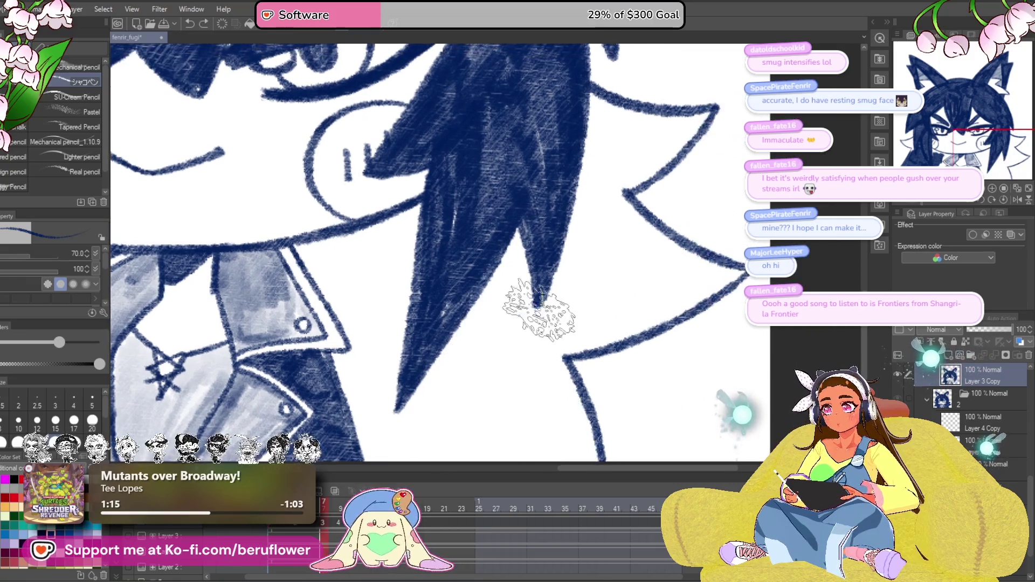
mouse_move(480, 320)
mouse_down()
mouse_move(493, 396)
mouse_move(527, 351)
mouse_up()
scroll(492, 405, down, 1)
mouse_move(492, 404)
mouse_down()
mouse_move(474, 167)
mouse_move(453, 278)
mouse_move(377, 346)
mouse_move(372, 420)
mouse_move(361, 410)
mouse_move(351, 313)
mouse_move(362, 304)
mouse_move(359, 275)
mouse_move(324, 210)
mouse_move(340, 188)
mouse_move(388, 172)
mouse_move(313, 199)
mouse_move(396, 299)
mouse_move(372, 305)
mouse_move(448, 352)
mouse_move(527, 282)
mouse_move(555, 289)
mouse_move(566, 370)
mouse_move(550, 391)
mouse_move(485, 302)
mouse_move(464, 416)
mouse_up()
scroll(518, 388, up, 3)
mouse_move(561, 367)
mouse_down()
mouse_move(555, 388)
mouse_move(681, 324)
mouse_move(628, 349)
mouse_up()
mouse_move(525, 181)
mouse_down()
mouse_move(545, 208)
mouse_move(605, 208)
mouse_move(614, 219)
mouse_move(539, 259)
mouse_move(577, 232)
mouse_move(520, 219)
mouse_move(515, 288)
mouse_move(475, 431)
mouse_move(593, 356)
mouse_move(625, 350)
mouse_move(512, 242)
mouse_move(539, 346)
mouse_move(642, 356)
mouse_move(593, 372)
mouse_up()
Fill the white gaps below the spike, under the chin and beside the collar.
key(ctrl+0)
scroll(414, 267, up, 4)
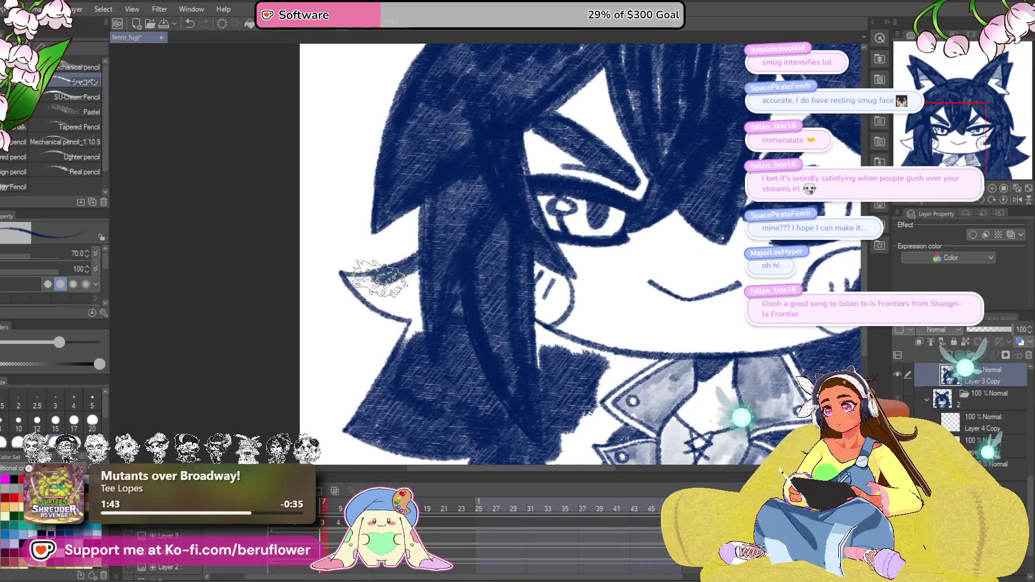
mouse_move(383, 302)
mouse_down()
mouse_move(366, 298)
mouse_move(399, 323)
mouse_move(399, 348)
mouse_move(412, 295)
mouse_move(378, 291)
mouse_move(388, 294)
mouse_up()
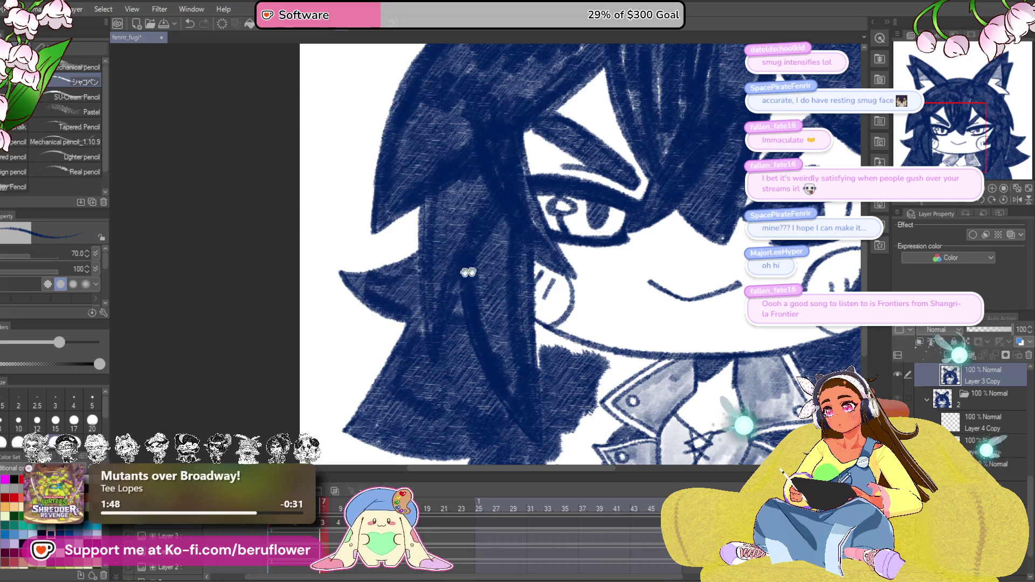
scroll(410, 302, right, 3)
mouse_move(465, 353)
mouse_down()
mouse_move(458, 345)
mouse_move(469, 340)
mouse_move(507, 351)
mouse_up()
mouse_move(565, 388)
mouse_down()
mouse_move(541, 365)
mouse_move(539, 337)
mouse_move(550, 345)
mouse_move(517, 356)
mouse_move(472, 299)
mouse_up()
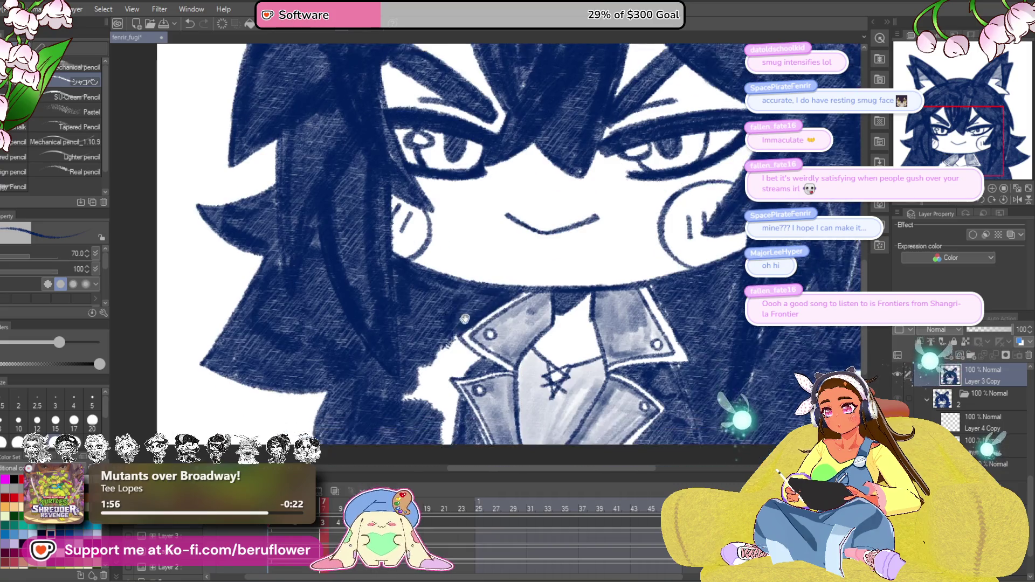
mouse_move(463, 350)
mouse_down()
mouse_move(426, 415)
mouse_move(426, 350)
mouse_move(464, 356)
mouse_move(459, 410)
mouse_move(474, 405)
mouse_up()
mouse_move(743, 367)
mouse_down()
mouse_move(654, 368)
mouse_move(611, 417)
mouse_up()
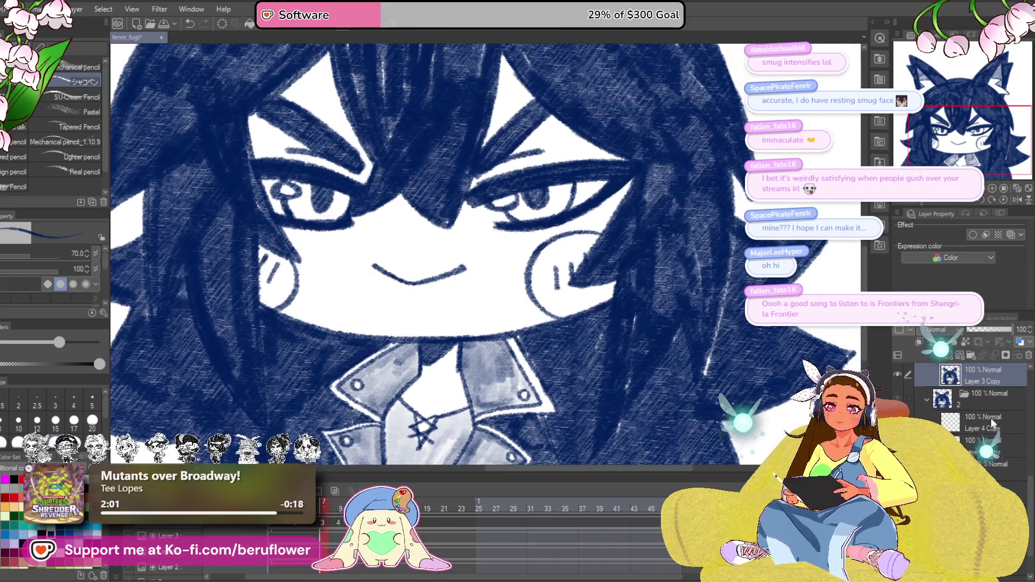
On Layer 4 Copy, shrink the brush and draw two thin white highlights down hair strands.
click(970, 399)
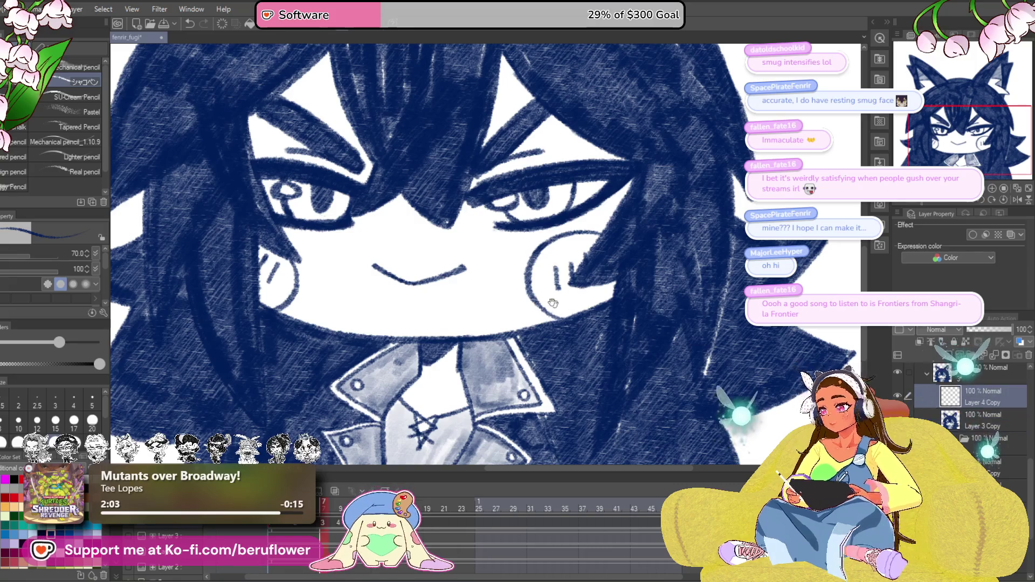
drag(505, 323, 559, 360)
drag(426, 356, 564, 255)
key(bracketleft)
key(bracketleft)
key(bracketleft)
key(bracketleft)
key(bracketleft)
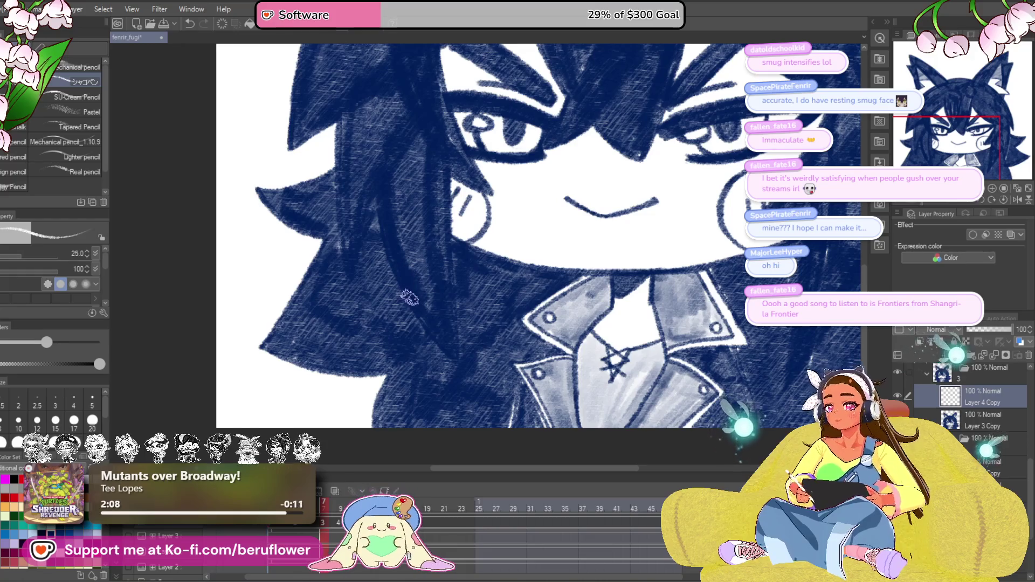
mouse_move(394, 220)
mouse_down()
mouse_move(426, 318)
mouse_move(485, 365)
mouse_up()
mouse_move(459, 247)
mouse_down()
mouse_move(470, 346)
mouse_move(512, 391)
mouse_up()
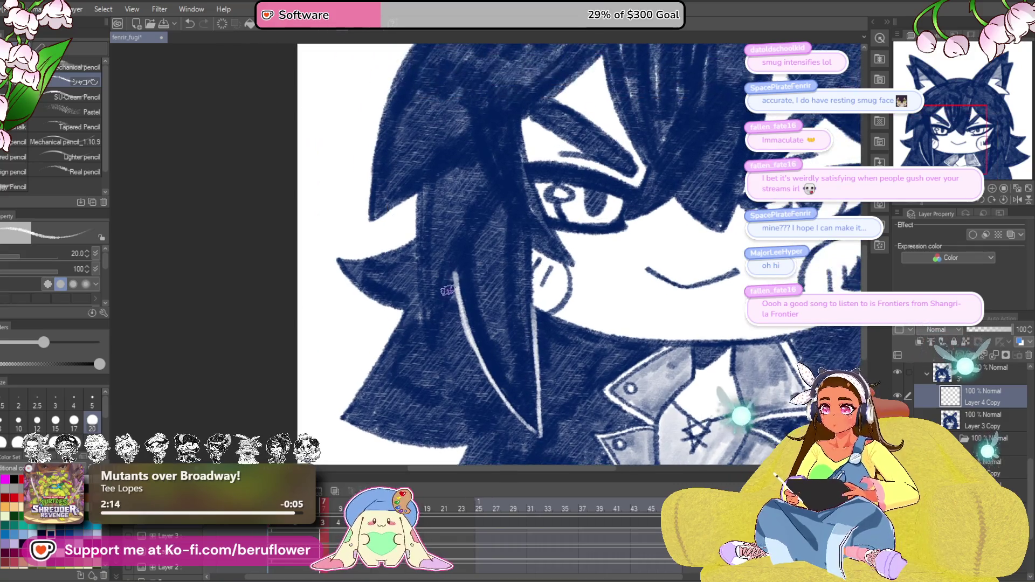
drag(418, 246, 432, 348)
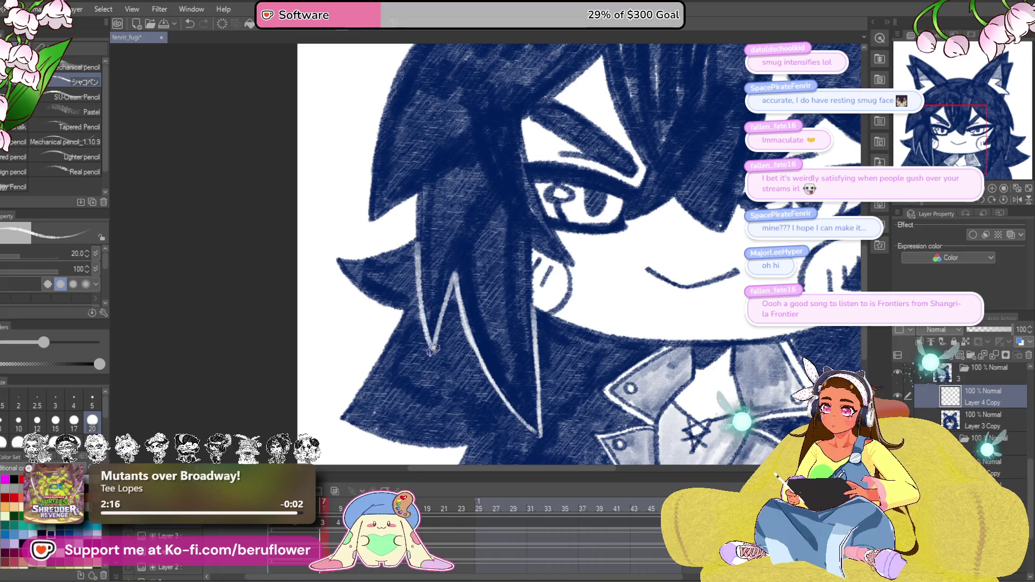
Look over the right-side hair, then step back in the timeline to frame 7's highlight layer.
mouse_move(812, 328)
mouse_down()
mouse_move(507, 278)
mouse_move(523, 278)
mouse_up()
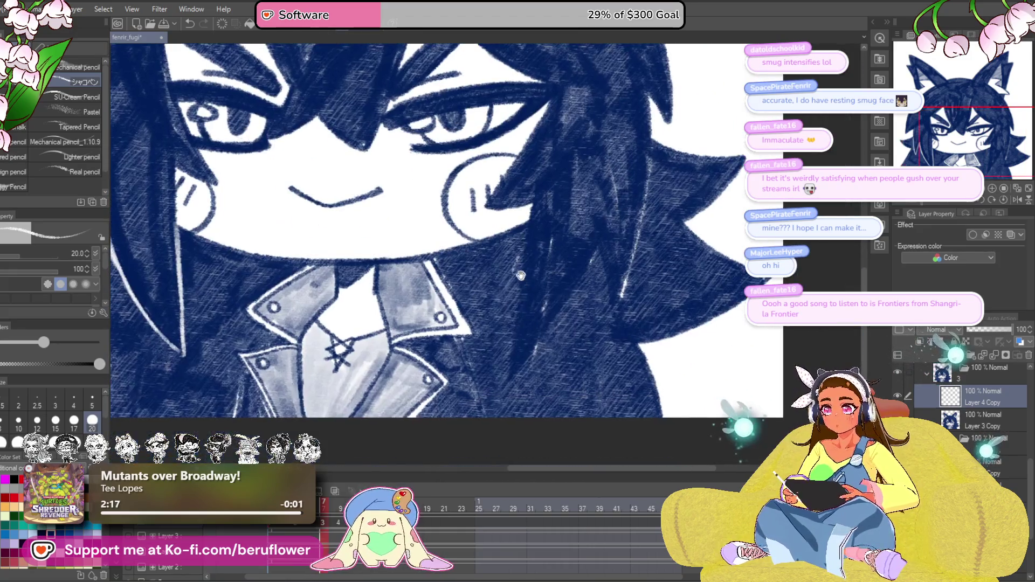
drag(564, 323, 562, 315)
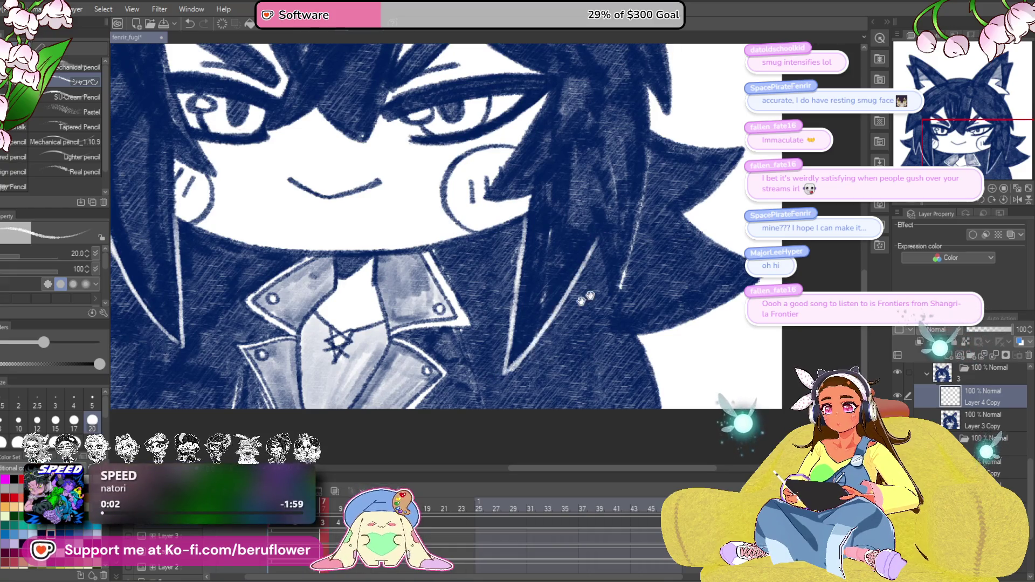
drag(522, 363, 467, 392)
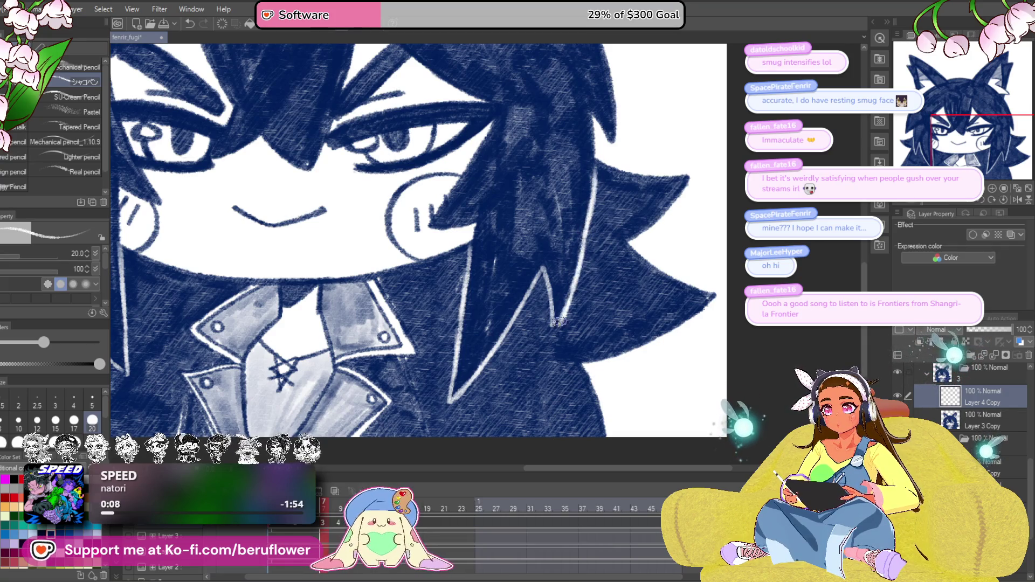
mouse_move(559, 307)
mouse_down()
mouse_move(626, 265)
mouse_move(707, 254)
mouse_move(753, 230)
mouse_up()
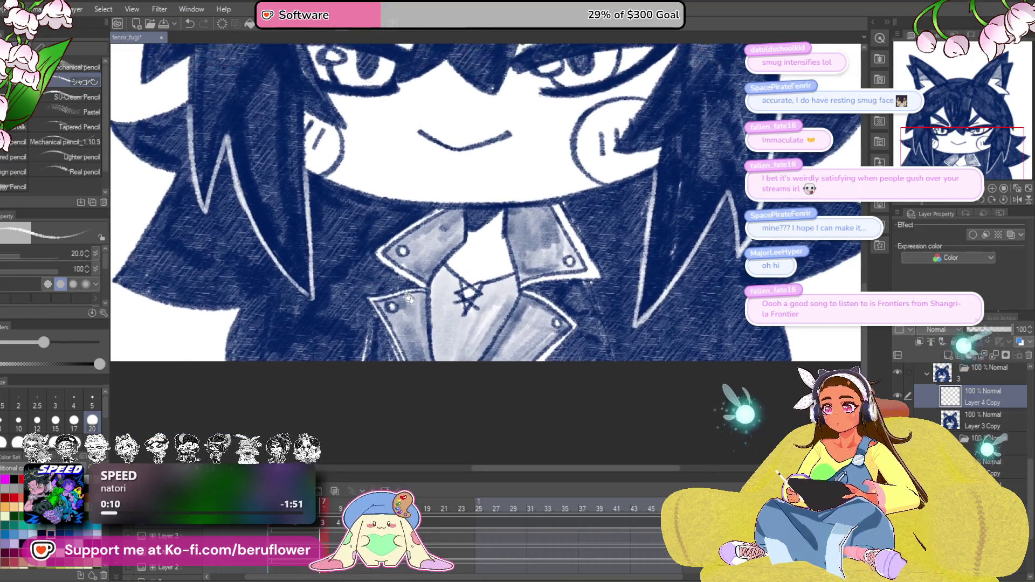
mouse_move(573, 285)
mouse_down()
mouse_move(544, 309)
mouse_move(559, 341)
mouse_up()
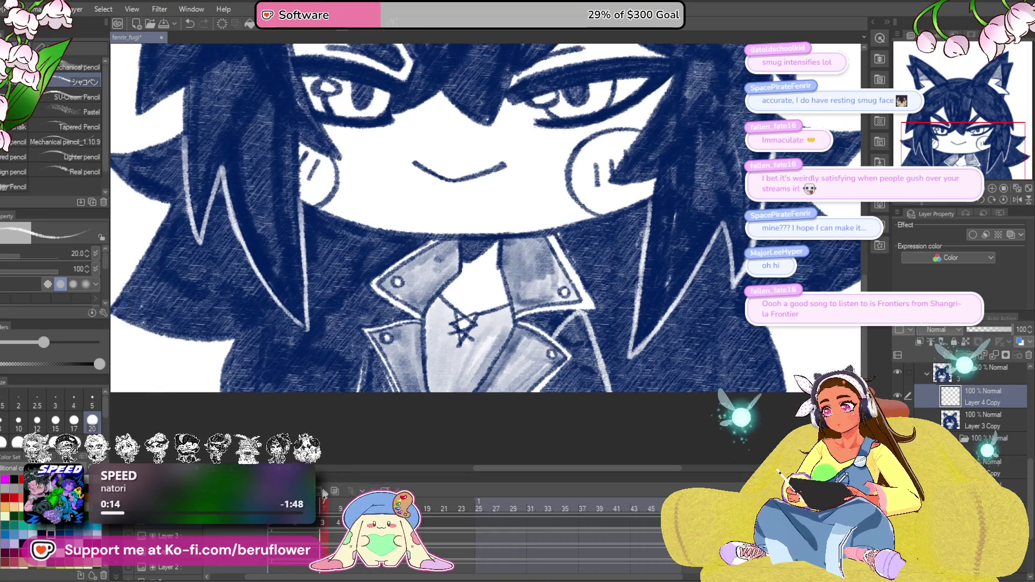
drag(324, 491, 305, 492)
click(323, 510)
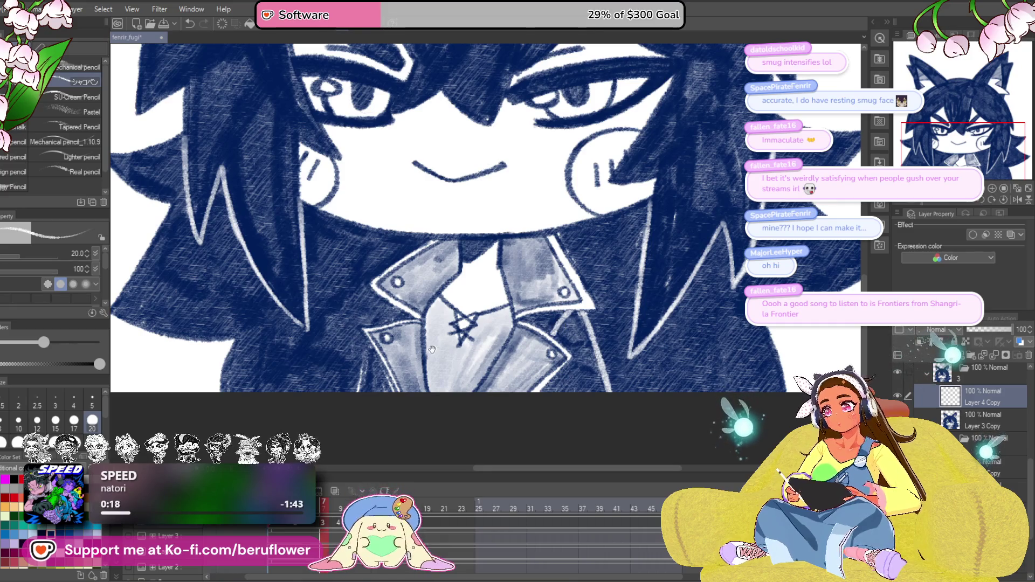
drag(434, 350, 443, 360)
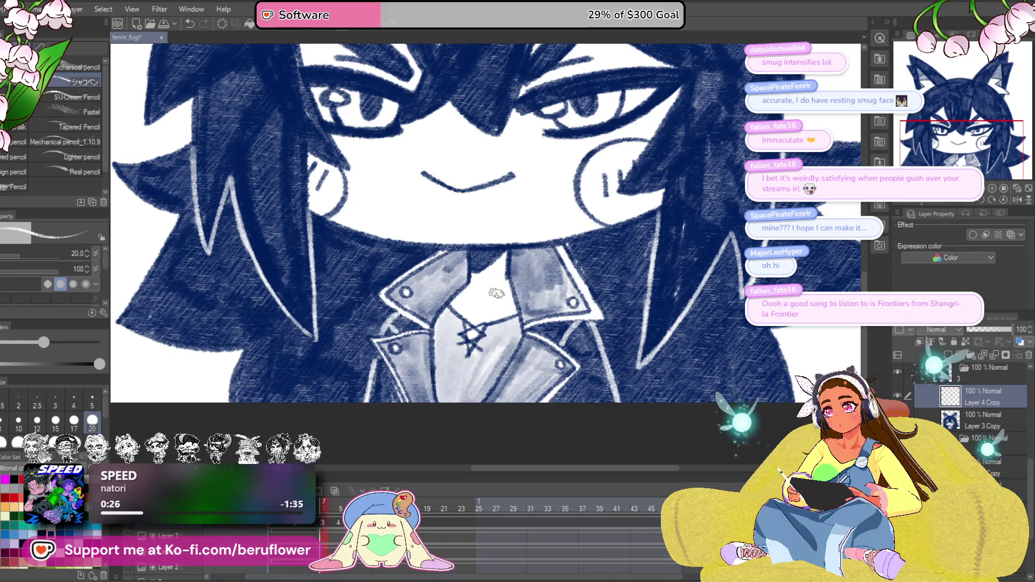
mouse_move(689, 375)
mouse_down()
mouse_move(681, 368)
mouse_move(696, 383)
mouse_move(679, 381)
mouse_move(674, 362)
mouse_move(666, 395)
mouse_up()
scroll(576, 340, down, 5)
scroll(576, 340, up, 4)
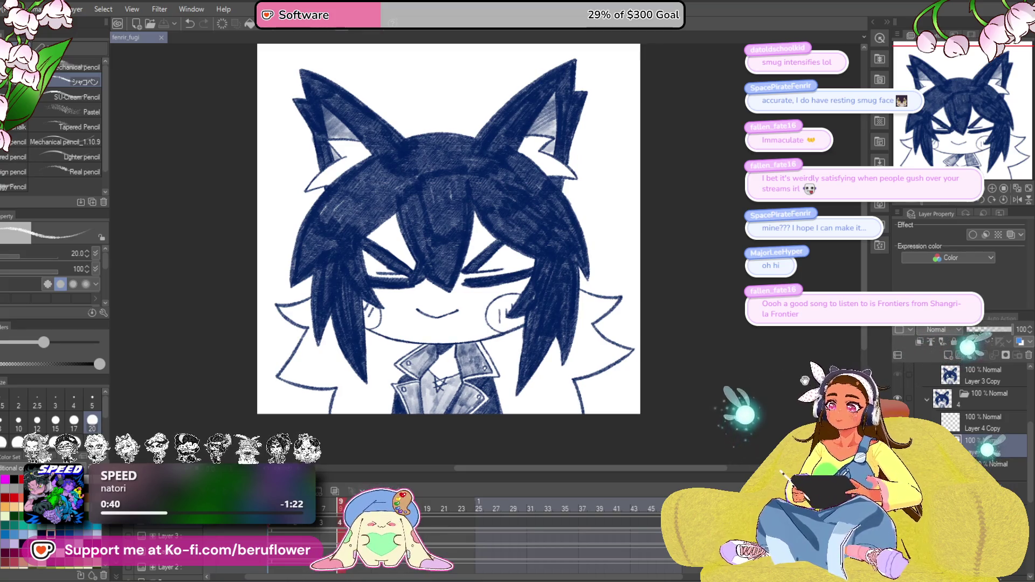
Make Layer 4 Copy the active layer and zoom in on the hair strands.
drag(807, 384, 777, 408)
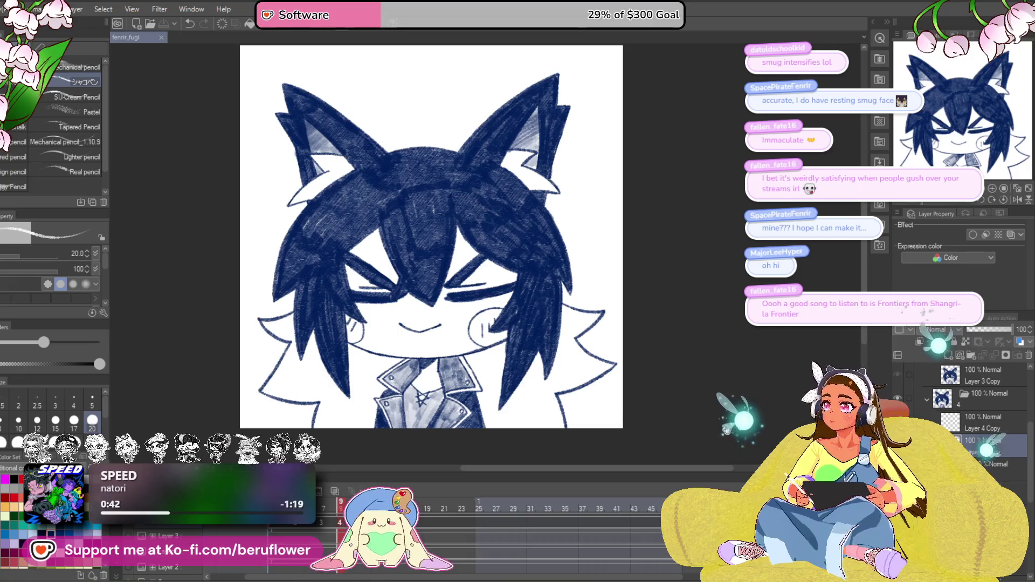
drag(515, 434, 510, 432)
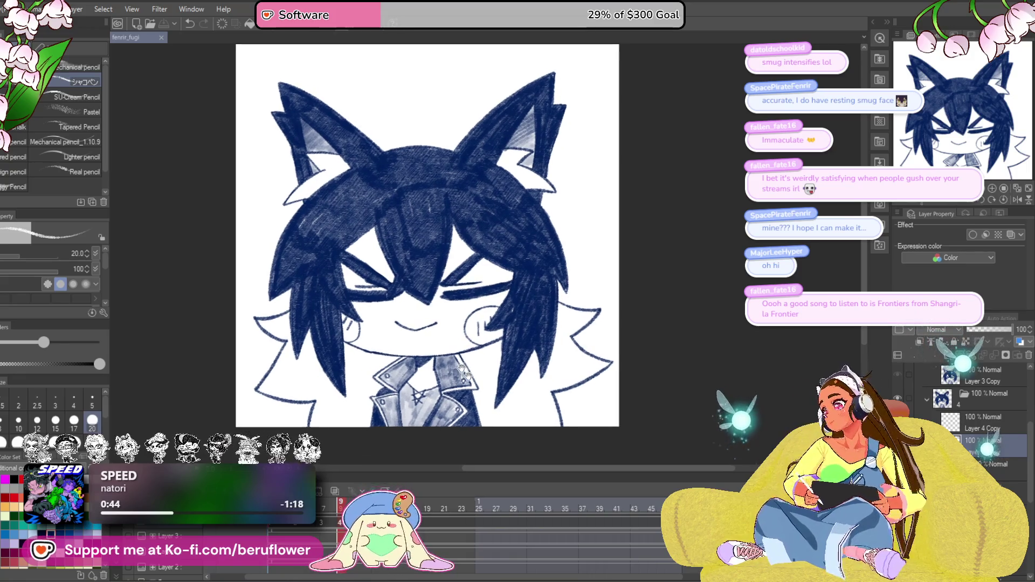
click(986, 428)
scroll(314, 365, up, 6)
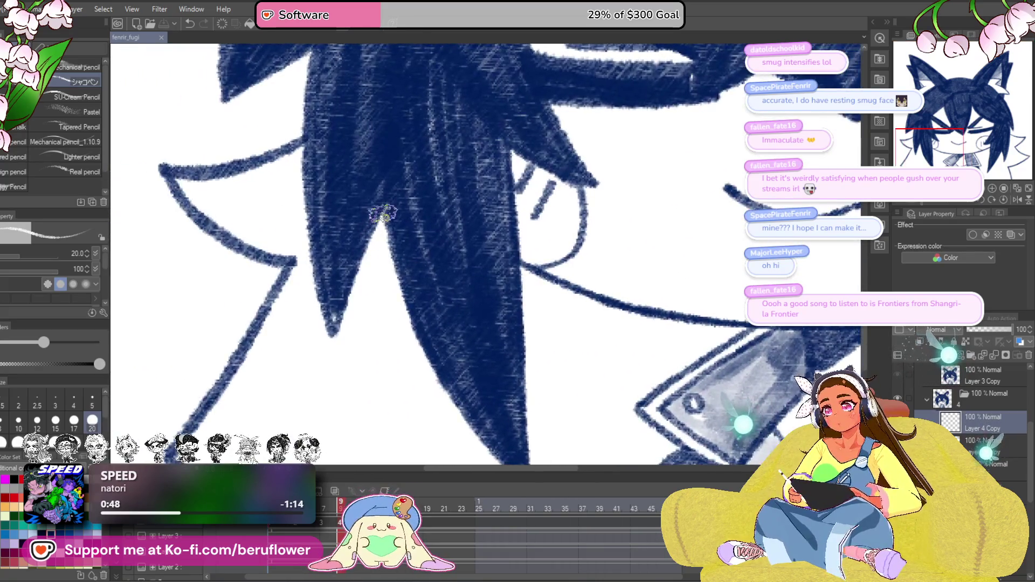
drag(300, 168, 342, 207)
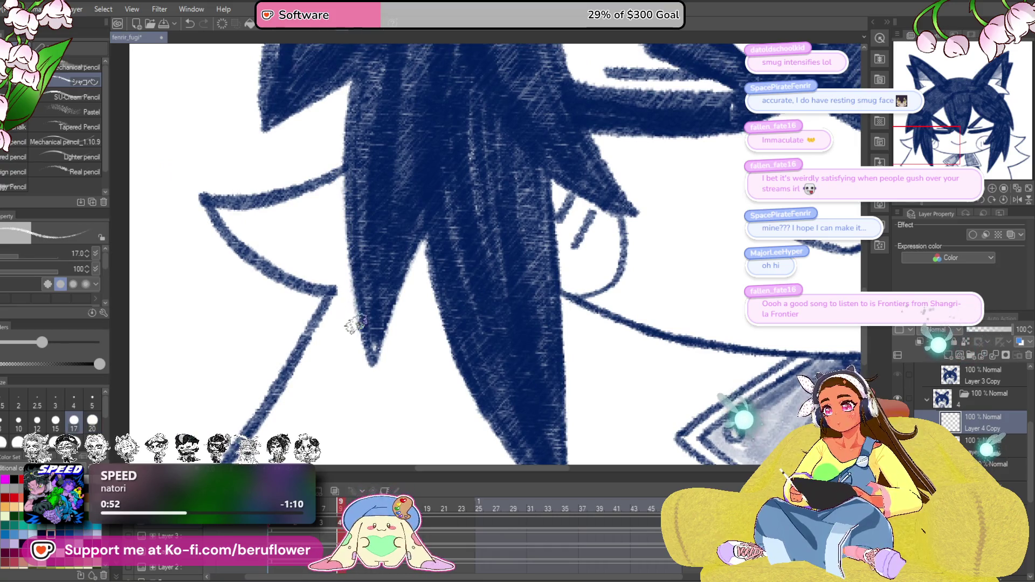
drag(481, 278, 394, 200)
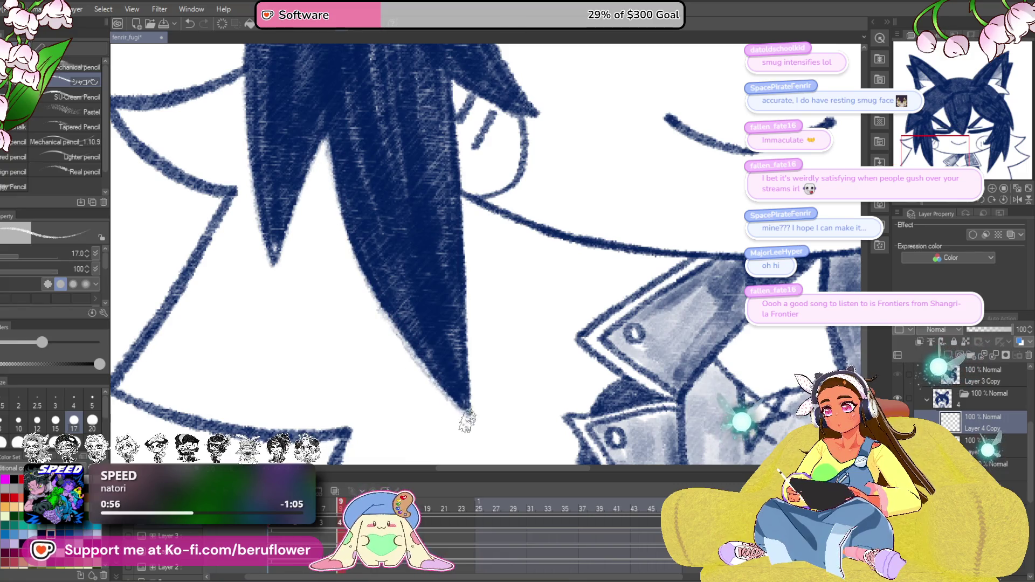
drag(492, 369, 473, 358)
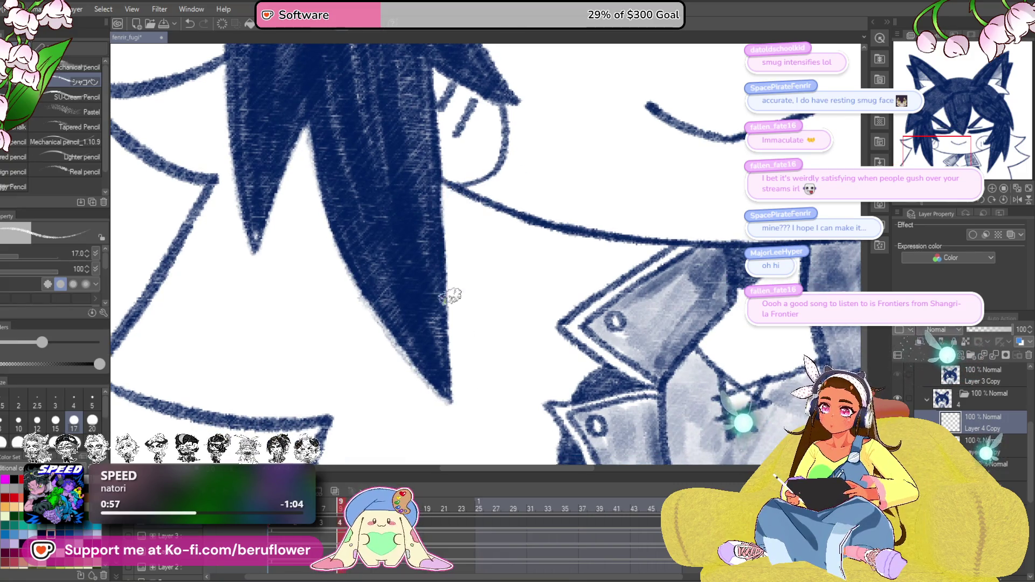
scroll(455, 408, down, 5)
scroll(484, 274, up, 3)
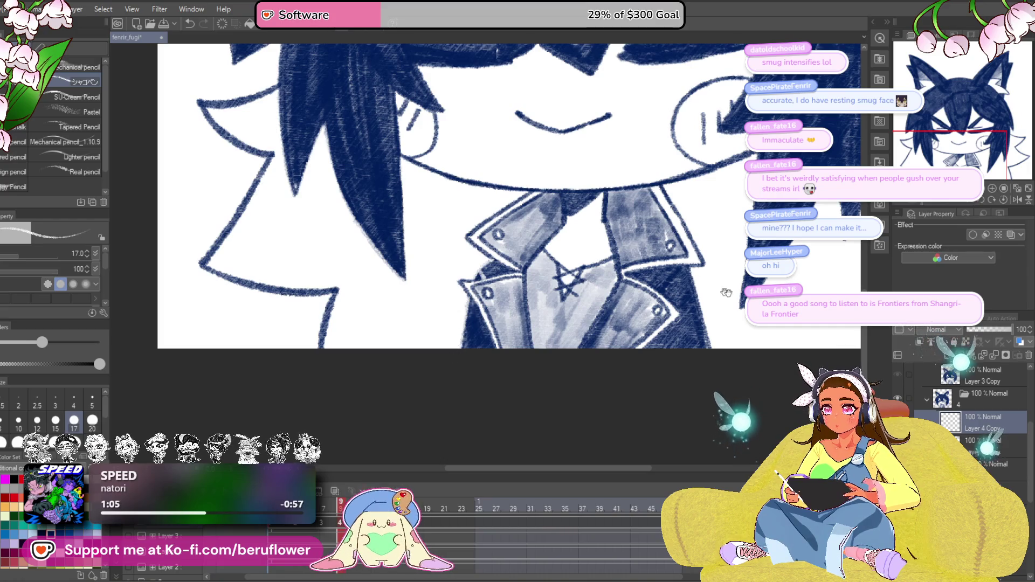
Hatch navy pencil over the white gaps left of the face, inside the collar and beside it.
drag(712, 288, 514, 314)
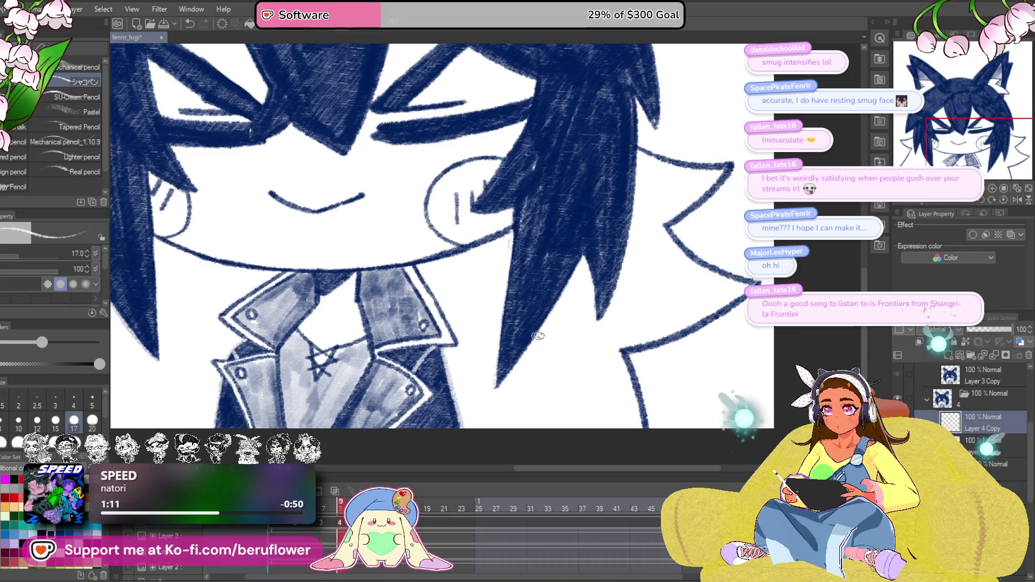
drag(597, 284, 532, 291)
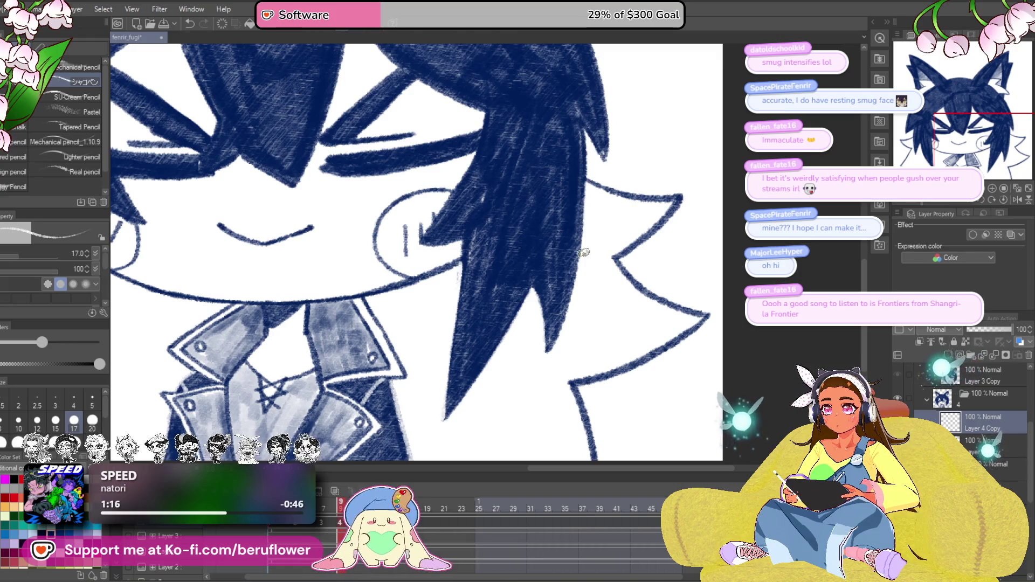
scroll(548, 354, down, 3)
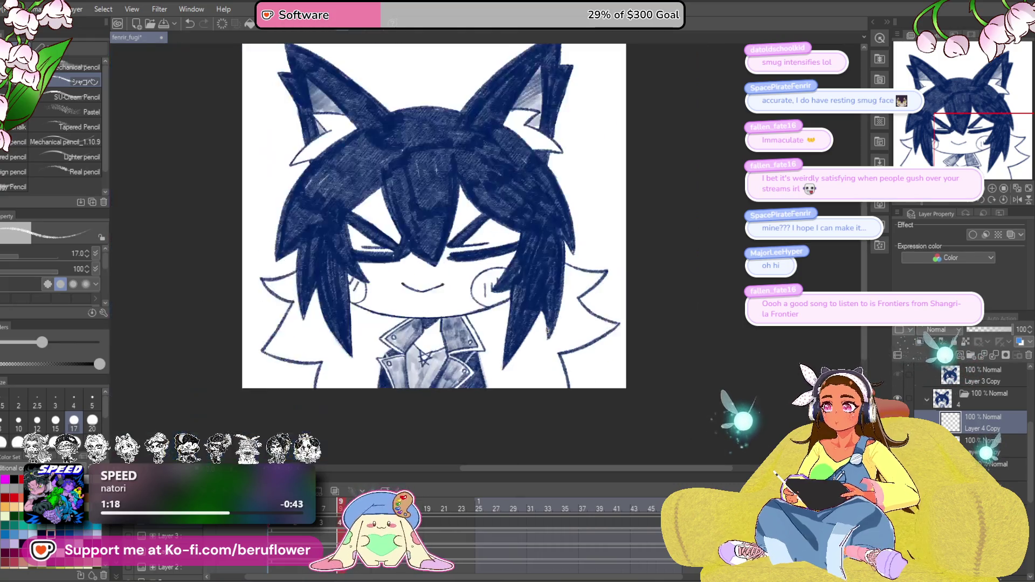
drag(401, 366, 443, 334)
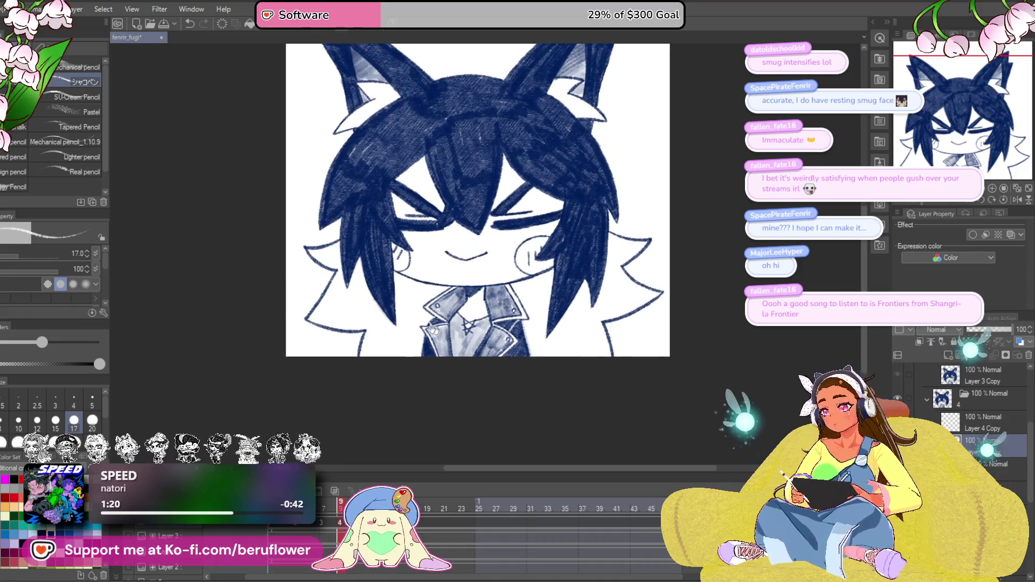
mouse_move(395, 298)
mouse_down()
mouse_move(440, 327)
mouse_move(426, 368)
mouse_up()
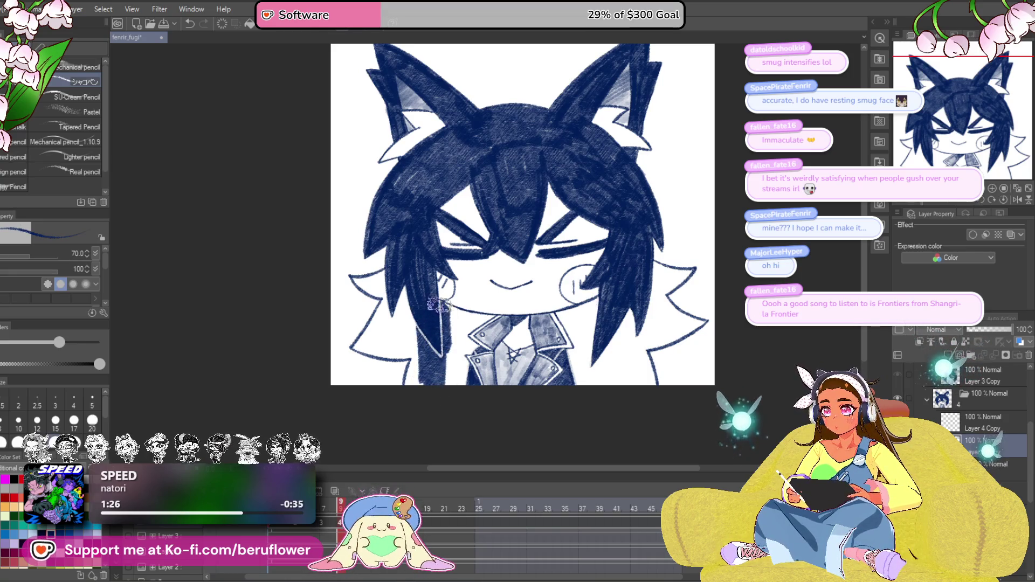
drag(441, 306, 406, 281)
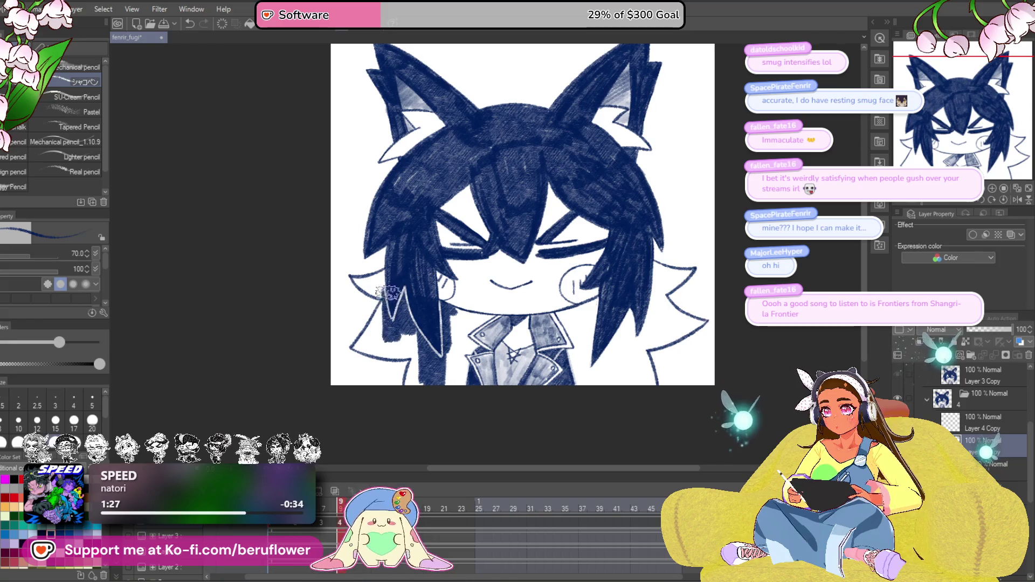
scroll(388, 292, up, 4)
mouse_move(440, 229)
mouse_down()
mouse_move(345, 238)
mouse_move(388, 275)
mouse_move(396, 250)
mouse_move(474, 289)
mouse_move(466, 216)
mouse_move(532, 358)
mouse_move(483, 364)
mouse_move(410, 269)
mouse_move(388, 221)
mouse_move(337, 357)
mouse_move(372, 378)
mouse_move(388, 324)
mouse_move(426, 372)
mouse_move(459, 388)
mouse_move(540, 378)
mouse_move(488, 377)
mouse_move(470, 294)
mouse_move(496, 367)
mouse_move(474, 377)
mouse_move(490, 312)
mouse_move(392, 329)
mouse_up()
mouse_move(475, 345)
mouse_down()
mouse_move(553, 342)
mouse_move(492, 390)
mouse_move(448, 345)
mouse_move(434, 351)
mouse_move(474, 211)
mouse_move(577, 237)
mouse_move(475, 286)
mouse_move(569, 232)
mouse_move(474, 278)
mouse_move(464, 250)
mouse_move(529, 238)
mouse_move(485, 302)
mouse_move(518, 329)
mouse_move(485, 337)
mouse_move(464, 323)
mouse_move(504, 315)
mouse_up()
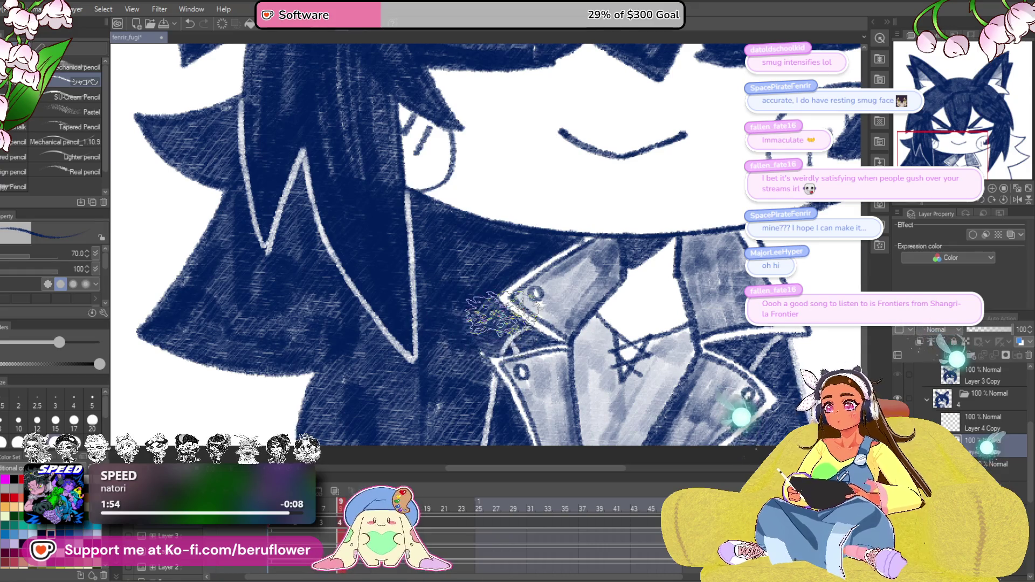
Fill the white gaps from cheek to collar and in the lower hair, then fit the canvas to the window.
key(ctrl+minus)
mouse_move(752, 283)
mouse_down()
mouse_move(622, 286)
mouse_move(604, 351)
mouse_move(545, 410)
mouse_move(529, 371)
mouse_up()
mouse_move(515, 306)
mouse_down()
mouse_move(529, 337)
mouse_move(512, 307)
mouse_move(534, 329)
mouse_move(572, 287)
mouse_move(552, 350)
mouse_move(537, 323)
mouse_move(515, 316)
mouse_move(522, 325)
mouse_move(571, 294)
mouse_move(476, 297)
mouse_move(549, 410)
mouse_move(531, 377)
mouse_move(485, 399)
mouse_up()
mouse_move(555, 234)
mouse_down()
mouse_move(532, 378)
mouse_move(517, 399)
mouse_move(571, 394)
mouse_move(619, 358)
mouse_move(571, 353)
mouse_move(552, 370)
mouse_move(566, 356)
mouse_move(588, 388)
mouse_move(540, 420)
mouse_move(581, 294)
mouse_move(555, 315)
mouse_move(593, 283)
mouse_move(580, 300)
mouse_up()
key(ctrl+0)
drag(702, 394, 713, 399)
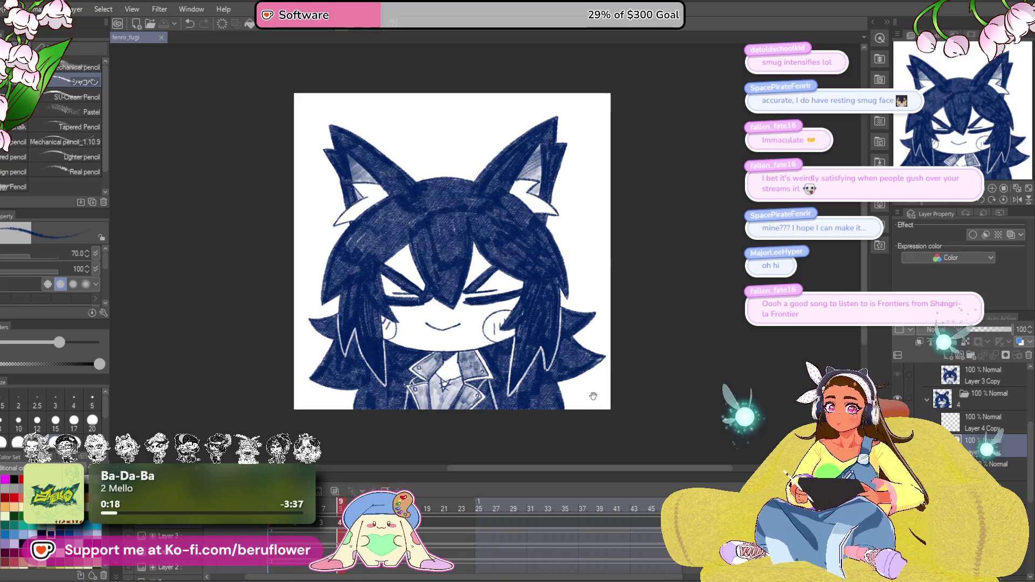
On frame 7, shrink the brush to 17 and paint navy over the white jacket-edge line.
drag(501, 437, 541, 431)
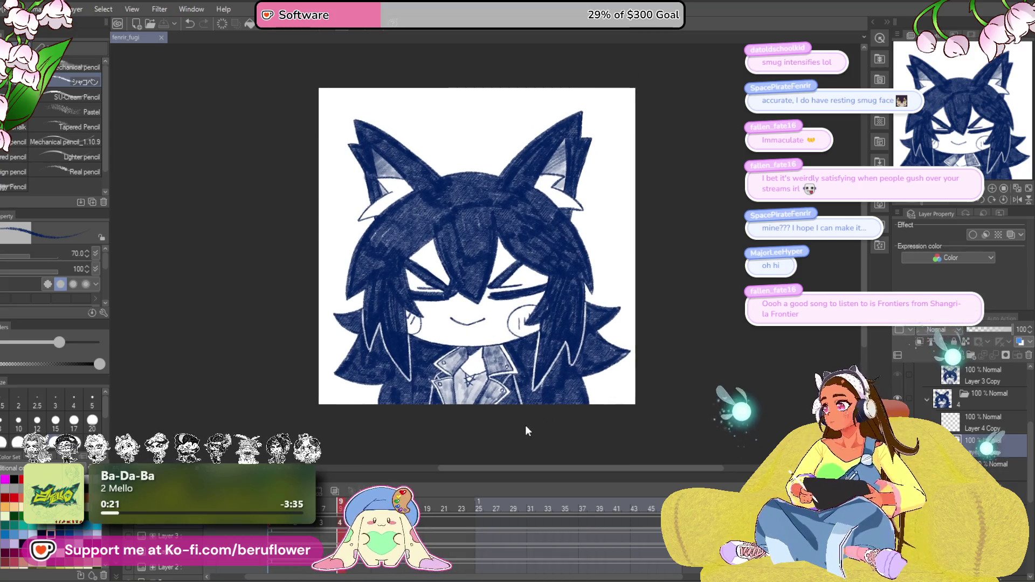
mouse_move(337, 519)
mouse_down()
mouse_move(316, 533)
mouse_move(273, 528)
mouse_move(301, 528)
mouse_up()
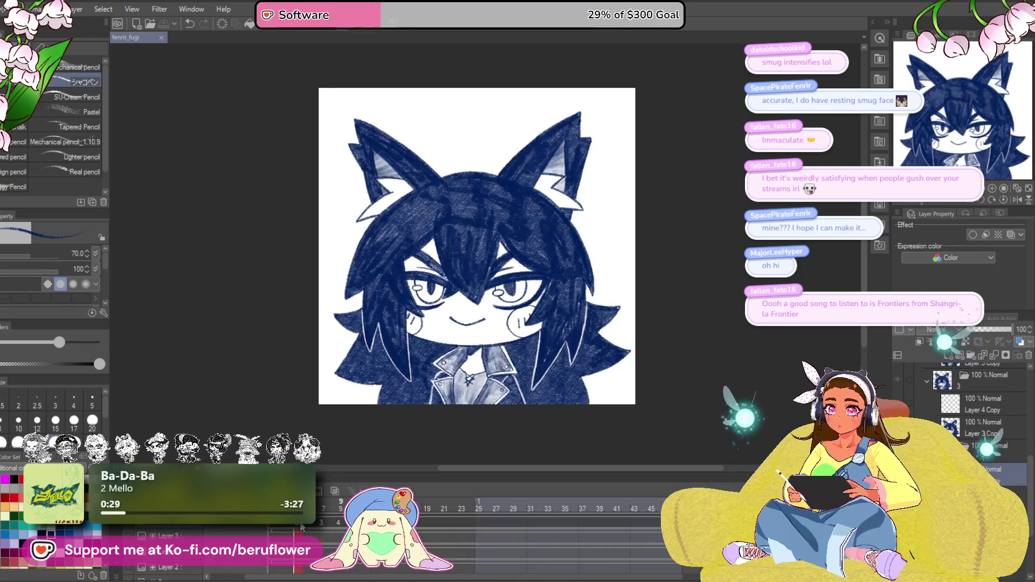
scroll(542, 380, up, 5)
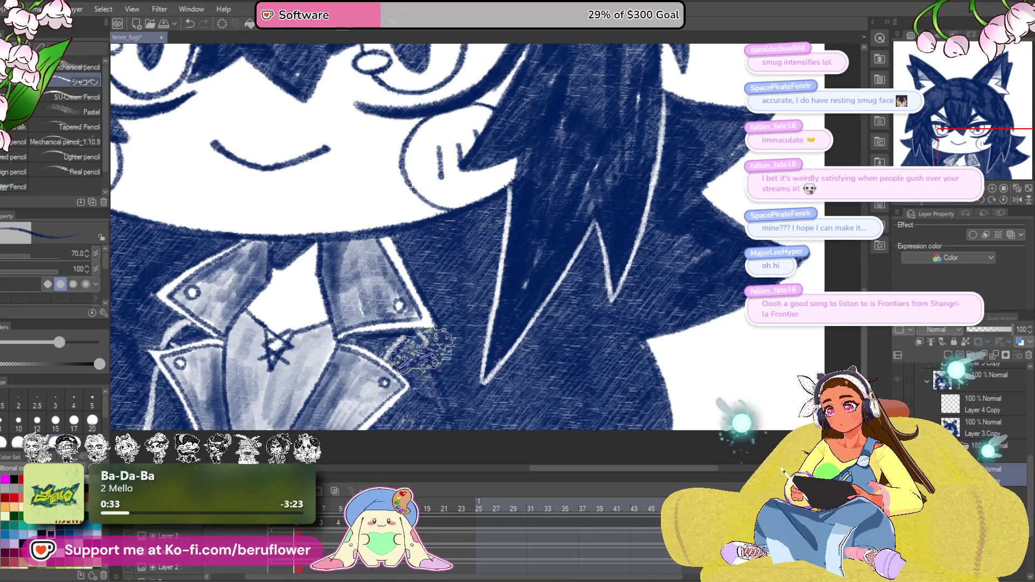
key(bracketleft)
key(bracketleft)
key(bracketleft)
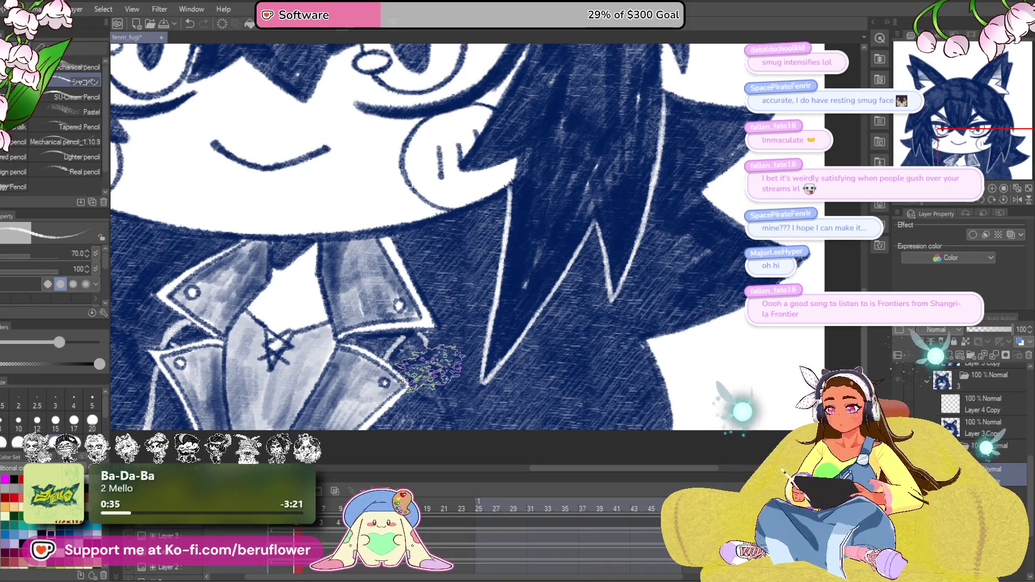
key(bracketleft)
key(bracketleft)
key(bracketleft)
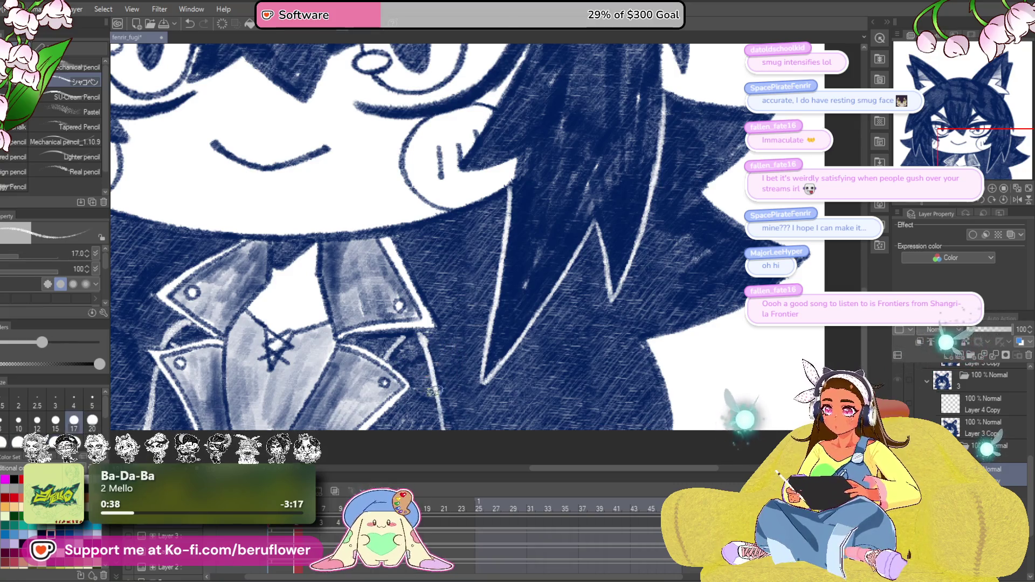
click(323, 523)
drag(447, 356, 458, 442)
drag(445, 377, 437, 401)
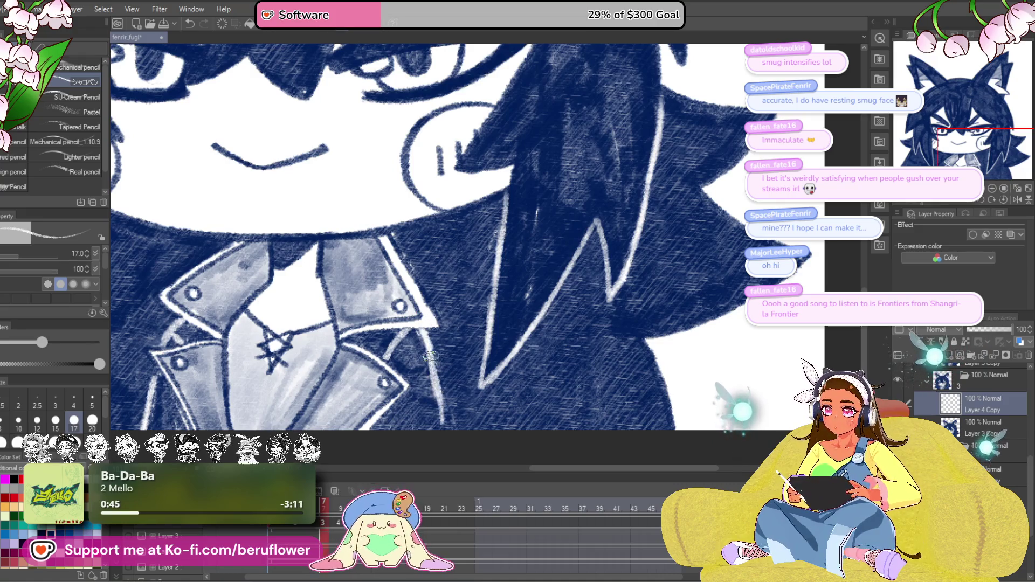
On frame 8 in Layer 4 Copy, redraw the white highlight along the jacket edge and compare frames.
click(269, 528)
drag(270, 528, 340, 509)
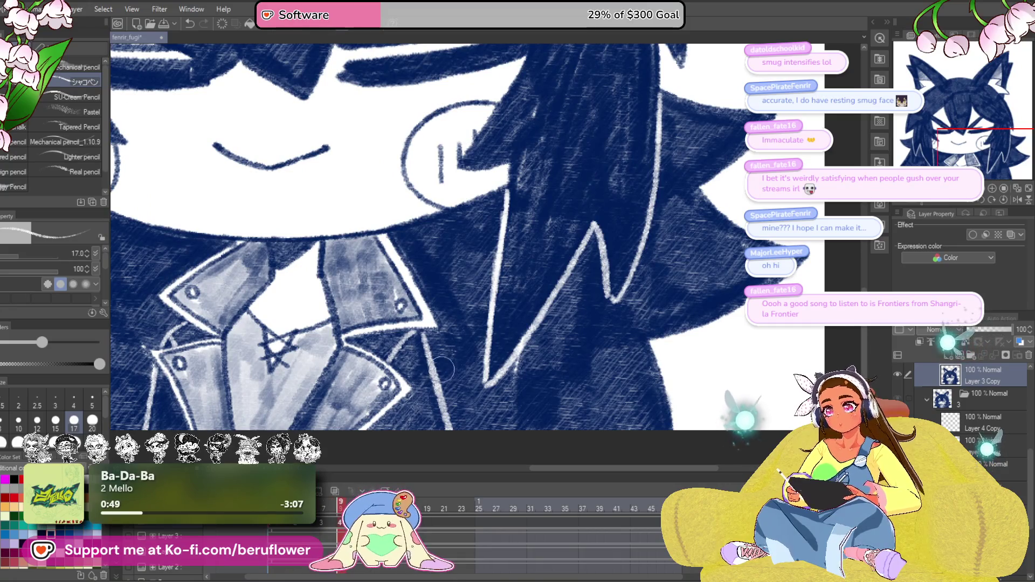
click(969, 414)
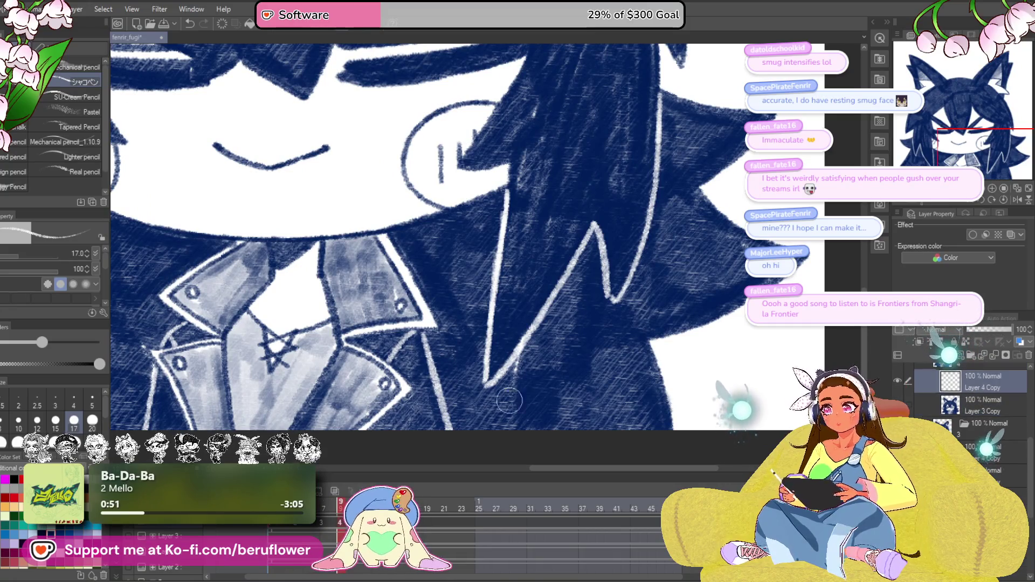
drag(420, 332, 438, 419)
drag(427, 369, 440, 439)
key(Left)
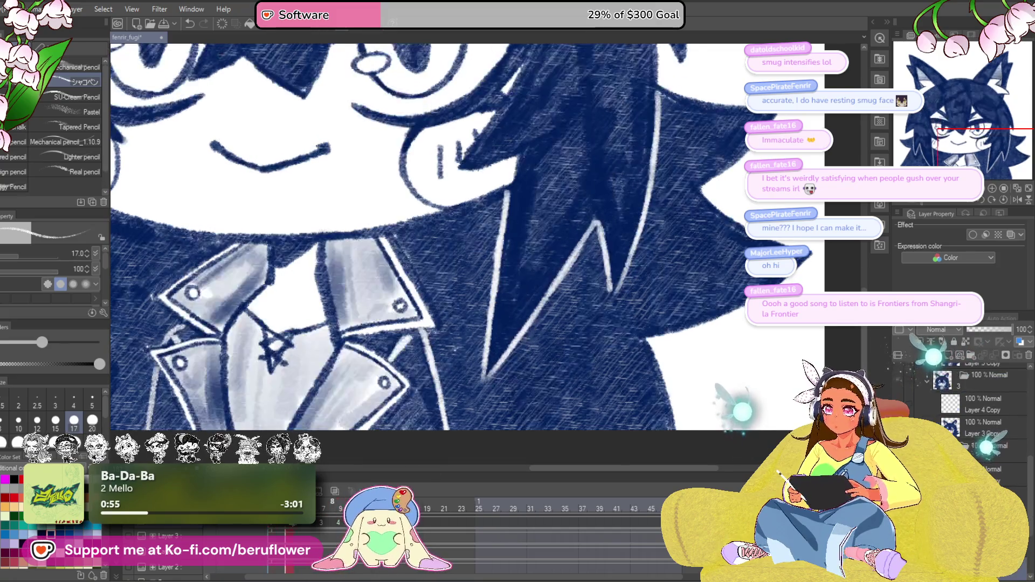
key(Right)
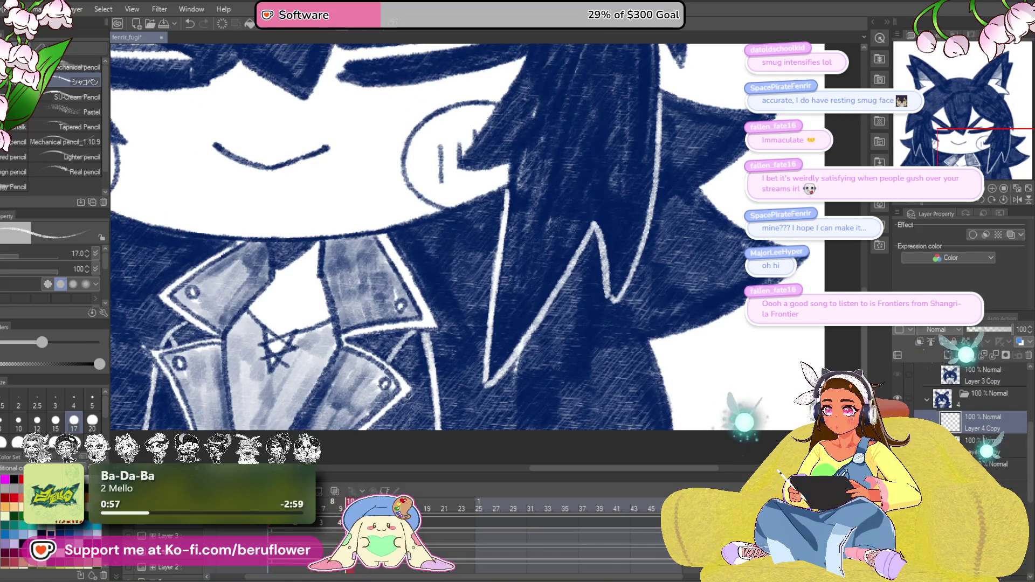
key(Left)
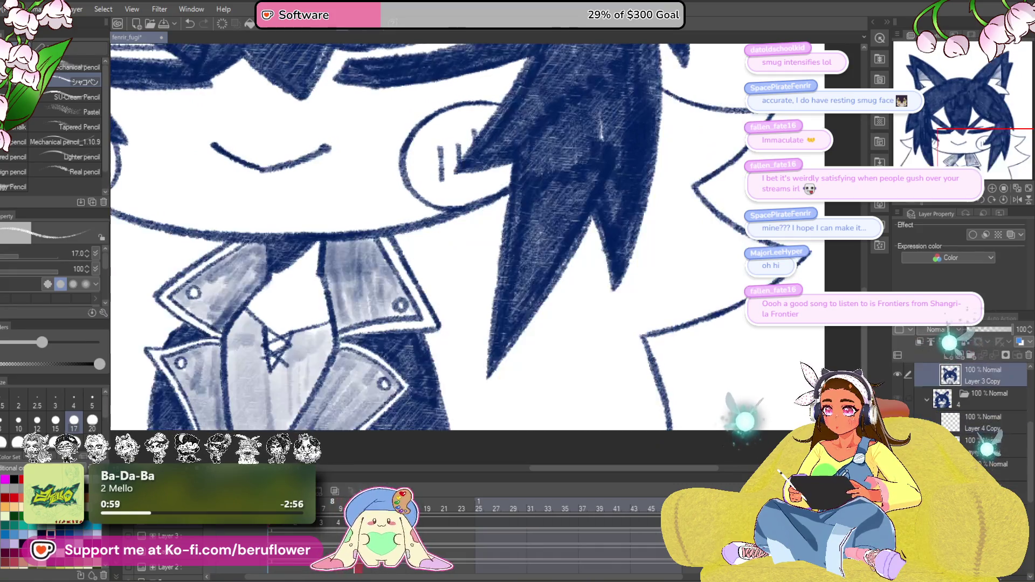
drag(332, 532, 342, 533)
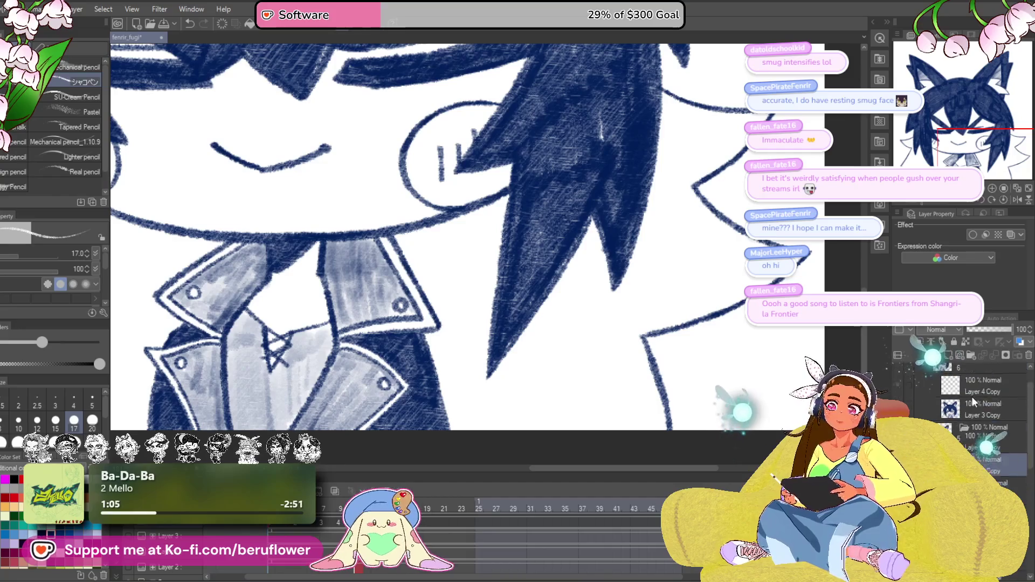
mouse_move(167, 235)
mouse_down()
mouse_move(237, 251)
mouse_move(371, 308)
mouse_move(532, 288)
mouse_move(517, 254)
mouse_up()
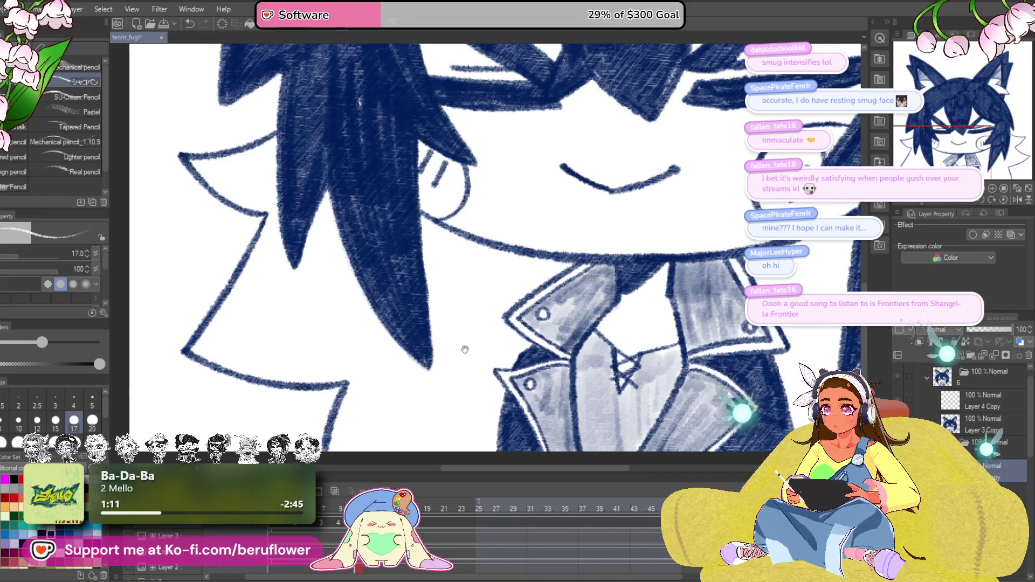
drag(425, 219, 417, 215)
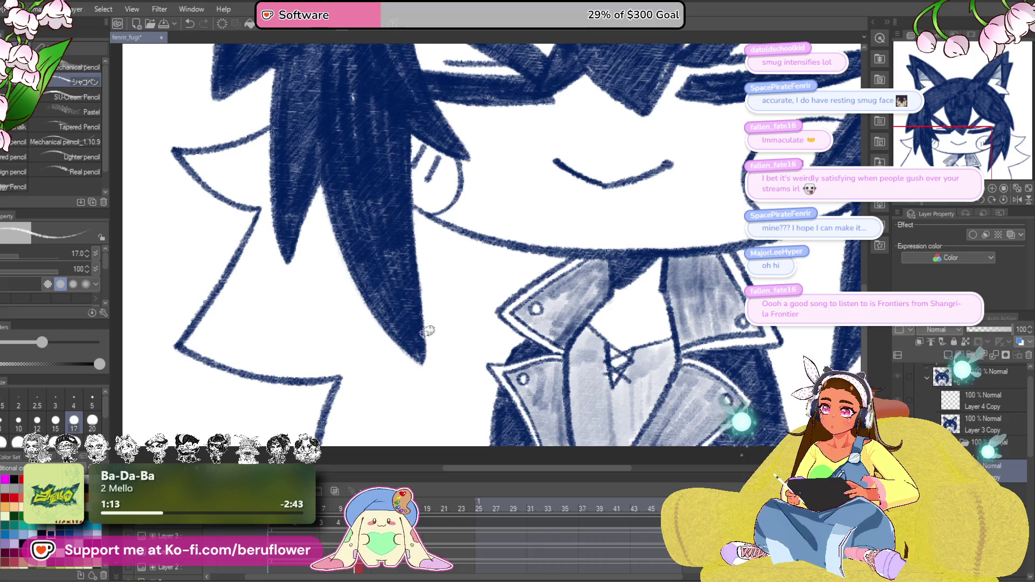
drag(426, 354, 480, 405)
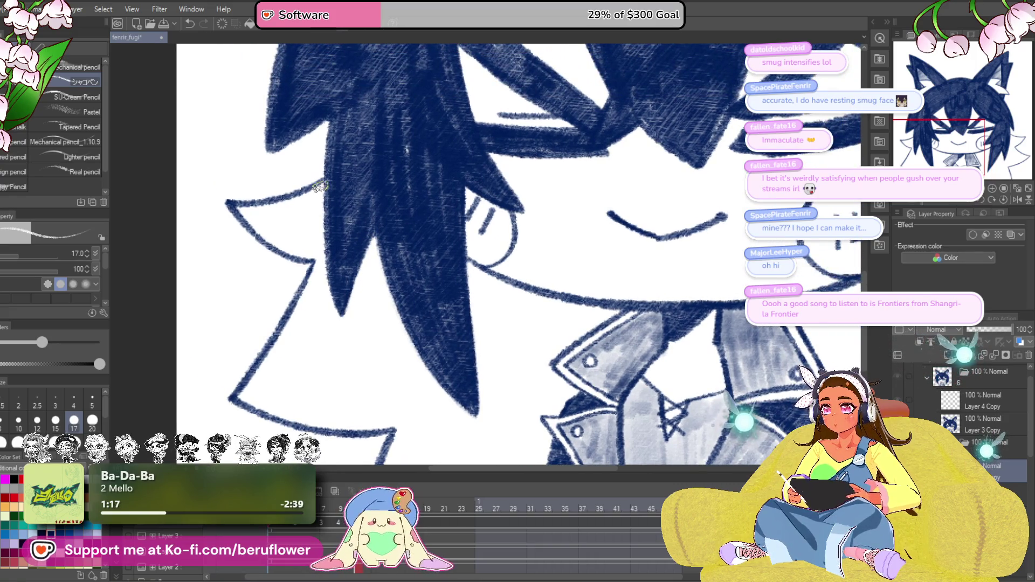
drag(321, 204, 343, 317)
mouse_move(488, 195)
mouse_down()
mouse_move(346, 159)
mouse_move(356, 93)
mouse_up()
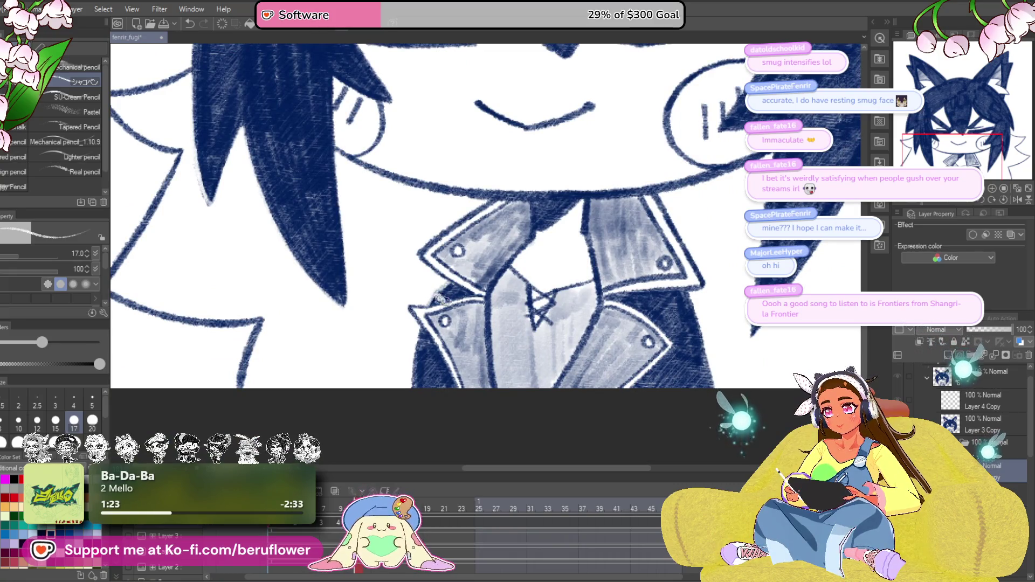
drag(766, 339, 537, 293)
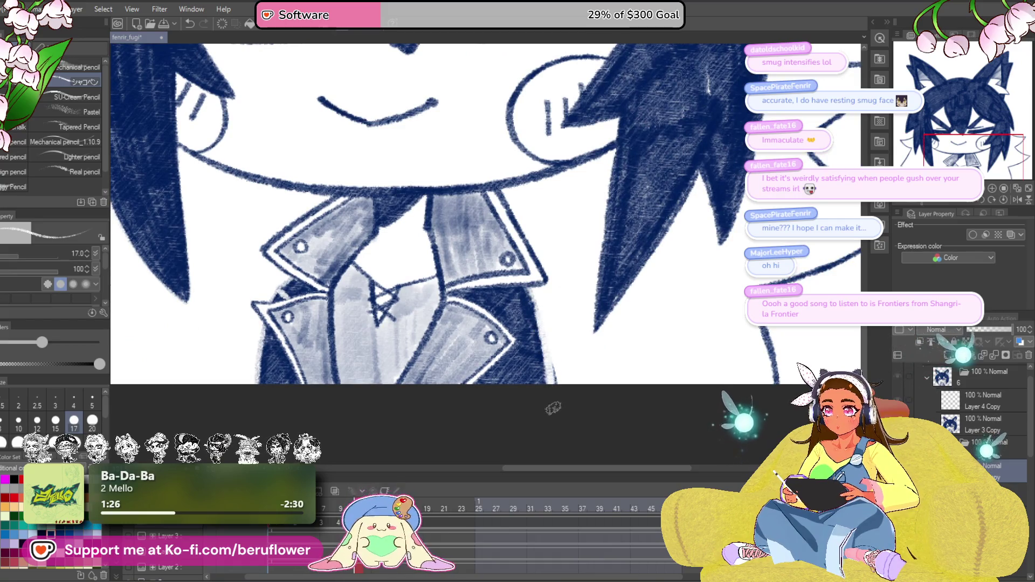
drag(530, 309, 539, 322)
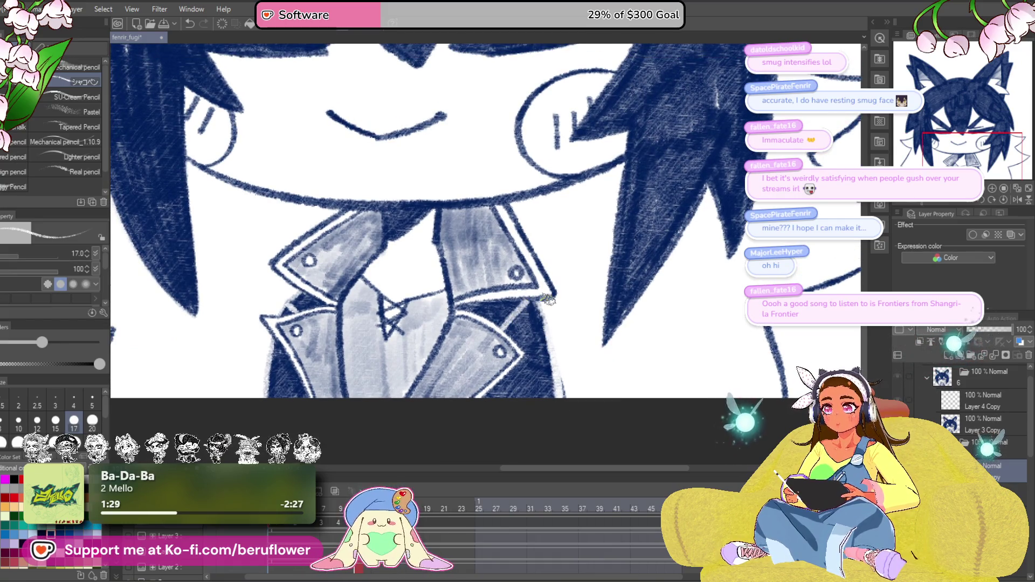
scroll(548, 300, down, 3)
scroll(575, 285, up, 3)
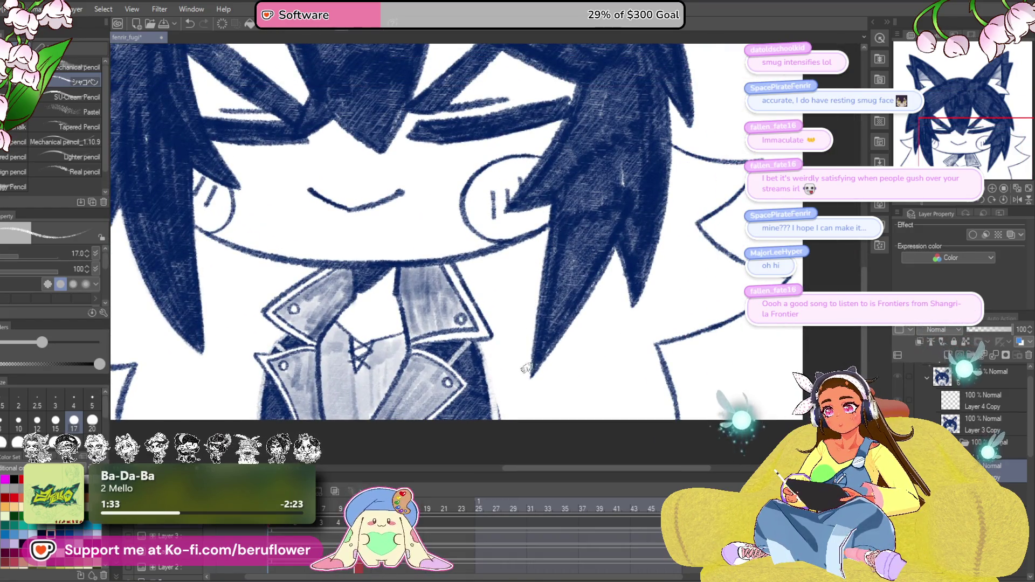
drag(556, 337, 526, 358)
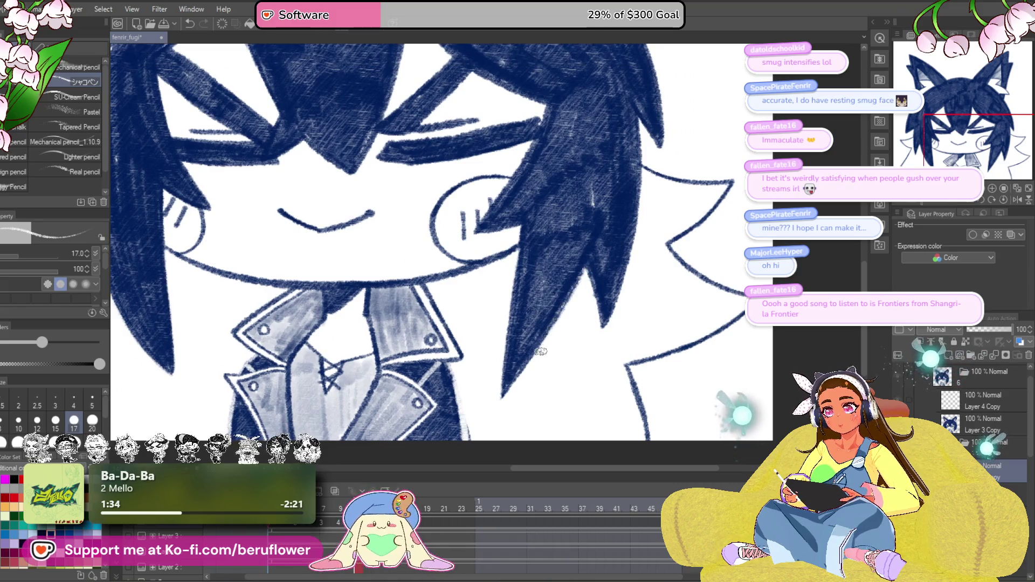
mouse_move(606, 303)
mouse_down()
mouse_move(566, 320)
mouse_move(572, 339)
mouse_up()
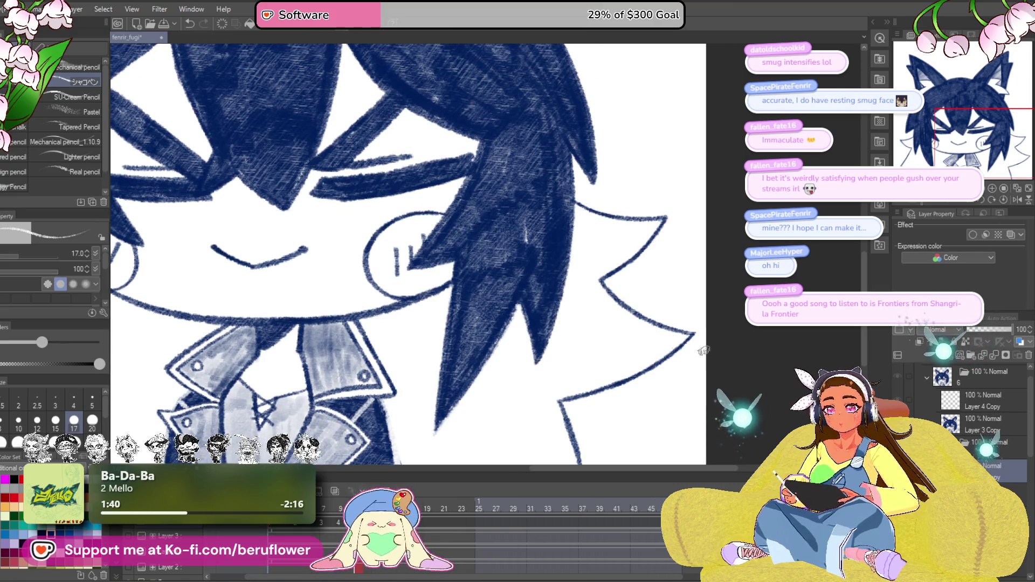
drag(445, 420, 526, 358)
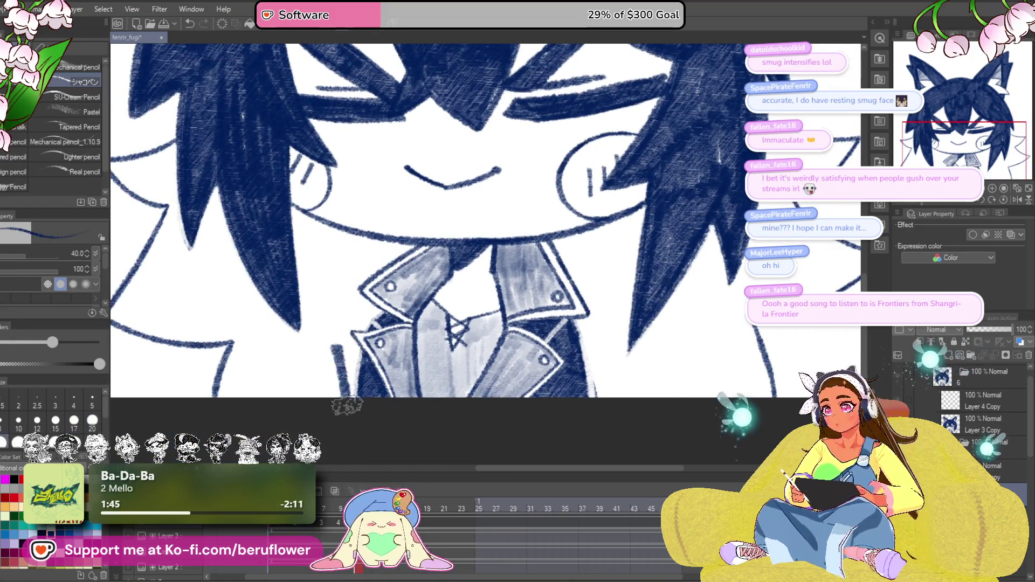
Hatch dense navy over the lower-left hair and below the face, enlarging the brush to 60.
mouse_move(347, 364)
mouse_down()
mouse_move(291, 356)
mouse_move(259, 372)
mouse_move(236, 403)
mouse_up()
drag(254, 268, 477, 350)
mouse_move(340, 386)
mouse_down()
mouse_move(426, 304)
mouse_move(454, 294)
mouse_move(463, 366)
mouse_move(495, 406)
mouse_up()
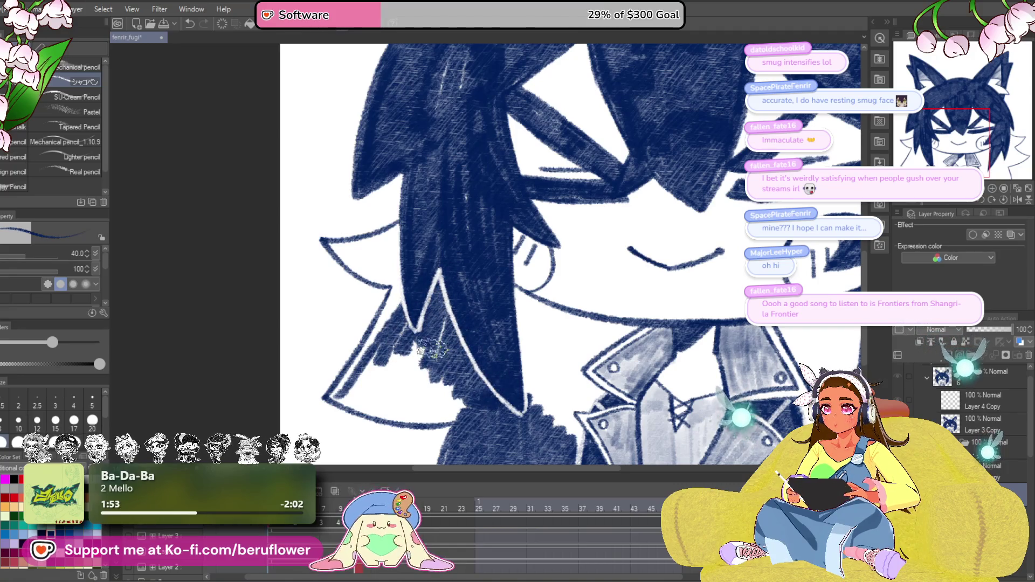
mouse_move(437, 354)
mouse_down()
mouse_move(492, 361)
mouse_move(514, 412)
mouse_move(452, 418)
mouse_move(380, 401)
mouse_move(440, 324)
mouse_move(431, 383)
mouse_move(486, 377)
mouse_move(502, 399)
mouse_move(466, 299)
mouse_move(472, 318)
mouse_move(477, 305)
mouse_move(388, 312)
mouse_move(461, 353)
mouse_move(442, 323)
mouse_move(472, 308)
mouse_up()
key(])
scroll(501, 399, up, 1)
scroll(472, 318, up, 1)
With the brush at 40, hatch navy over the white gaps near the right hair spikes and spike tip.
drag(695, 399, 461, 304)
mouse_move(610, 453)
mouse_down()
mouse_move(496, 407)
mouse_move(593, 291)
mouse_move(613, 296)
mouse_move(494, 413)
mouse_move(474, 348)
mouse_move(461, 415)
mouse_move(477, 341)
mouse_move(493, 359)
mouse_move(488, 372)
mouse_move(494, 334)
mouse_move(485, 302)
mouse_move(448, 278)
mouse_move(458, 324)
mouse_move(453, 270)
mouse_move(529, 237)
mouse_move(504, 312)
mouse_up()
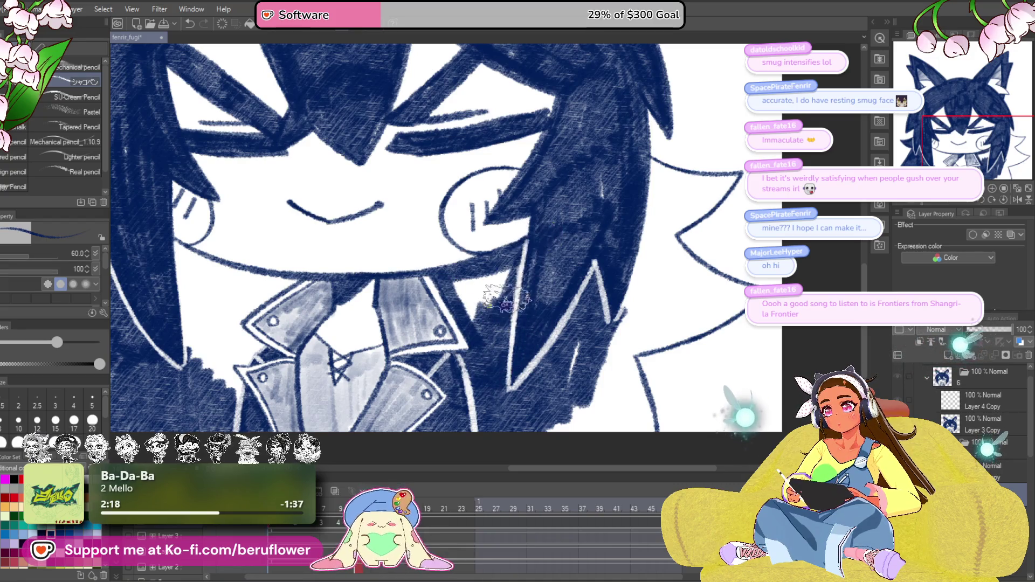
mouse_move(642, 287)
mouse_down()
mouse_move(485, 336)
mouse_move(442, 410)
mouse_move(491, 238)
mouse_move(486, 358)
mouse_move(497, 358)
mouse_move(474, 398)
mouse_move(460, 341)
mouse_up()
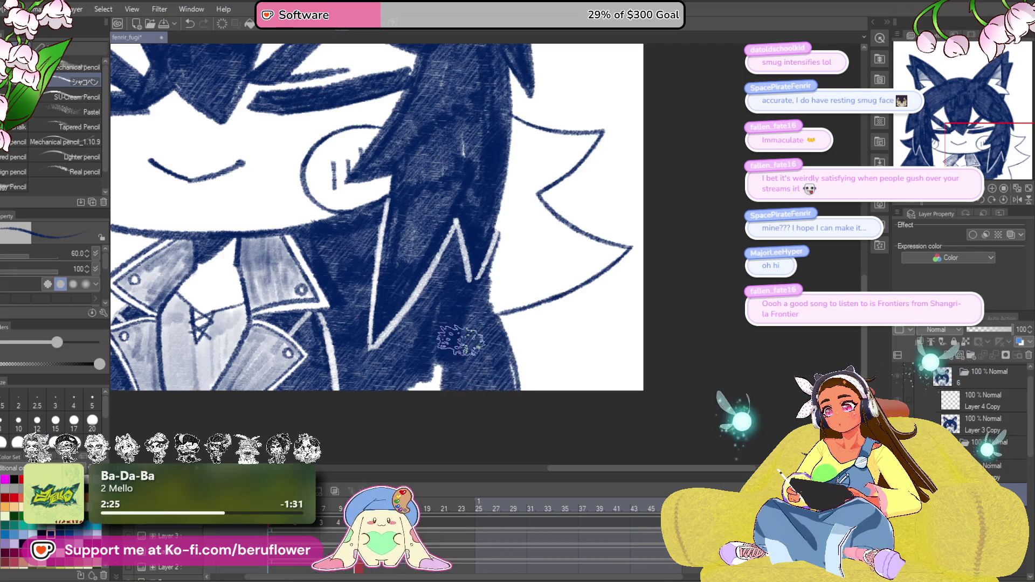
mouse_move(388, 410)
mouse_down()
mouse_move(516, 363)
mouse_move(589, 393)
mouse_move(426, 367)
mouse_up()
key(bracketleft)
key(bracketleft)
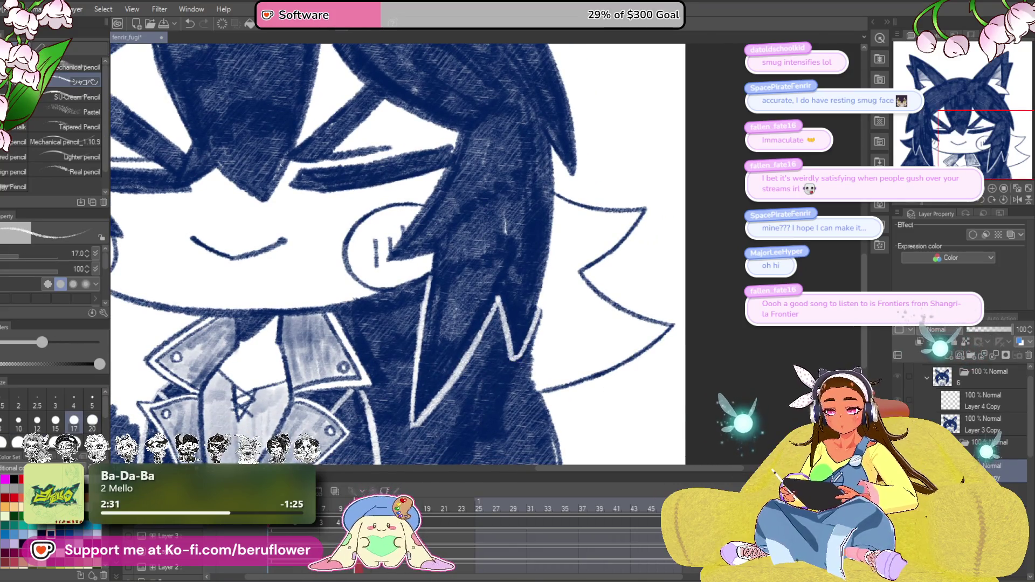
mouse_move(532, 375)
mouse_down()
mouse_move(501, 350)
mouse_move(496, 358)
mouse_up()
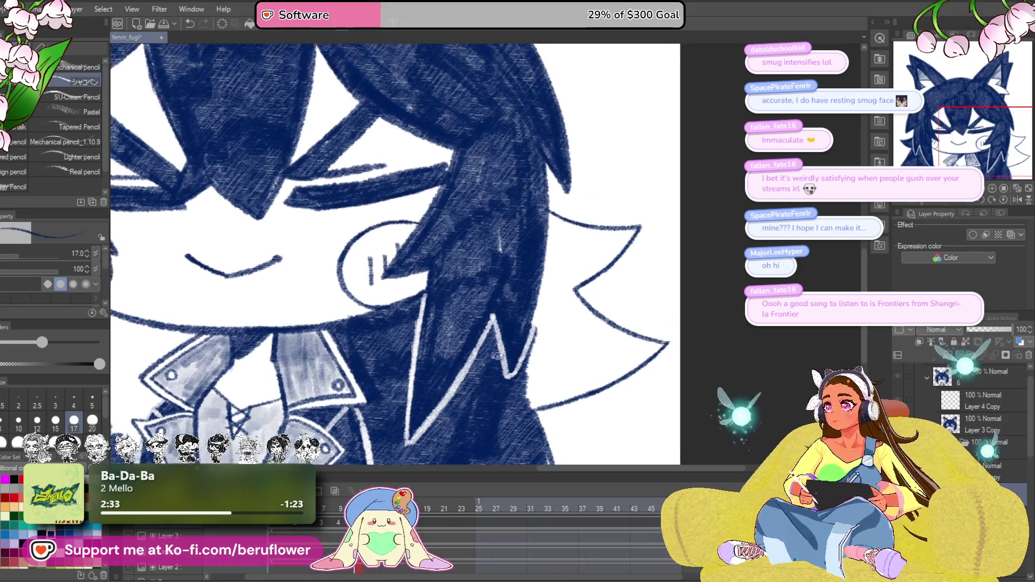
drag(531, 410, 536, 400)
mouse_move(555, 211)
mouse_down()
mouse_move(534, 365)
mouse_move(573, 279)
mouse_move(596, 258)
mouse_move(531, 330)
mouse_move(572, 270)
mouse_move(517, 291)
mouse_move(507, 270)
mouse_move(594, 243)
mouse_move(542, 305)
mouse_up()
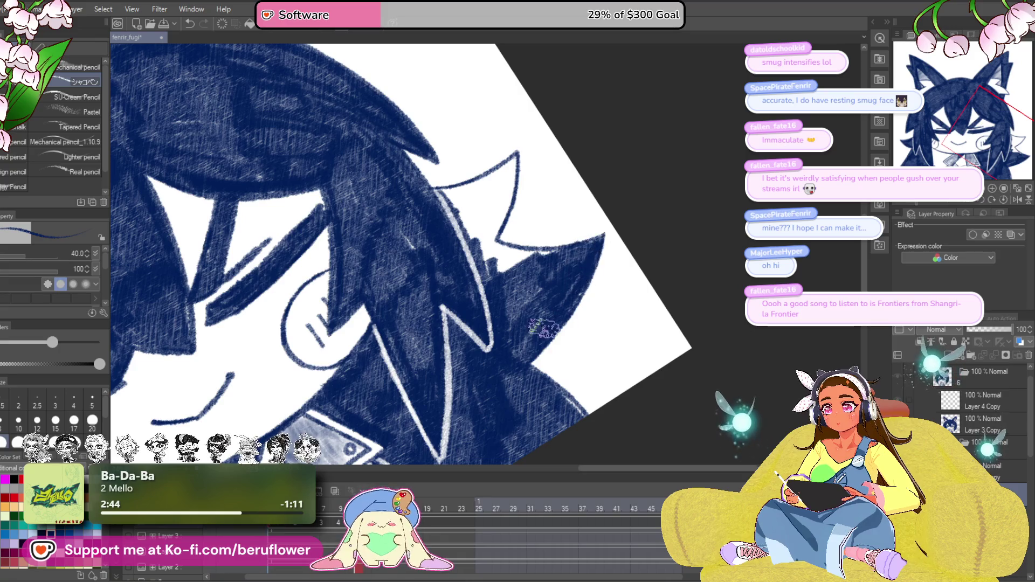
drag(586, 426, 548, 351)
mouse_move(545, 219)
mouse_down()
mouse_move(496, 269)
mouse_move(534, 226)
mouse_move(518, 243)
mouse_move(517, 270)
mouse_move(537, 310)
mouse_up()
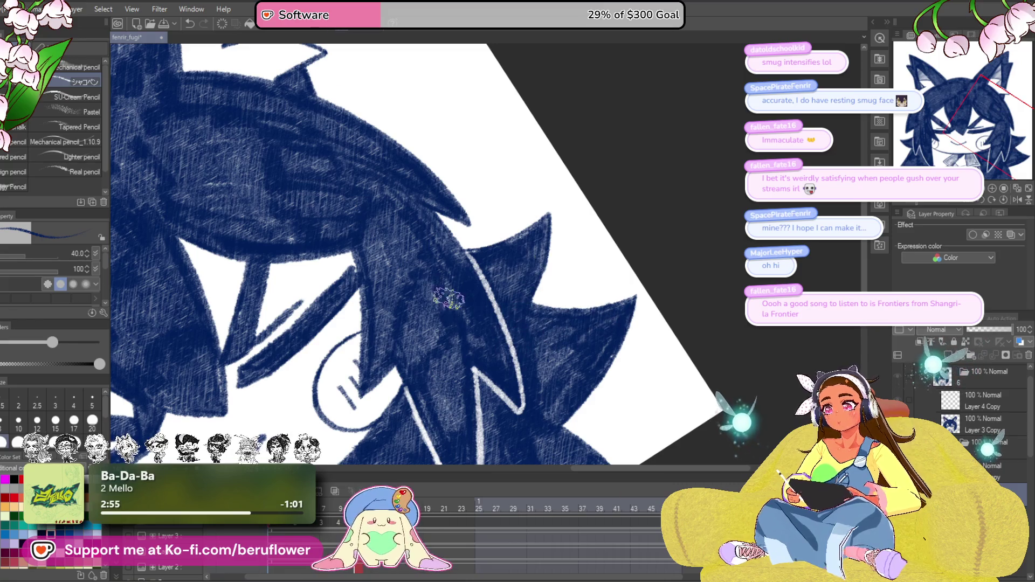
key(ctrl+0)
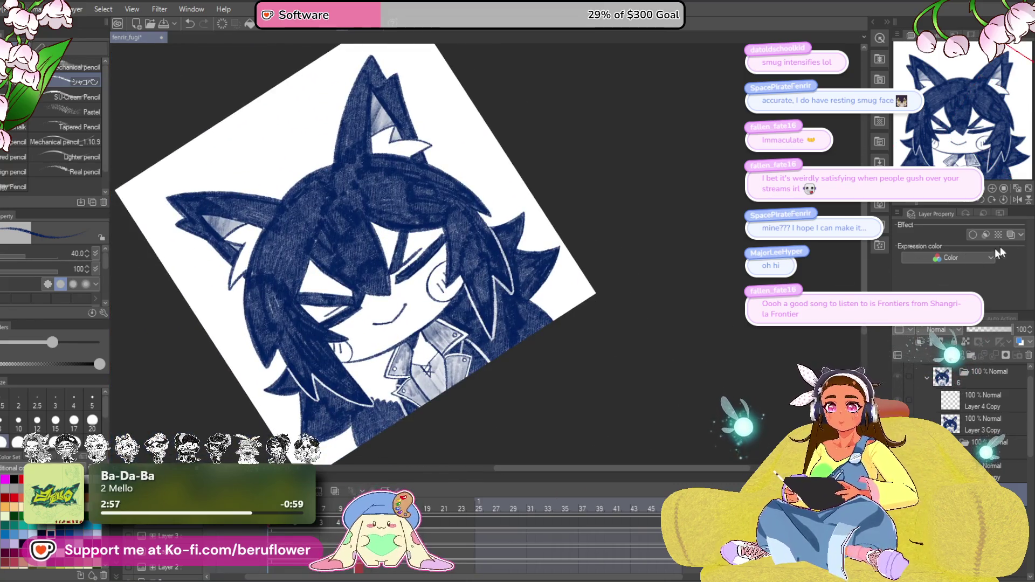
Reset the canvas rotation to upright and darken the hair between its edge and the collar.
click(1004, 200)
scroll(432, 323, up, 5)
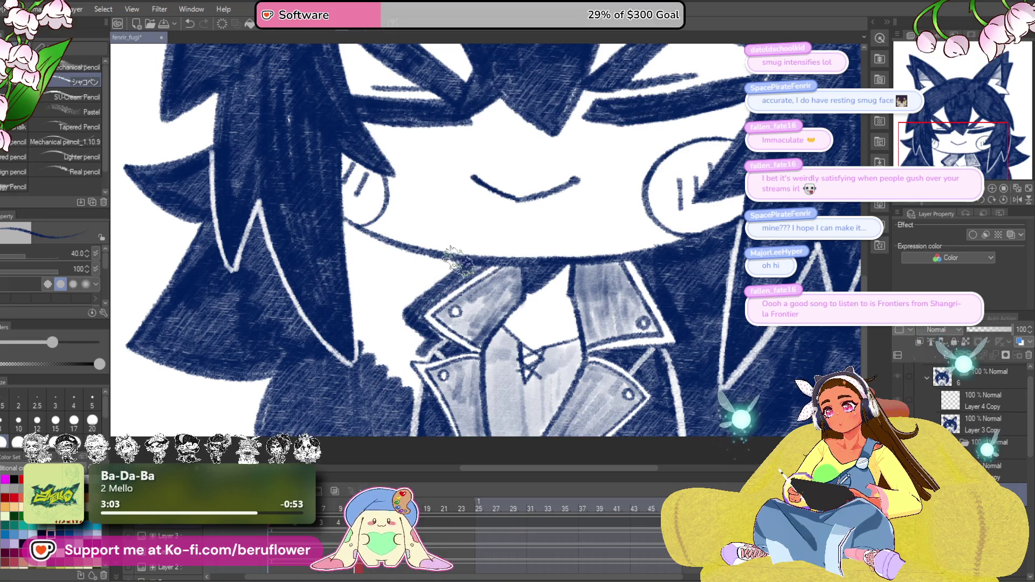
mouse_move(369, 359)
mouse_down()
mouse_move(383, 345)
mouse_move(404, 377)
mouse_move(424, 334)
mouse_move(401, 323)
mouse_move(393, 289)
mouse_move(372, 306)
mouse_move(362, 253)
mouse_move(393, 259)
mouse_move(415, 286)
mouse_move(411, 303)
mouse_up()
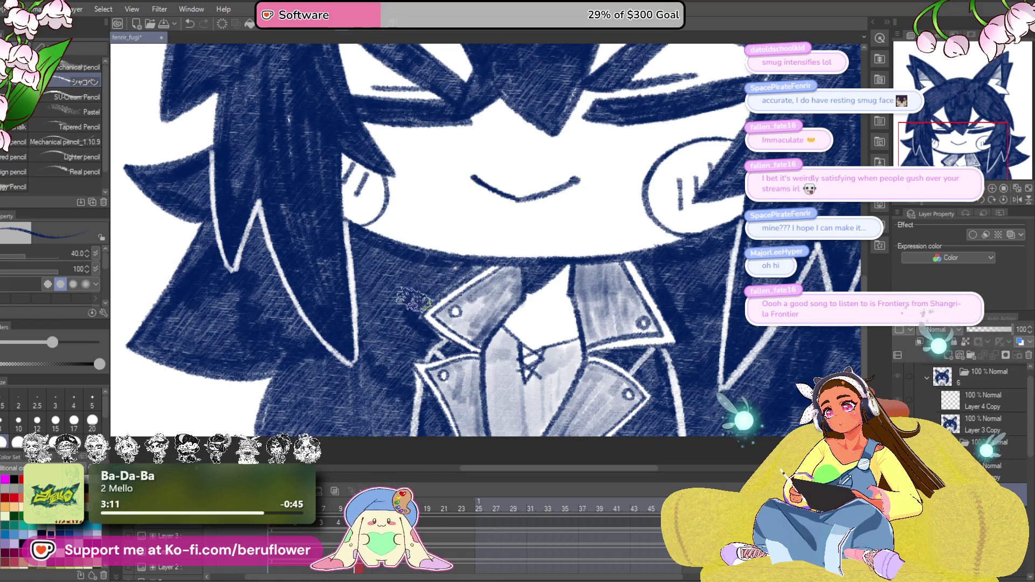
scroll(669, 399, down, 5)
scroll(668, 399, up, 3)
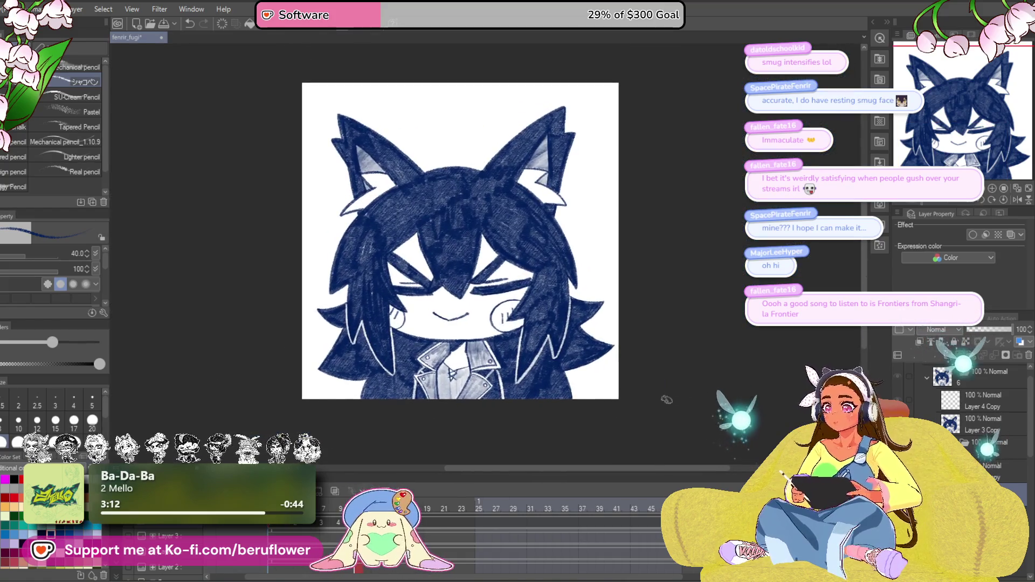
Save the drawing with Ctrl+S.
key(ctrl+s)
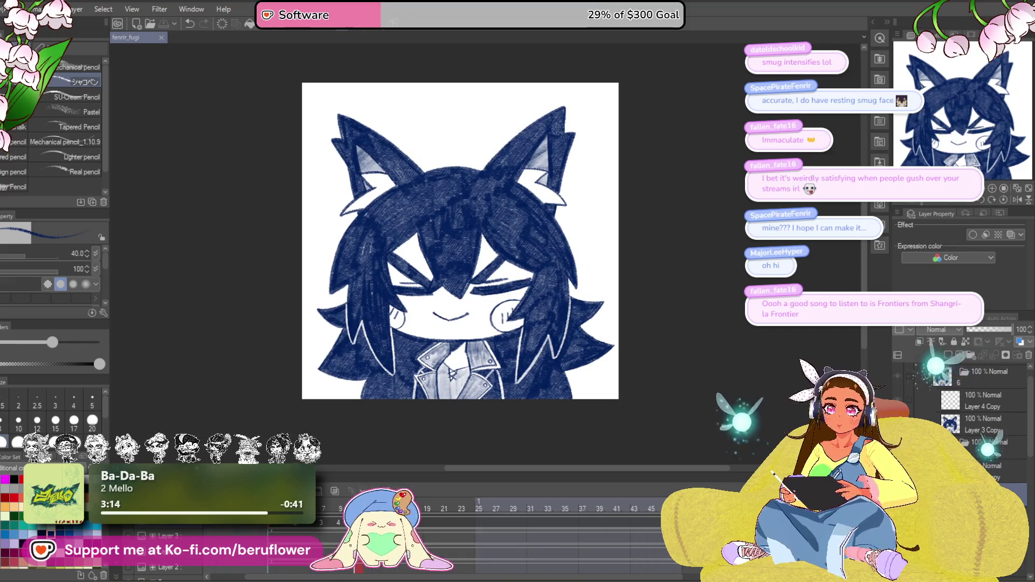
scroll(390, 362, up, 5)
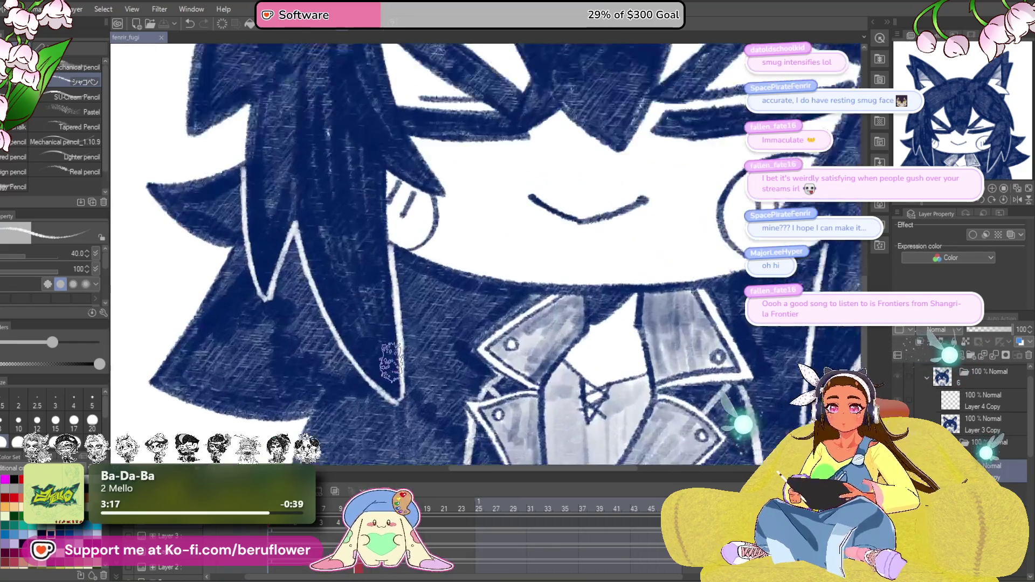
scroll(399, 402, down, 5)
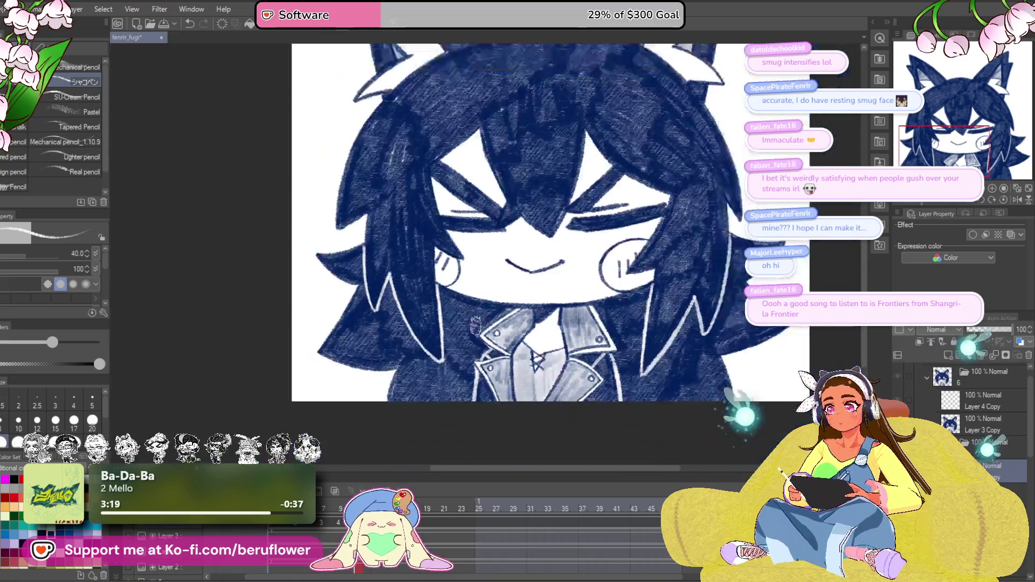
key(ctrl+s)
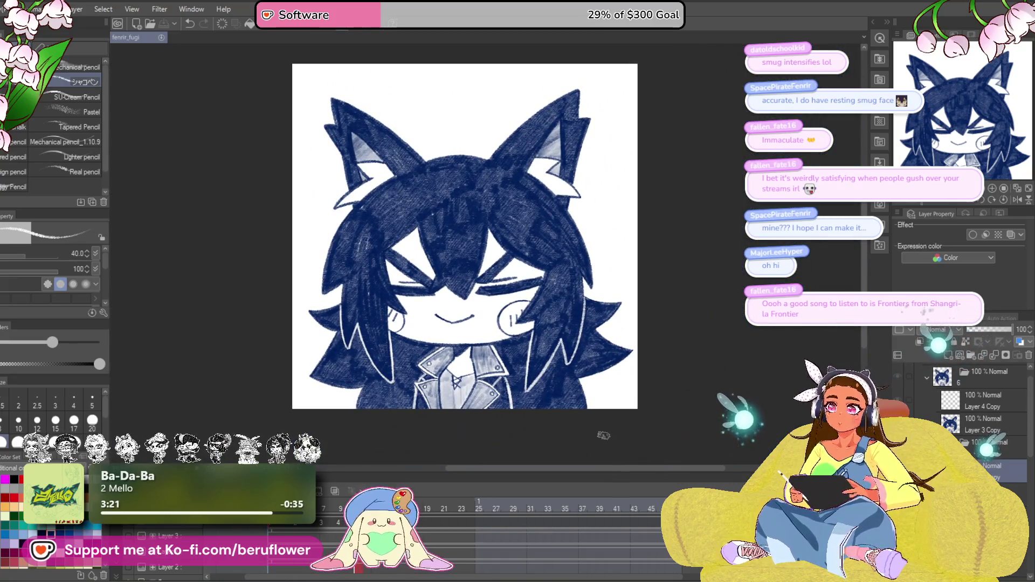
drag(565, 454, 557, 460)
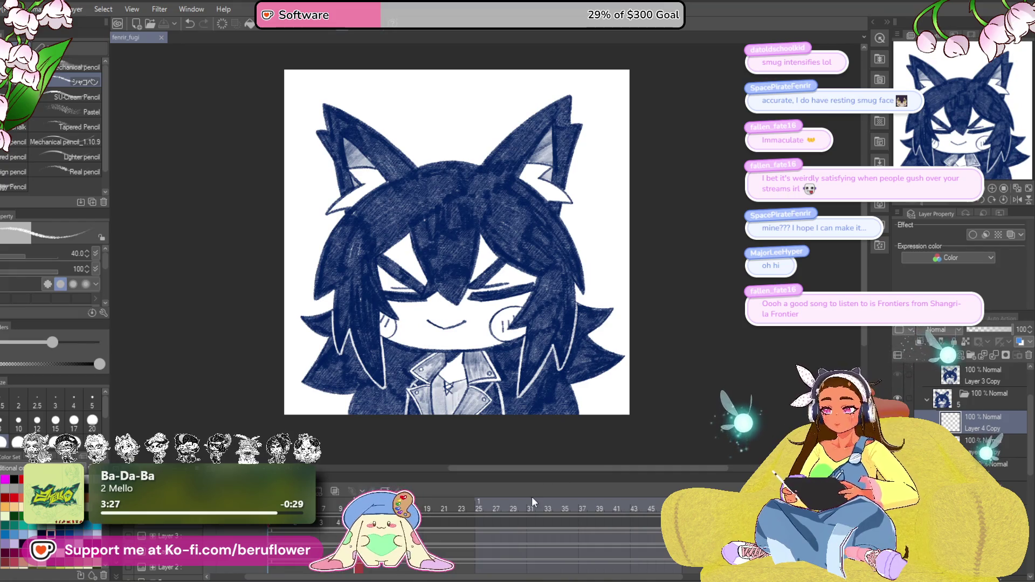
scroll(477, 387, up, 5)
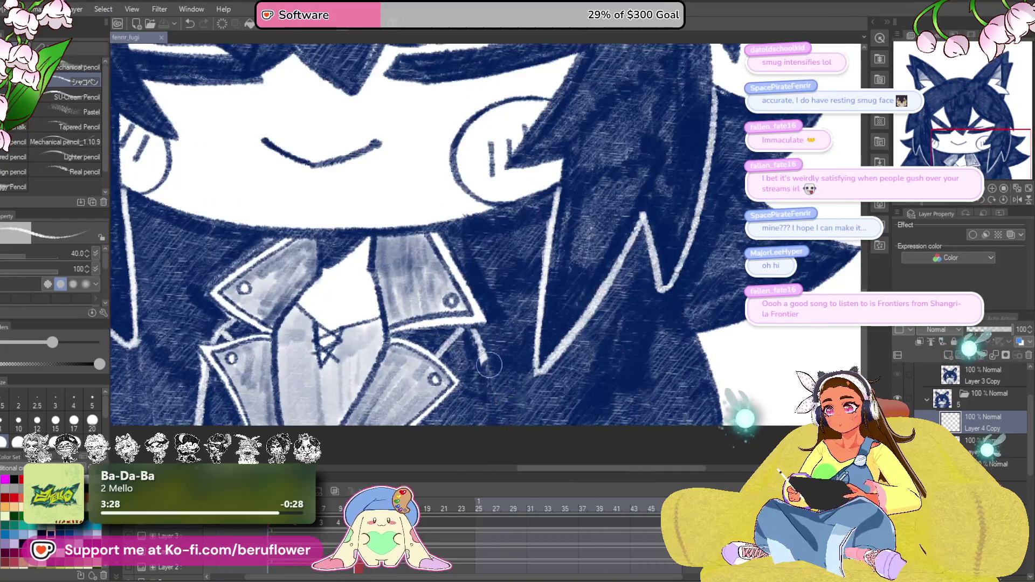
drag(461, 341, 469, 319)
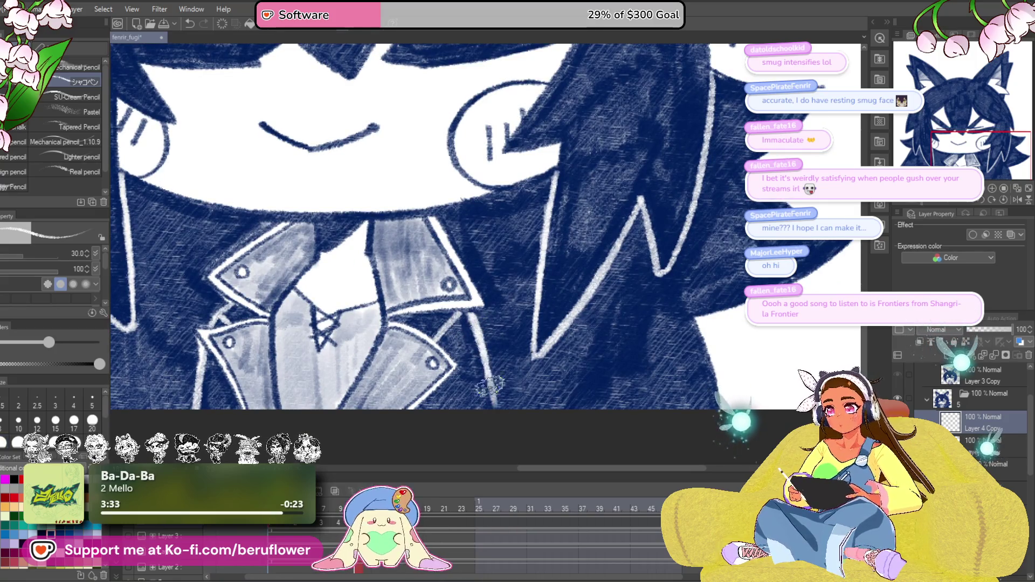
Step through the timeline to the next animation frame and save again.
click(308, 528)
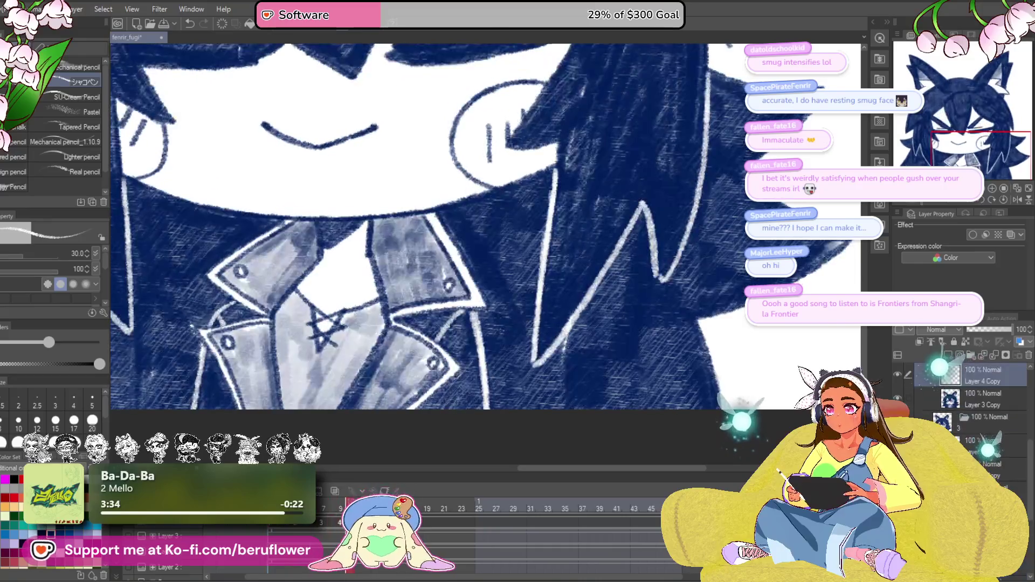
click(358, 527)
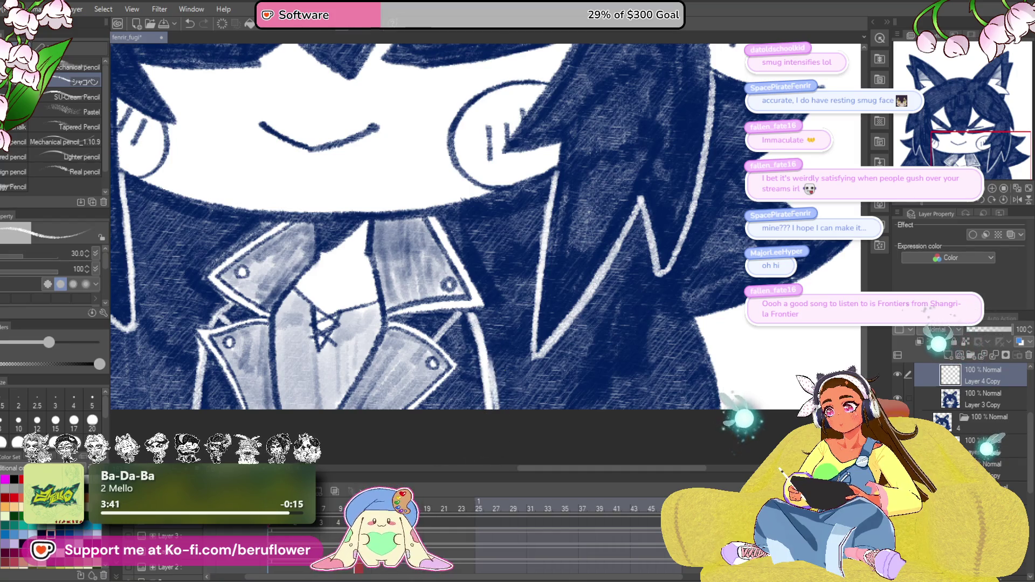
key(Right)
key(Right)
key(Right)
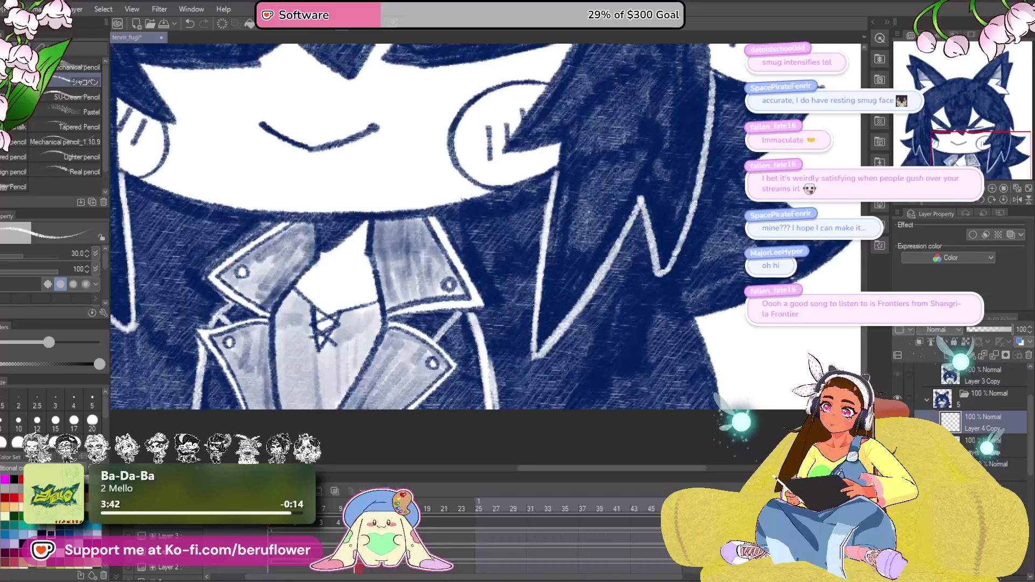
scroll(571, 390, down, 5)
drag(571, 390, 564, 436)
key(ctrl+s)
key(Right)
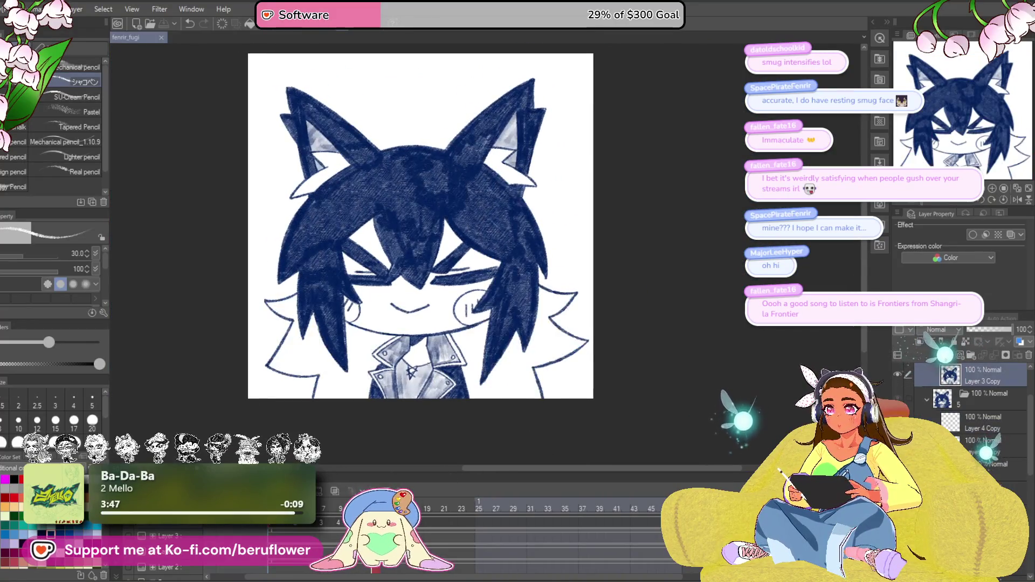
Show the Layer 4 Copy frame's drawing and reduce the brush size to 15.
click(972, 439)
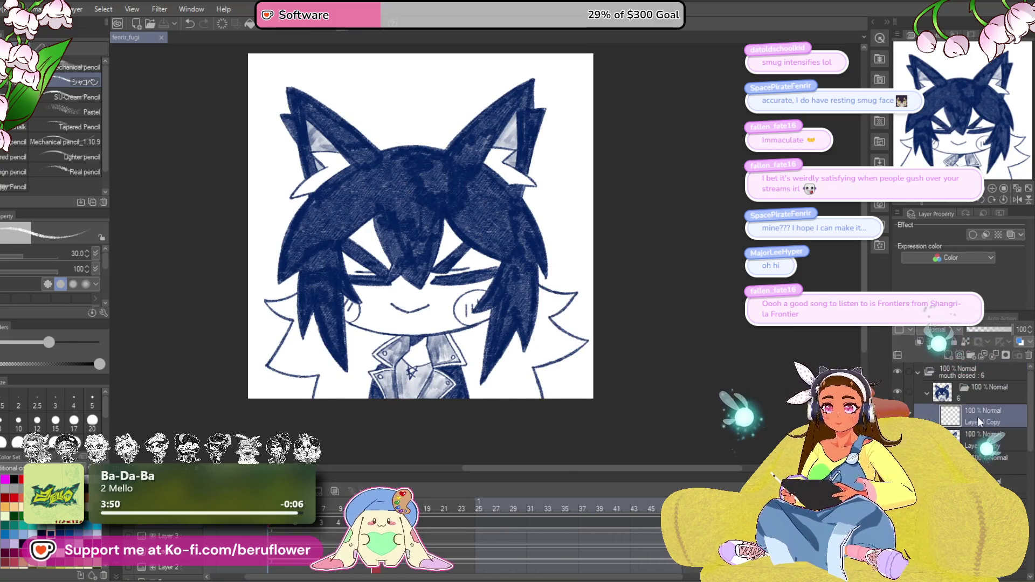
click(978, 415)
scroll(351, 288, up, 5)
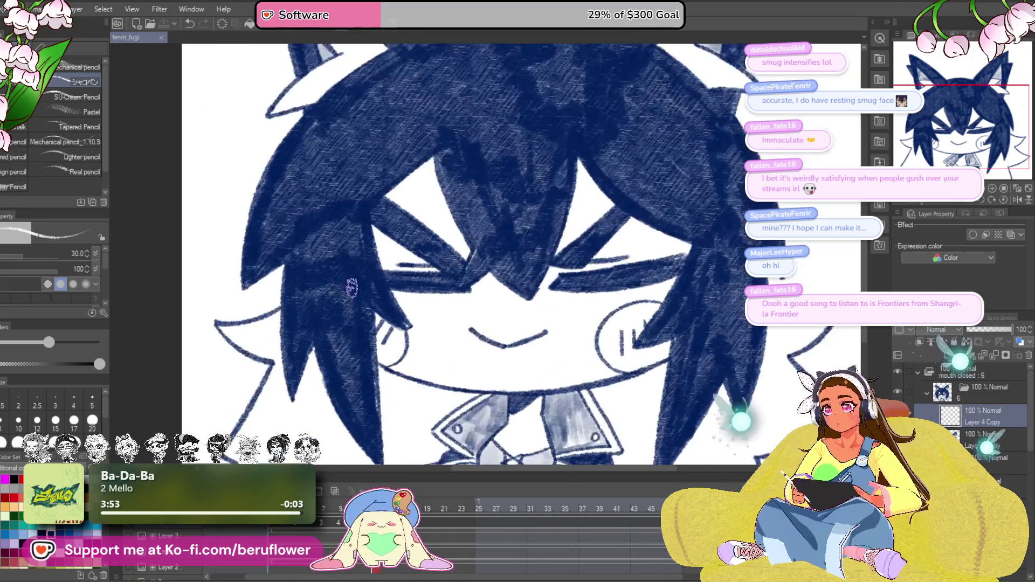
key(bracketleft)
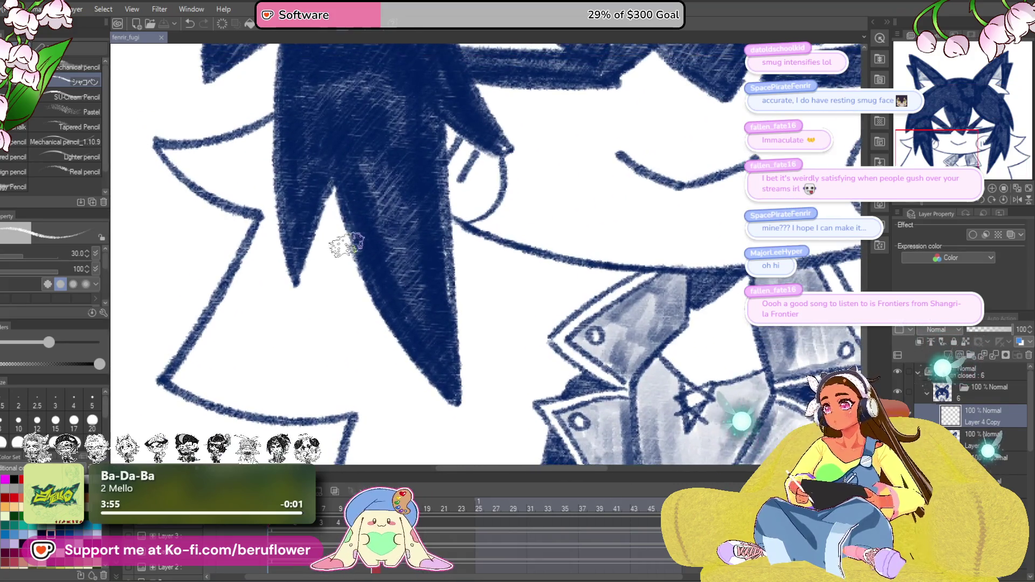
mouse_move(347, 247)
mouse_down()
mouse_move(351, 275)
mouse_move(341, 251)
mouse_up()
key(bracketleft)
key(bracketleft)
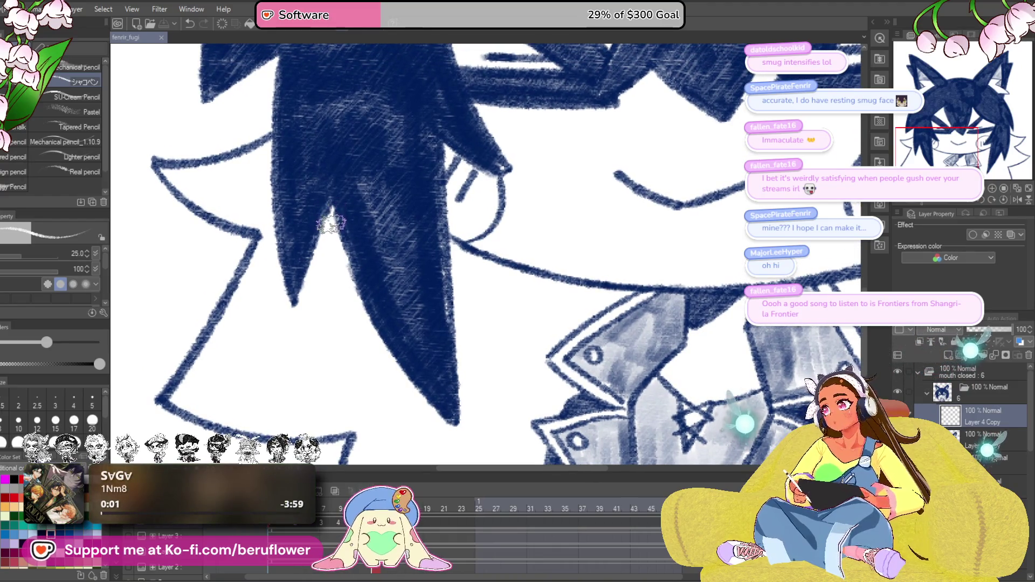
Stroke navy along the long hair spike's left edge and over its pale patches.
mouse_move(343, 255)
mouse_down()
mouse_move(386, 354)
mouse_move(451, 428)
mouse_move(424, 381)
mouse_up()
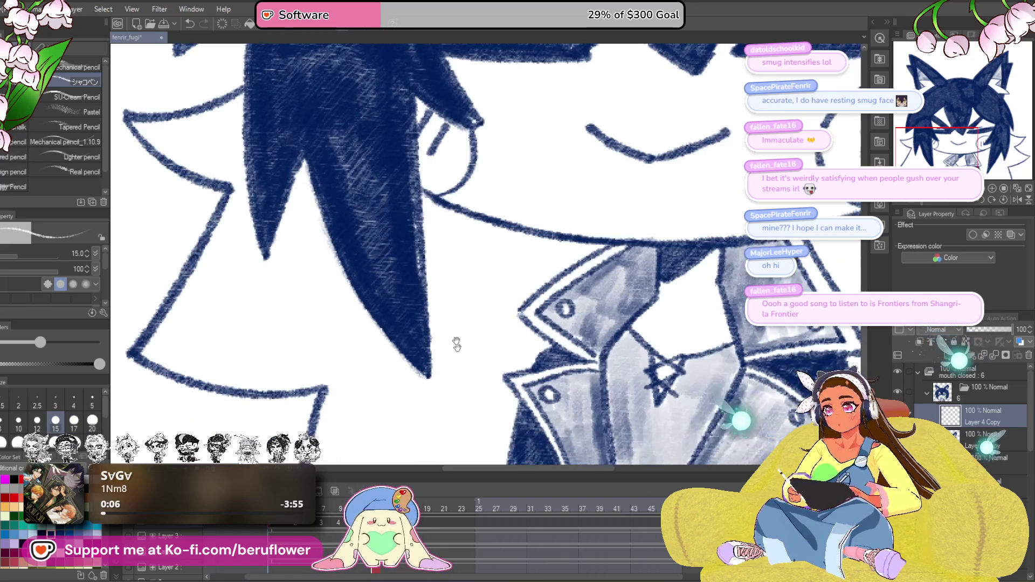
drag(424, 200, 428, 384)
drag(365, 267, 457, 335)
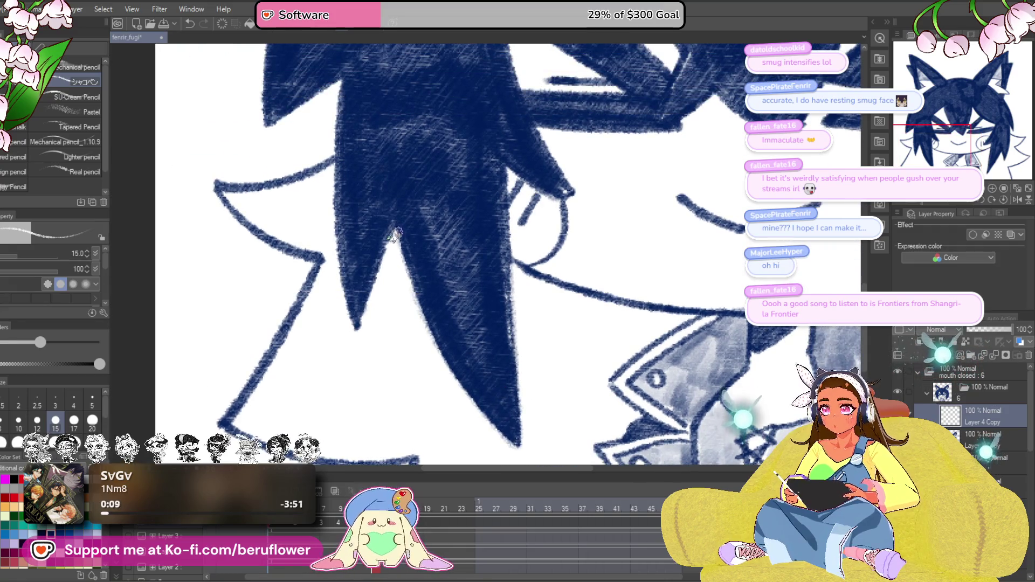
drag(354, 328, 460, 314)
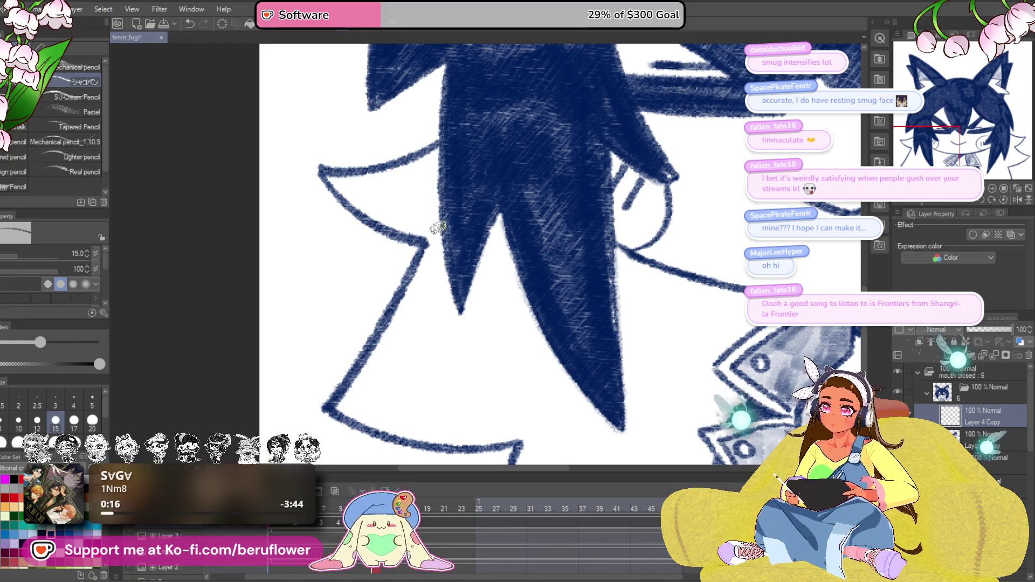
mouse_move(594, 376)
mouse_down()
mouse_move(480, 345)
mouse_move(473, 267)
mouse_up()
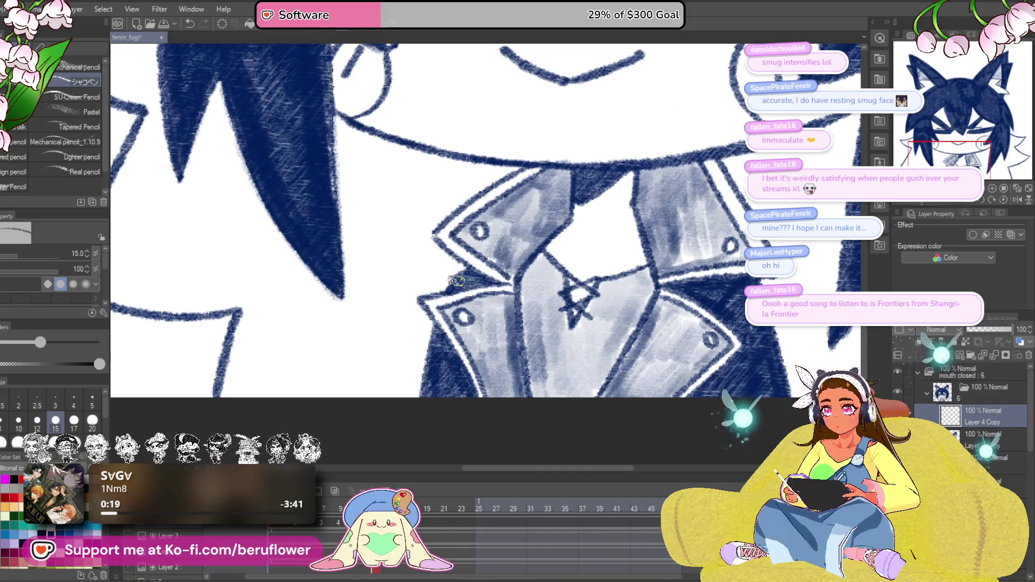
mouse_move(490, 336)
mouse_down()
mouse_move(457, 368)
mouse_move(503, 412)
mouse_up()
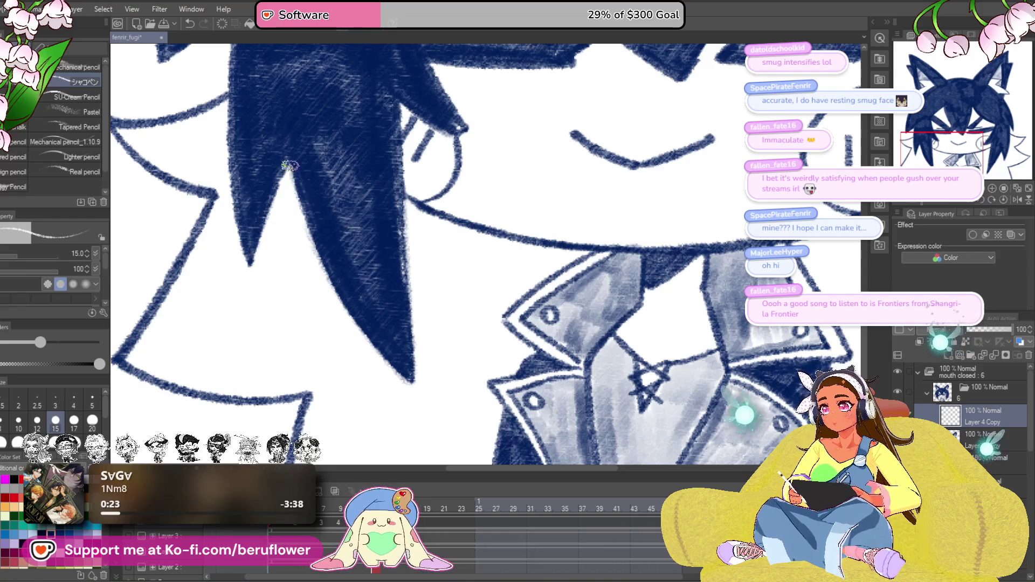
drag(315, 251, 334, 283)
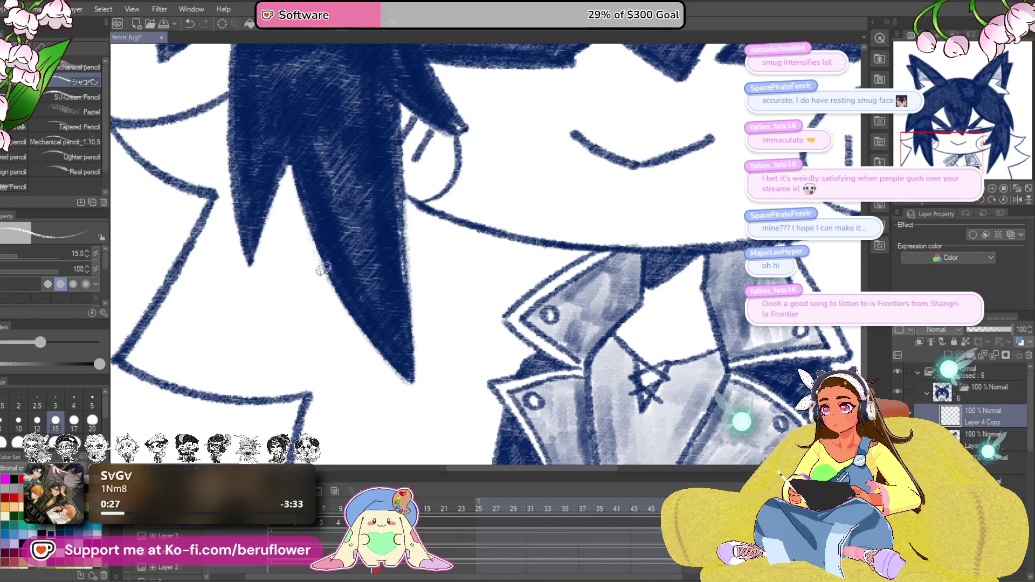
drag(439, 270, 435, 270)
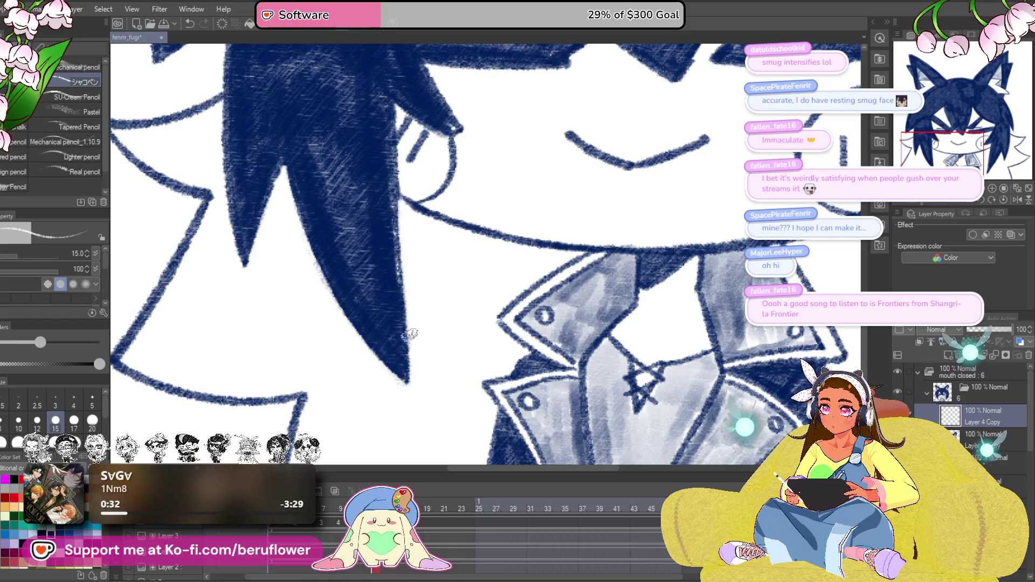
drag(377, 307, 410, 345)
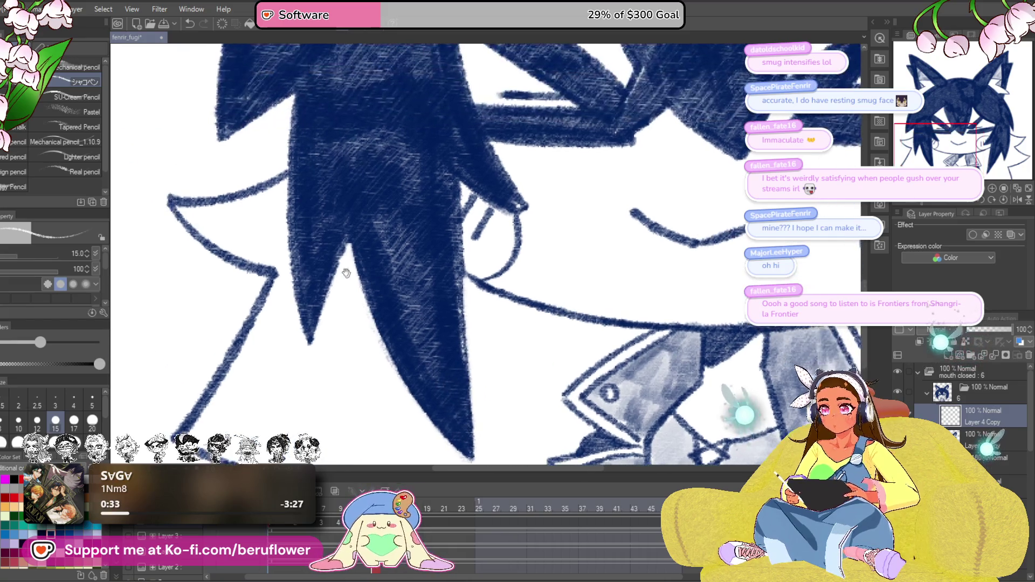
drag(313, 210, 345, 248)
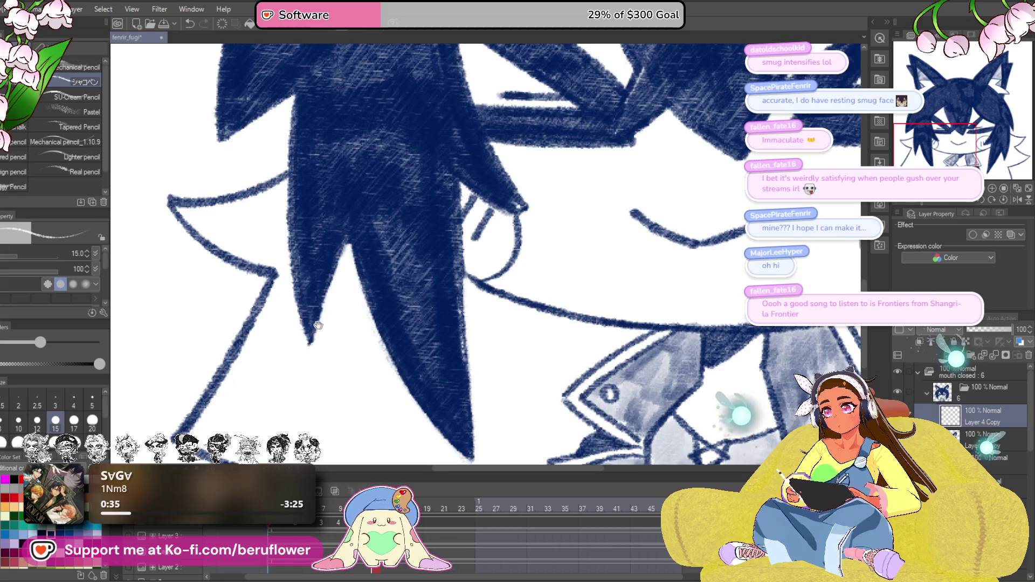
drag(317, 325, 326, 325)
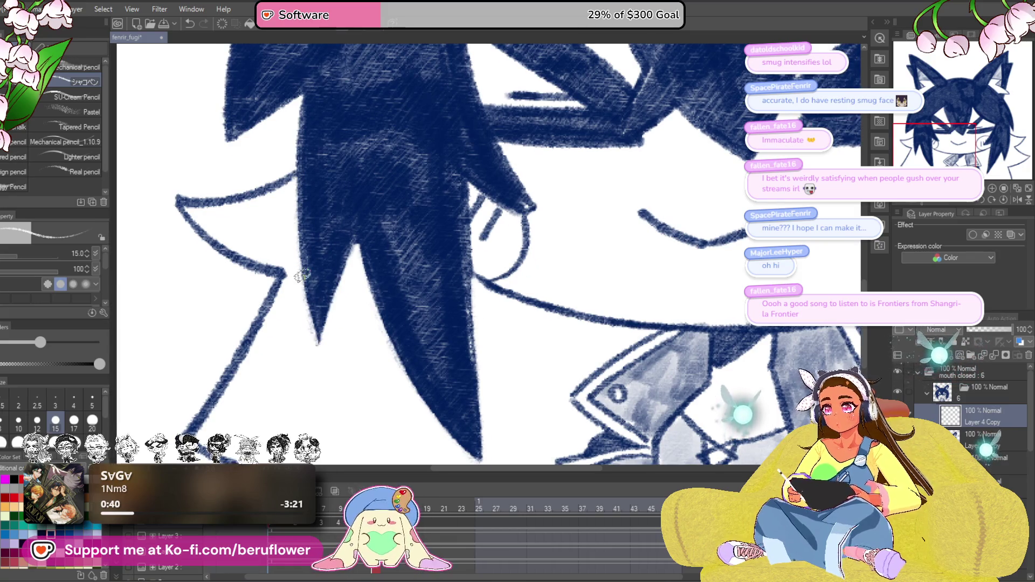
scroll(302, 276, down, 3)
scroll(488, 258, up, 4)
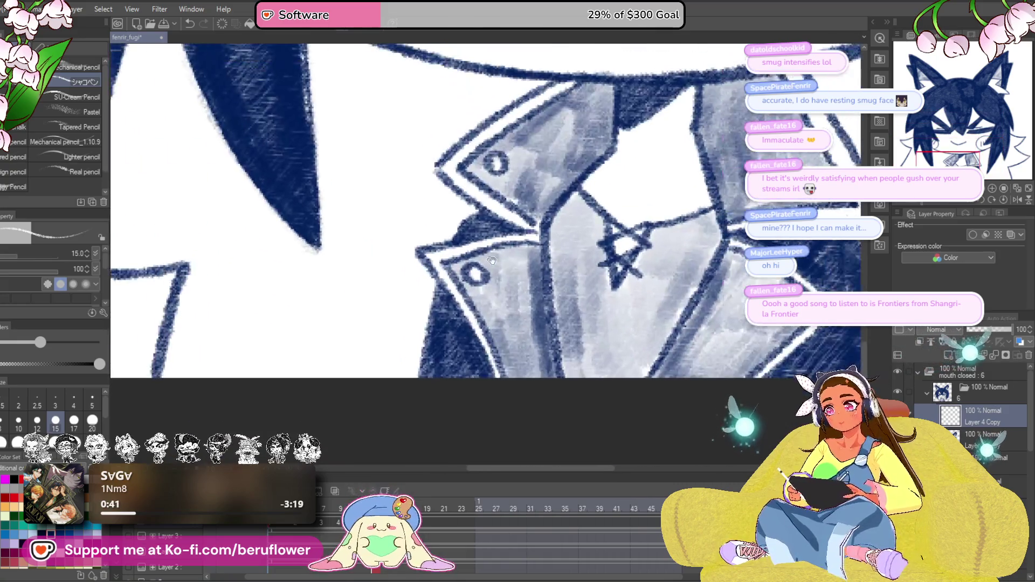
drag(488, 258, 529, 285)
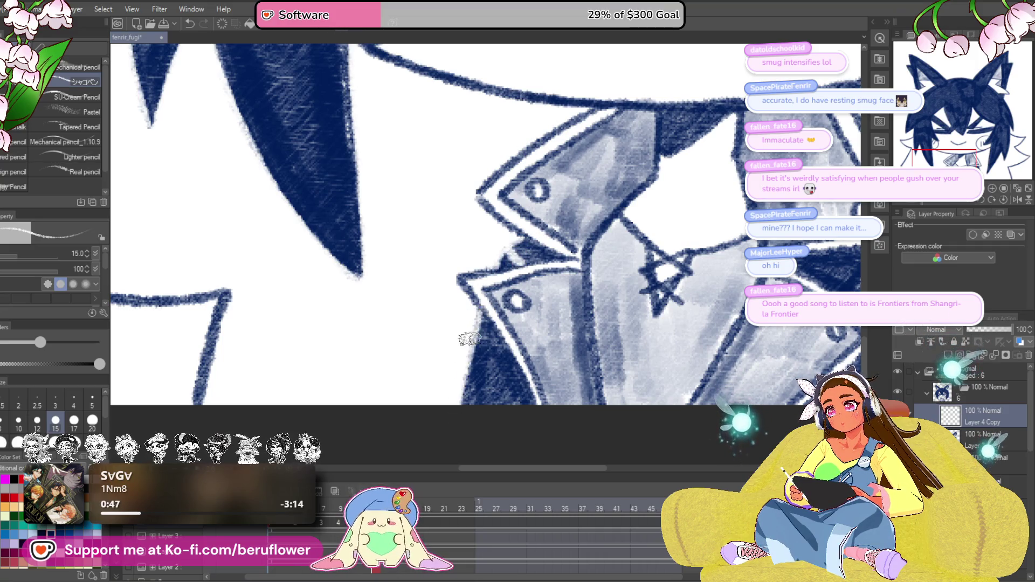
mouse_move(485, 334)
mouse_down()
mouse_move(299, 320)
mouse_move(644, 327)
mouse_move(571, 271)
mouse_up()
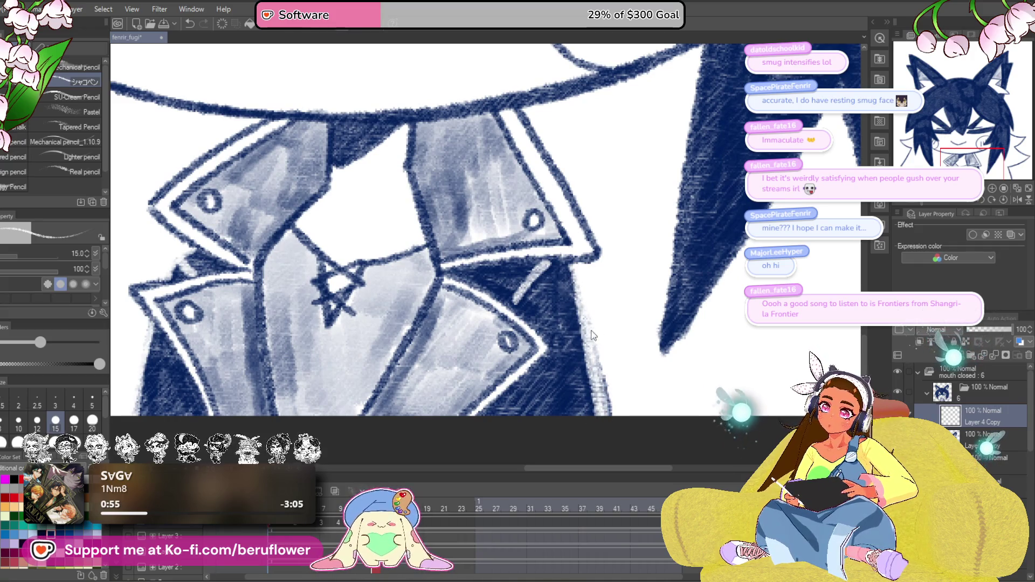
scroll(594, 433, down, 4)
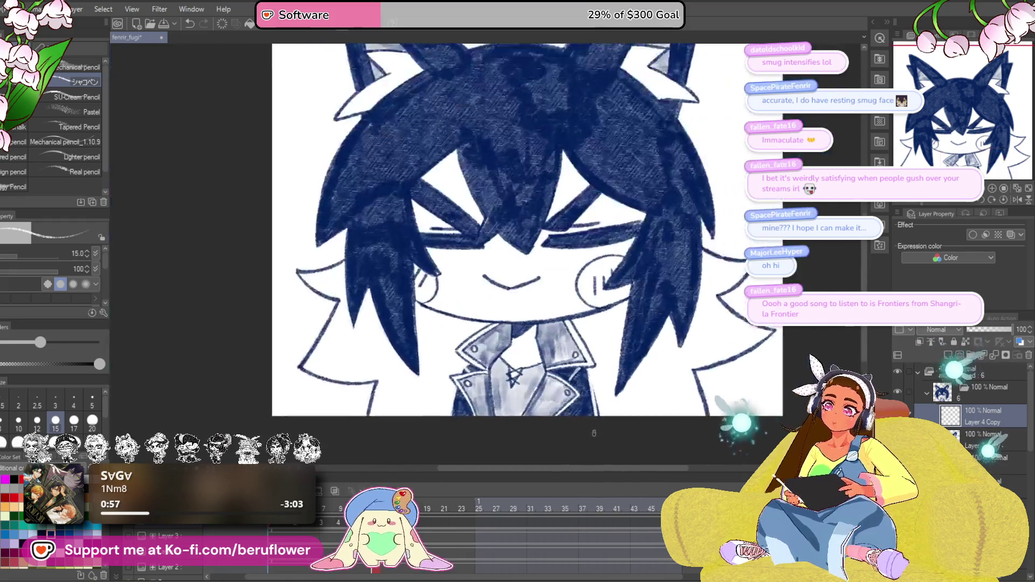
scroll(594, 433, up, 4)
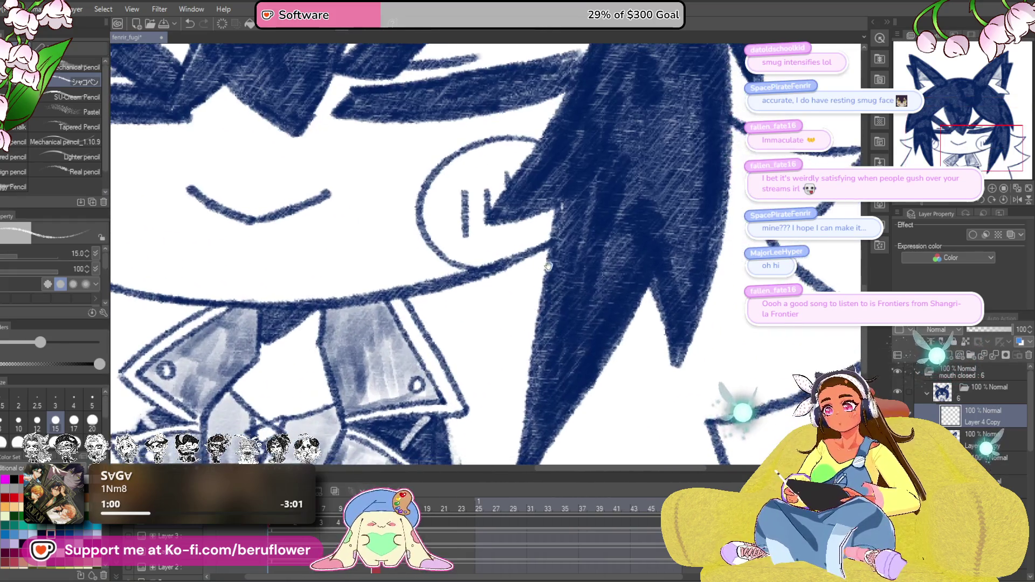
drag(548, 268, 524, 220)
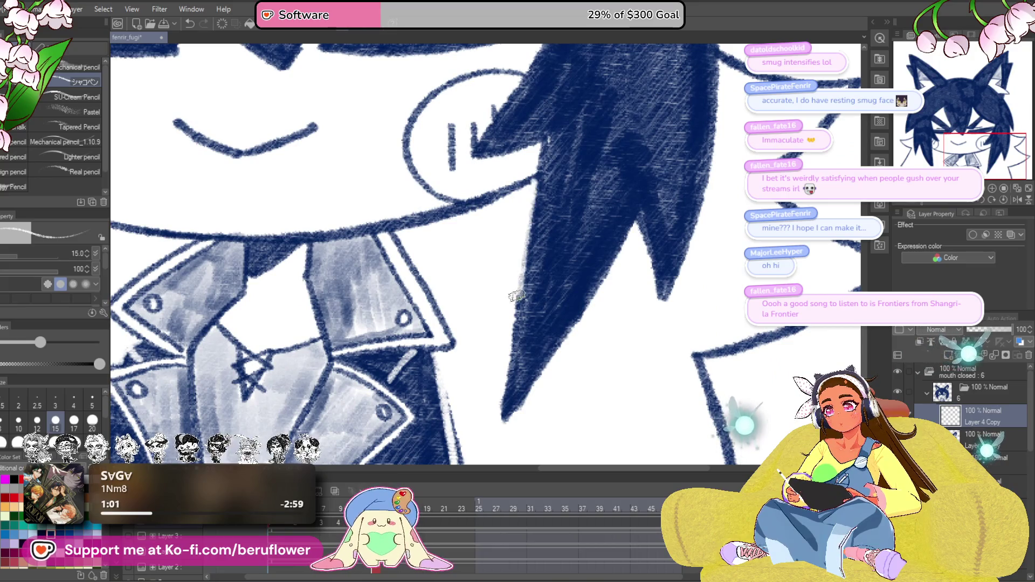
drag(586, 305, 552, 313)
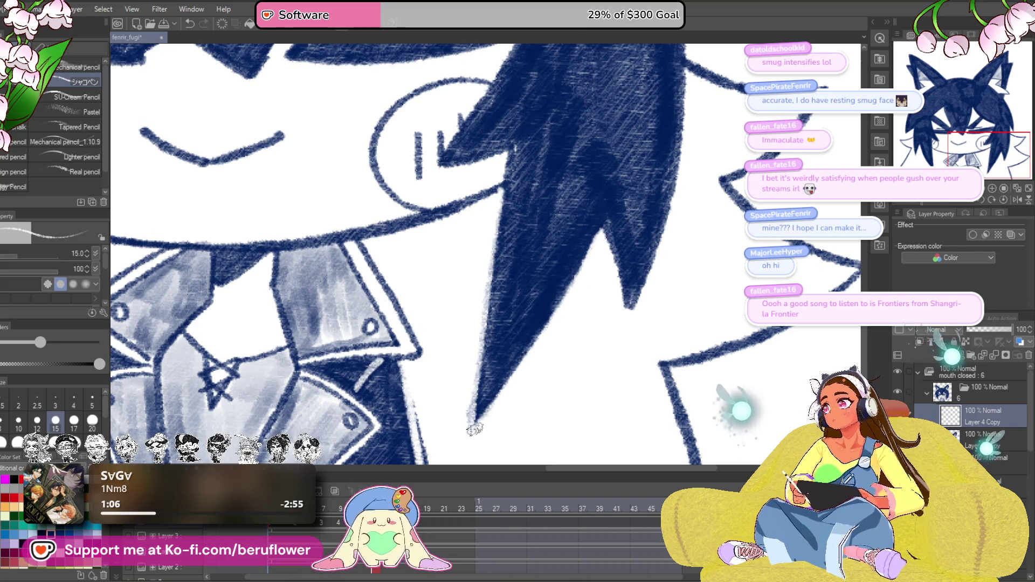
scroll(548, 335, up, 5)
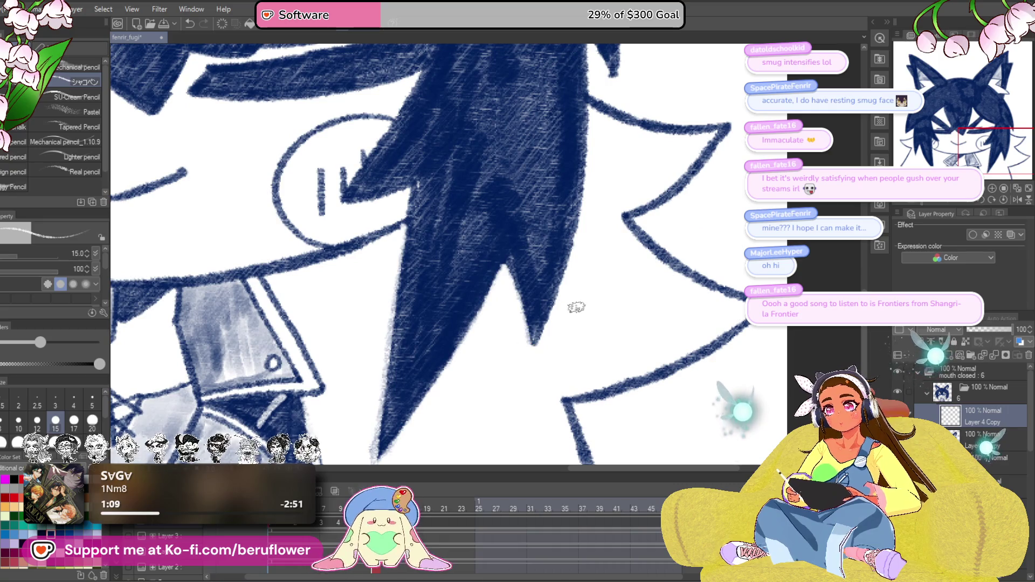
drag(575, 310, 584, 329)
drag(593, 139, 598, 141)
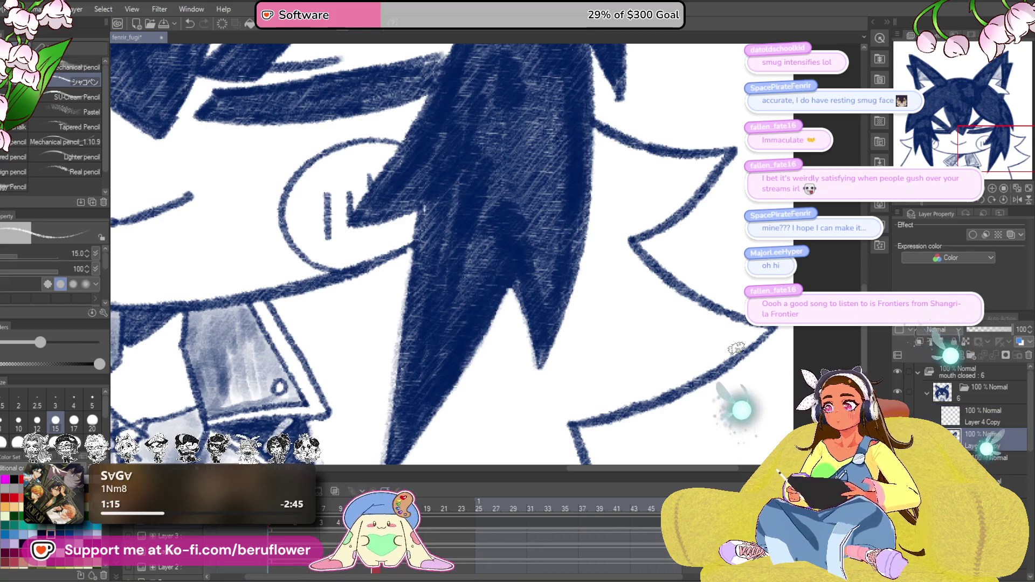
mouse_move(417, 406)
mouse_down()
mouse_move(601, 314)
mouse_move(540, 375)
mouse_up()
Enlarge the pencil to 50 and scribble dark navy over the right hair spike and collar edge.
key(bracketright)
key(bracketright)
key(bracketright)
mouse_move(531, 426)
mouse_down()
mouse_move(547, 418)
mouse_move(647, 270)
mouse_move(704, 297)
mouse_move(497, 243)
mouse_move(512, 232)
mouse_up()
mouse_move(512, 232)
mouse_down()
mouse_move(629, 237)
mouse_move(637, 207)
mouse_move(453, 254)
mouse_move(517, 318)
mouse_move(527, 259)
mouse_move(526, 305)
mouse_move(545, 350)
mouse_move(593, 372)
mouse_move(668, 329)
mouse_move(663, 377)
mouse_up()
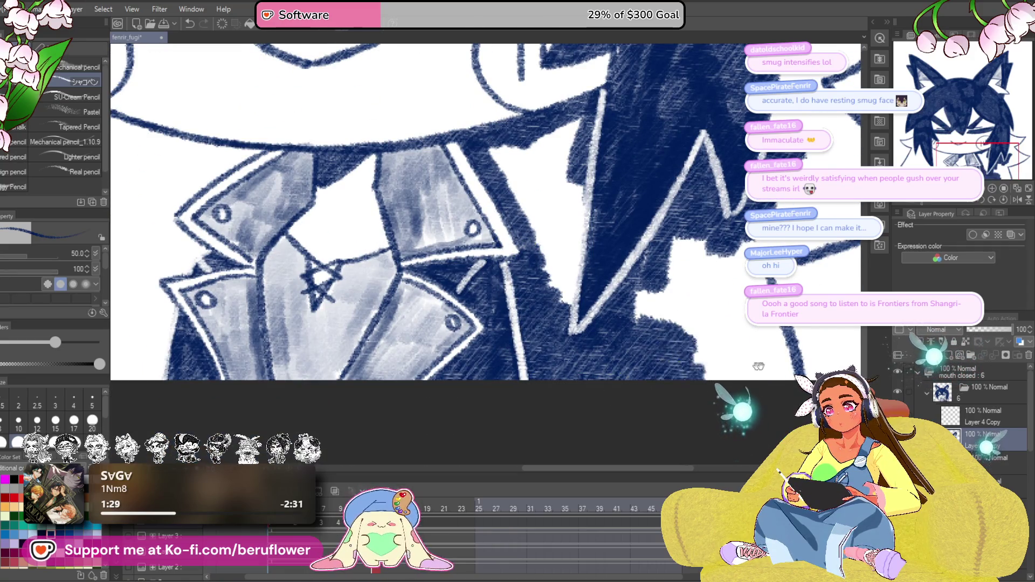
drag(753, 367, 577, 374)
mouse_move(519, 277)
mouse_down()
mouse_move(492, 307)
mouse_move(475, 291)
mouse_move(546, 320)
mouse_move(583, 286)
mouse_move(598, 351)
mouse_move(571, 361)
mouse_move(520, 334)
mouse_move(639, 426)
mouse_up()
mouse_move(556, 280)
mouse_down()
mouse_move(485, 242)
mouse_move(444, 259)
mouse_move(526, 323)
mouse_move(536, 399)
mouse_move(493, 348)
mouse_move(378, 351)
mouse_move(426, 377)
mouse_move(462, 346)
mouse_move(515, 345)
mouse_move(677, 259)
mouse_move(639, 285)
mouse_move(593, 277)
mouse_move(566, 292)
mouse_move(523, 254)
mouse_move(561, 194)
mouse_up()
drag(562, 143, 581, 289)
mouse_move(534, 216)
mouse_down()
mouse_move(590, 243)
mouse_move(631, 231)
mouse_move(658, 259)
mouse_move(636, 280)
mouse_move(566, 302)
mouse_move(539, 253)
mouse_move(623, 242)
mouse_move(642, 253)
mouse_move(545, 351)
mouse_move(561, 377)
mouse_move(614, 383)
mouse_move(660, 408)
mouse_move(588, 410)
mouse_move(571, 361)
mouse_move(560, 366)
mouse_up()
scroll(561, 367, down, 5)
scroll(360, 372, up, 5)
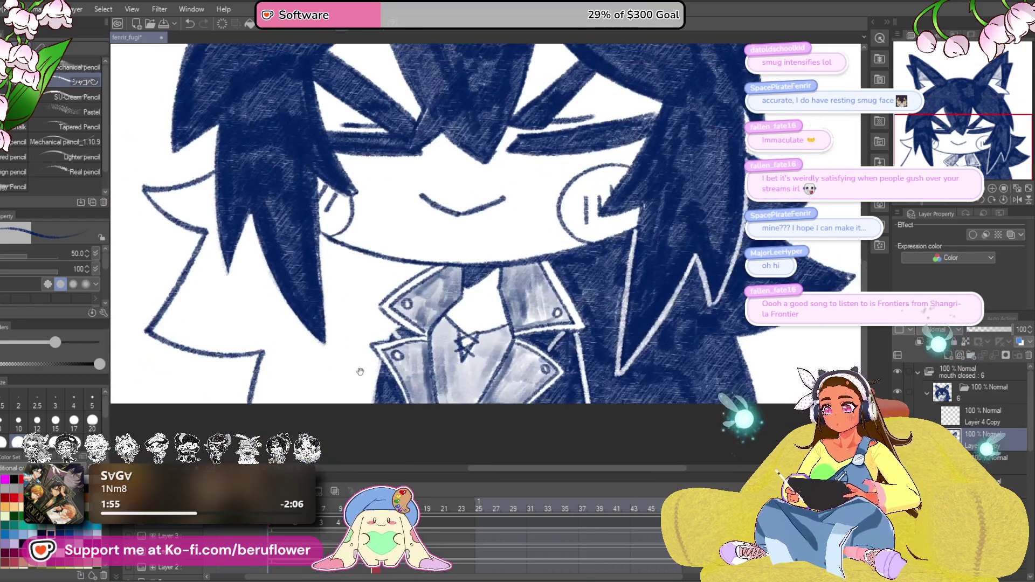
Darken the left hair spike, shade under the chin and fill white gaps between strands.
drag(361, 372, 476, 343)
mouse_move(372, 177)
mouse_down()
mouse_move(394, 259)
mouse_move(434, 333)
mouse_move(394, 318)
mouse_move(377, 350)
mouse_move(405, 351)
mouse_move(429, 329)
mouse_move(480, 361)
mouse_move(458, 351)
mouse_move(432, 302)
mouse_move(458, 334)
mouse_move(437, 245)
mouse_move(428, 283)
mouse_move(448, 272)
mouse_move(517, 279)
mouse_move(505, 260)
mouse_up()
drag(522, 333, 551, 345)
mouse_move(539, 288)
mouse_down()
mouse_move(496, 334)
mouse_move(532, 294)
mouse_move(467, 310)
mouse_up()
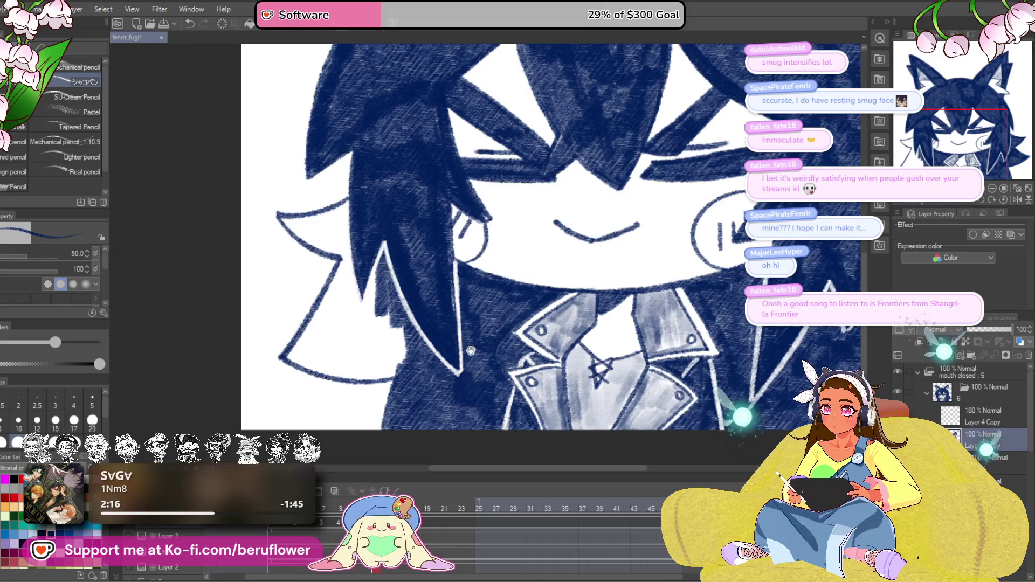
scroll(473, 350, up, 2)
mouse_move(406, 262)
mouse_down()
mouse_move(428, 270)
mouse_move(474, 248)
mouse_move(426, 267)
mouse_move(467, 256)
mouse_move(470, 302)
mouse_move(453, 303)
mouse_move(413, 363)
mouse_move(513, 377)
mouse_move(539, 335)
mouse_move(479, 340)
mouse_move(439, 360)
mouse_move(488, 278)
mouse_move(521, 335)
mouse_up()
scroll(469, 302, down, 1)
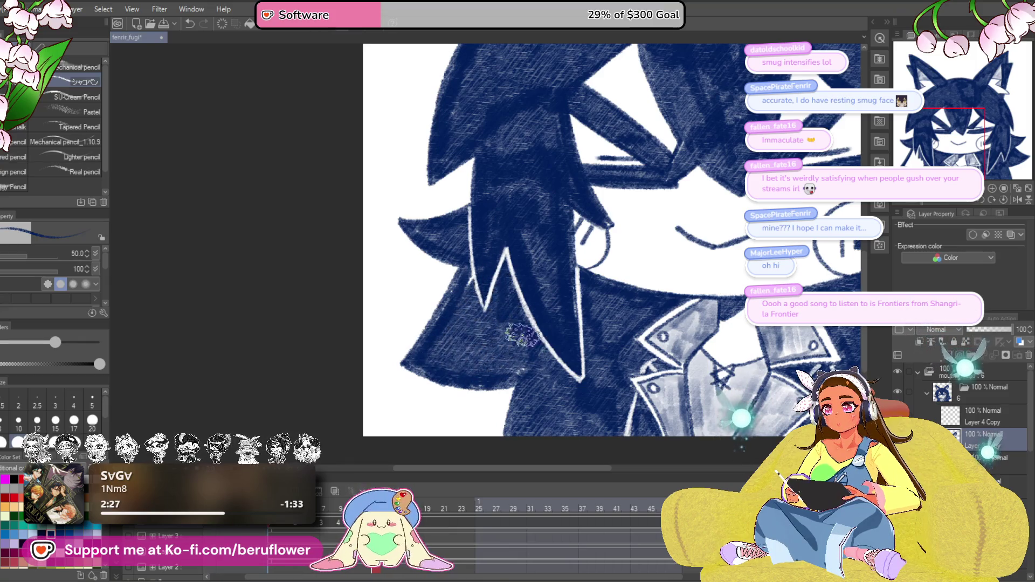
drag(490, 262, 474, 297)
Fit the whole frame in the window and centre the drawing.
key(ctrl+0)
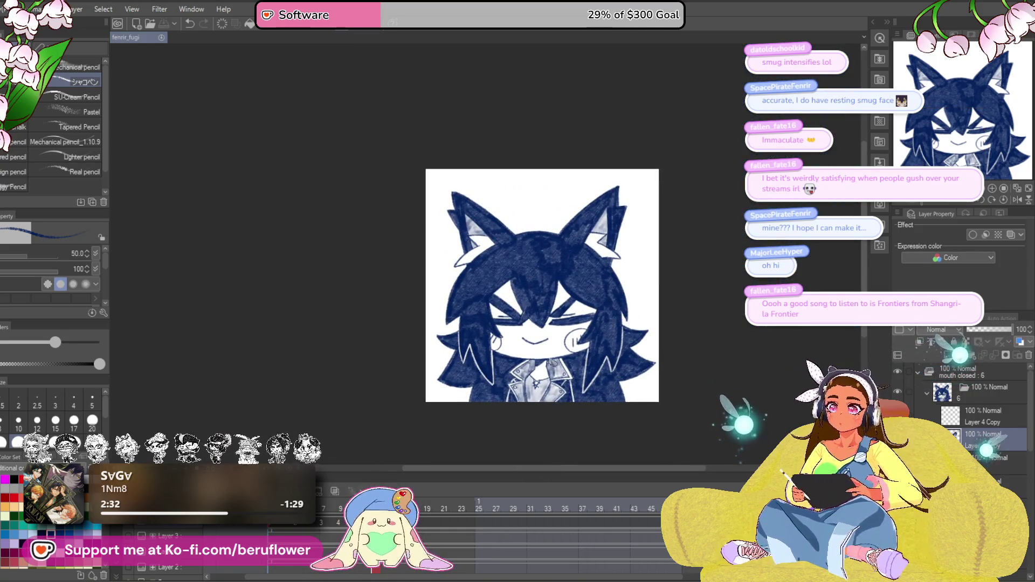
scroll(552, 363, up, 3)
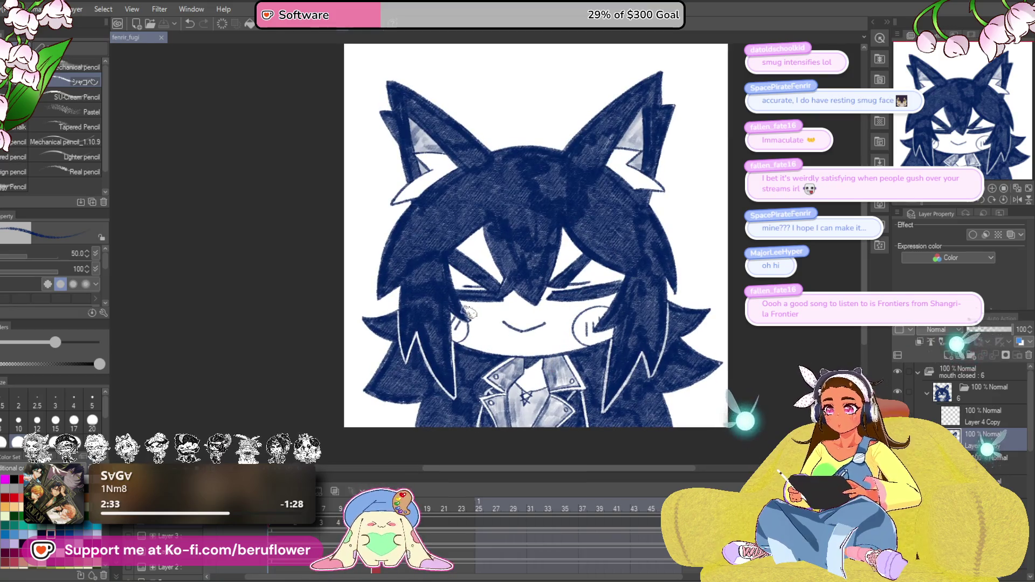
drag(608, 306, 589, 289)
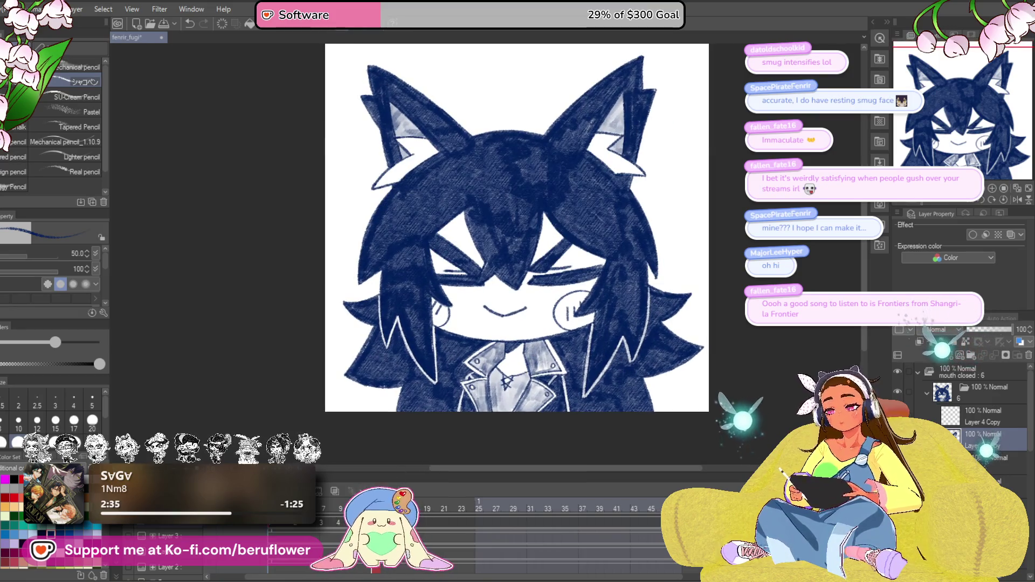
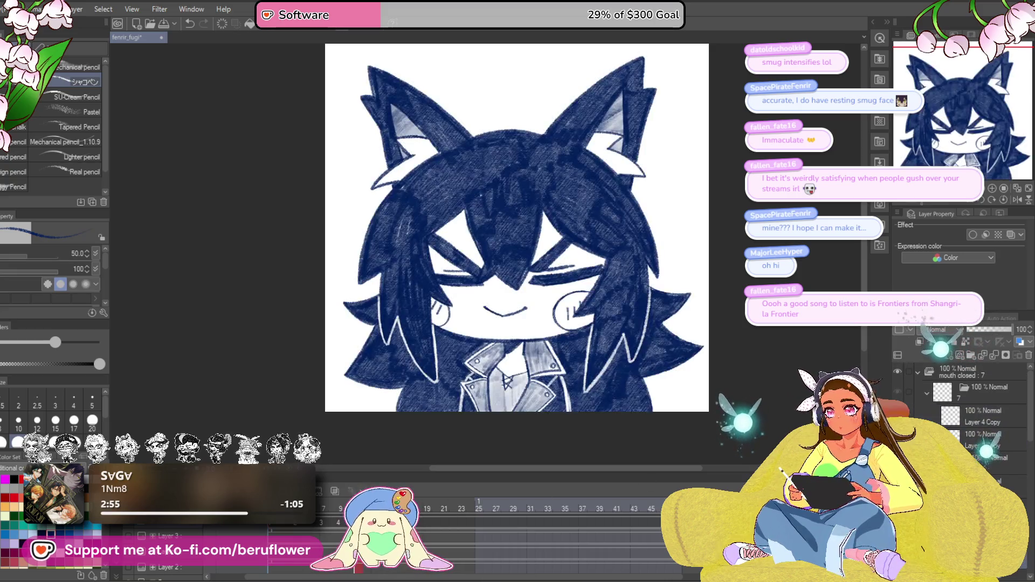
Review the open-eyed expression frame and add a new blank cel at frame 19.
click(322, 523)
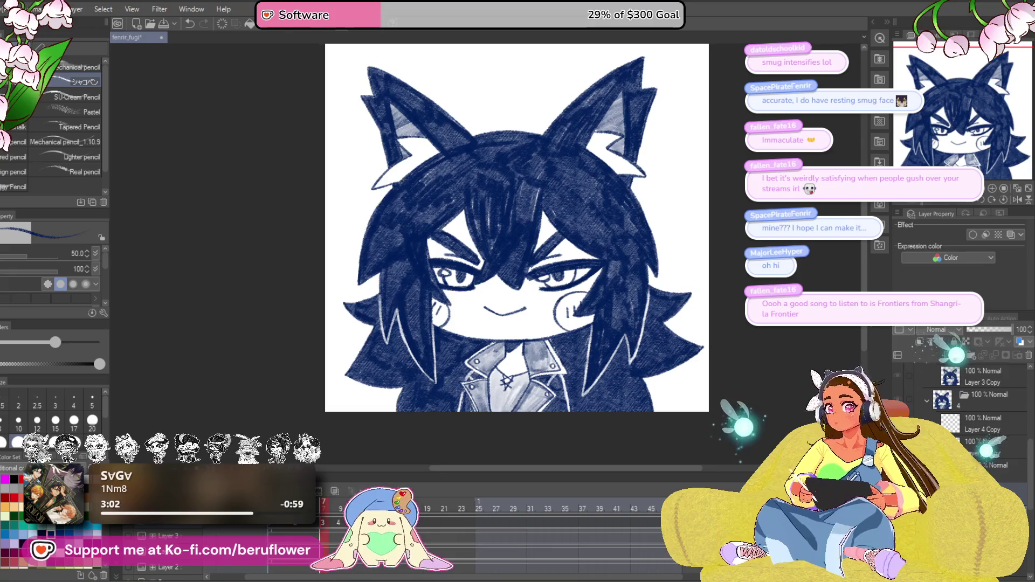
click(976, 432)
click(976, 426)
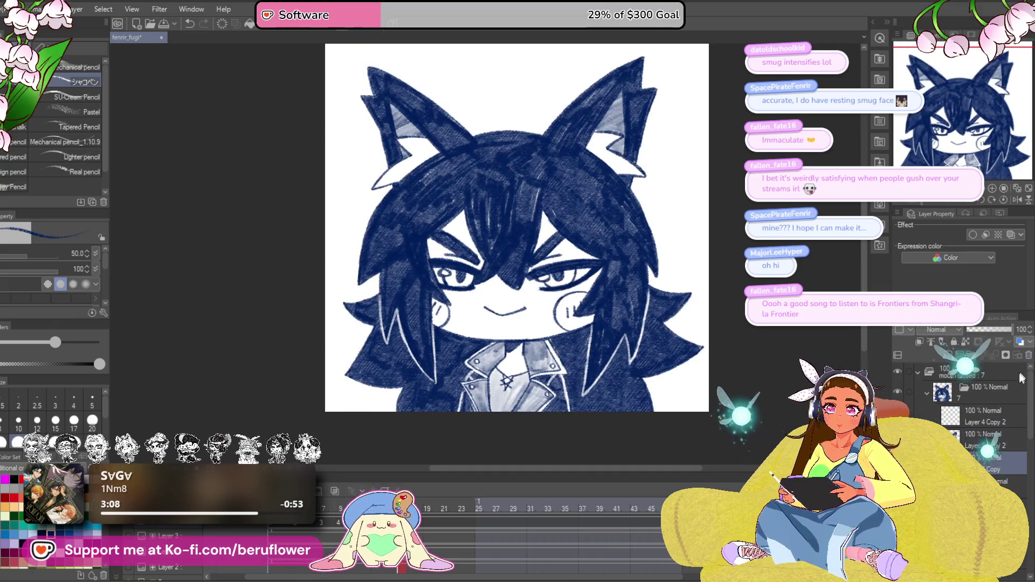
click(981, 440)
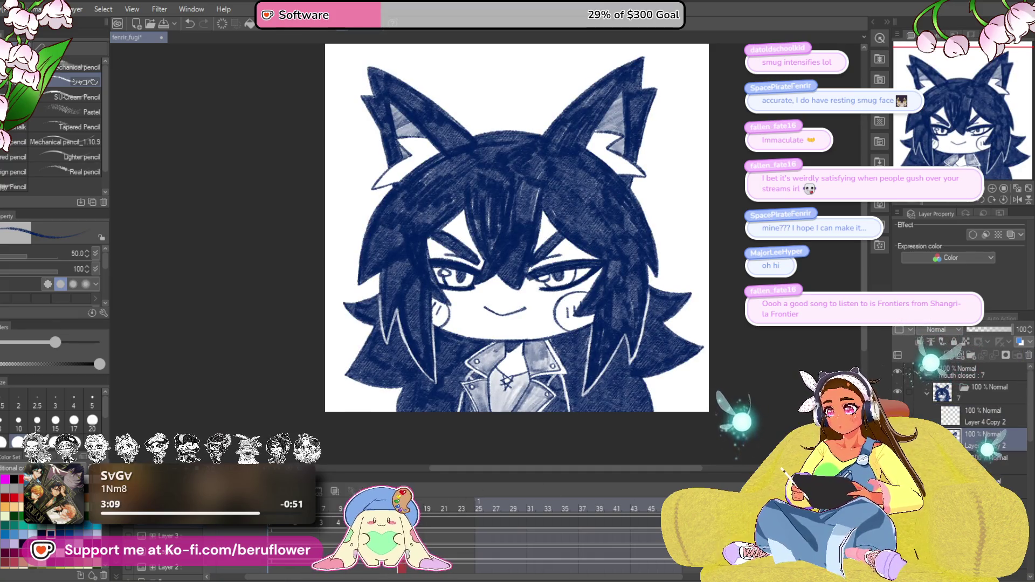
click(420, 504)
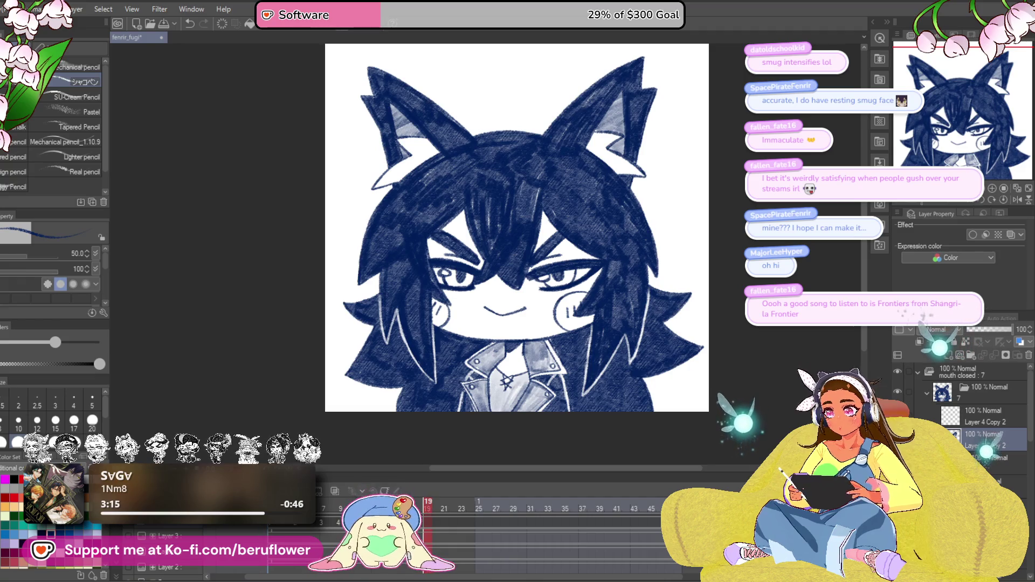
key(ctrl+shift+n)
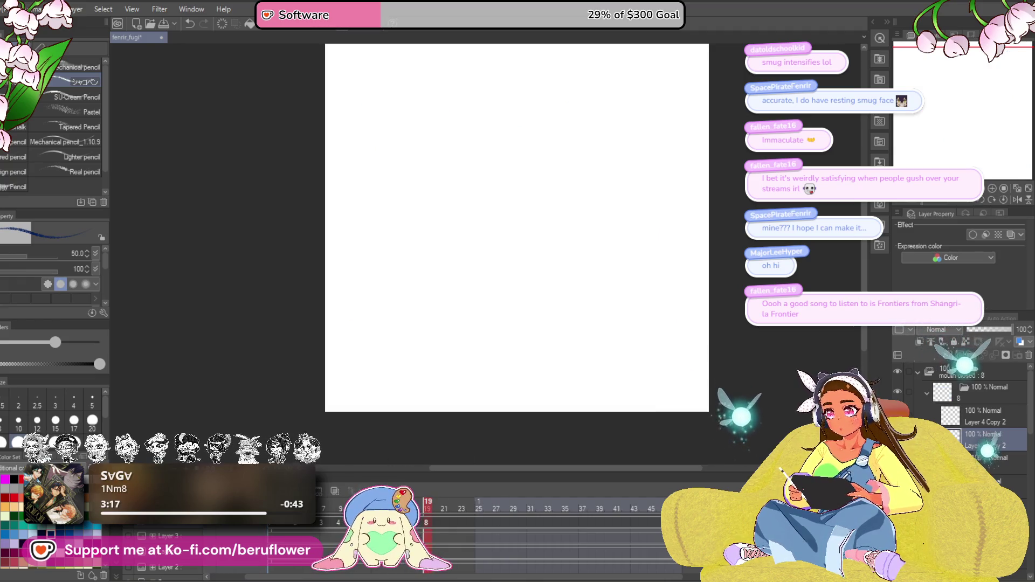
Check an earlier drawing, then select Layer 4 Copy 2 on frame 19 and duplicate it.
click(322, 527)
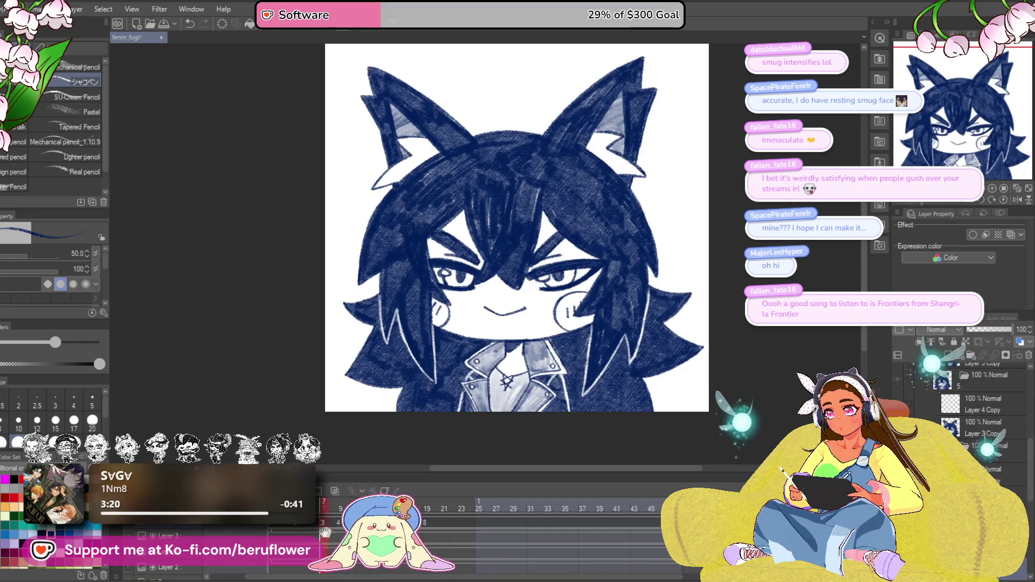
drag(328, 533, 297, 530)
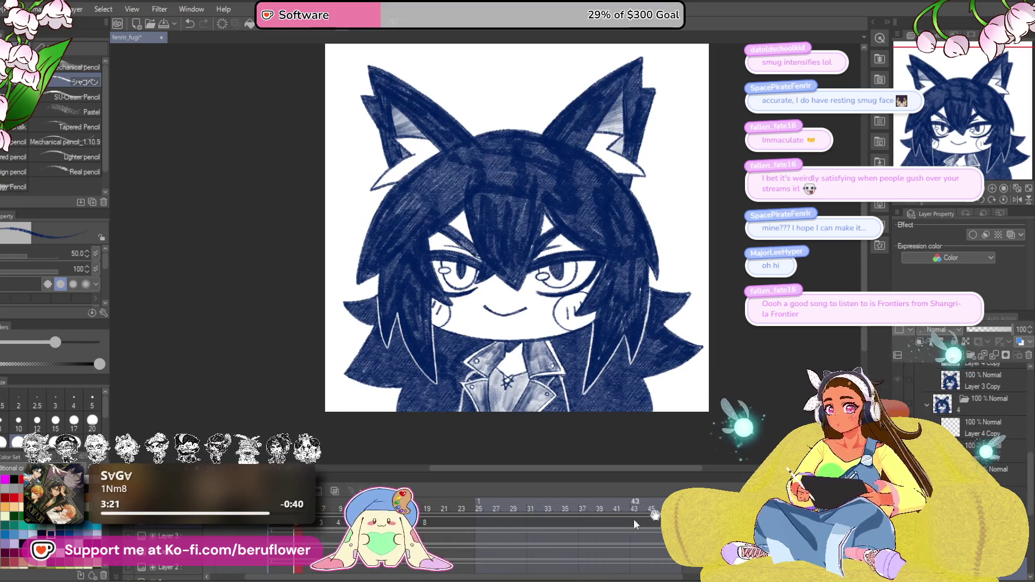
scroll(981, 420, down, 1)
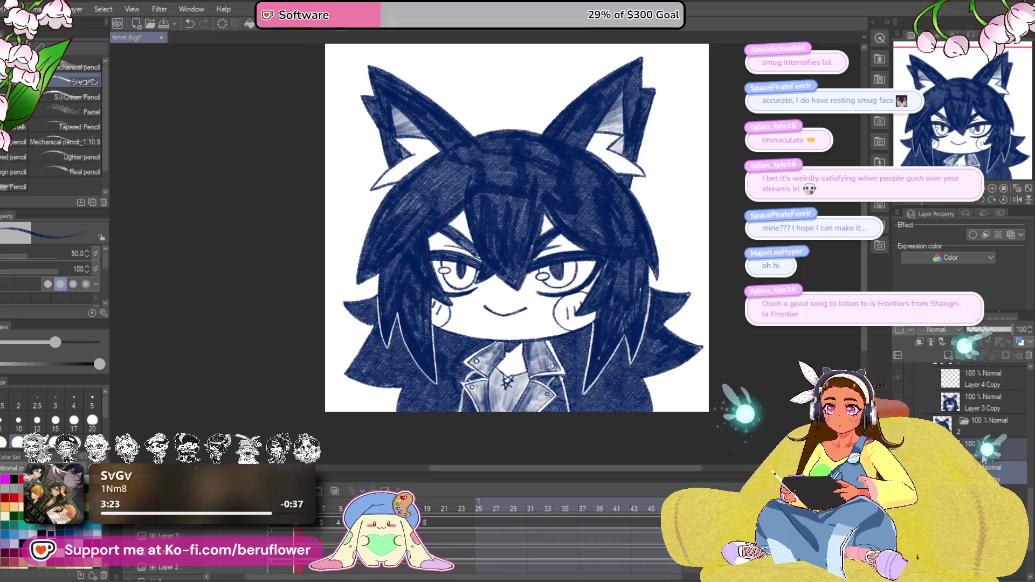
click(428, 507)
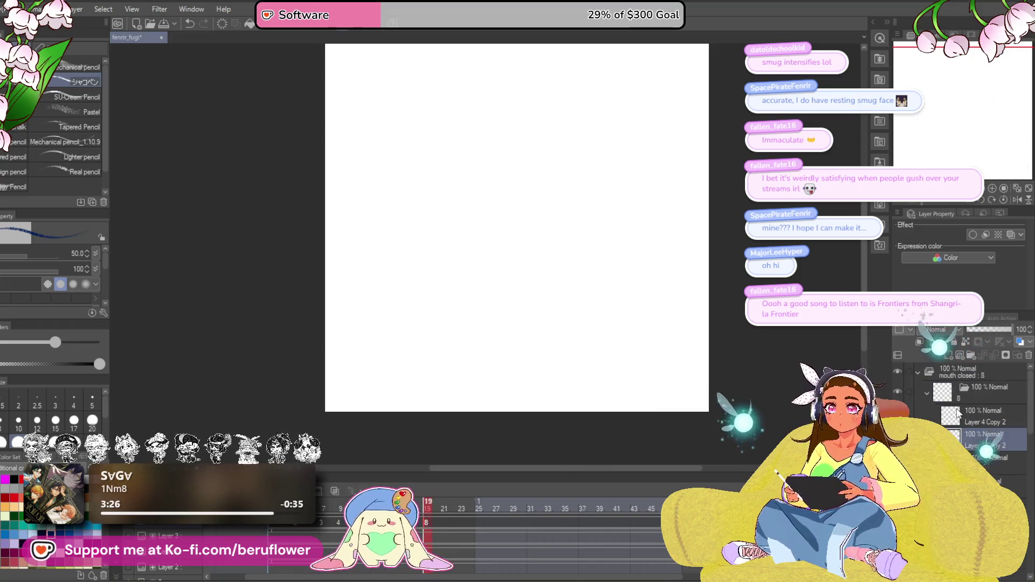
click(990, 407)
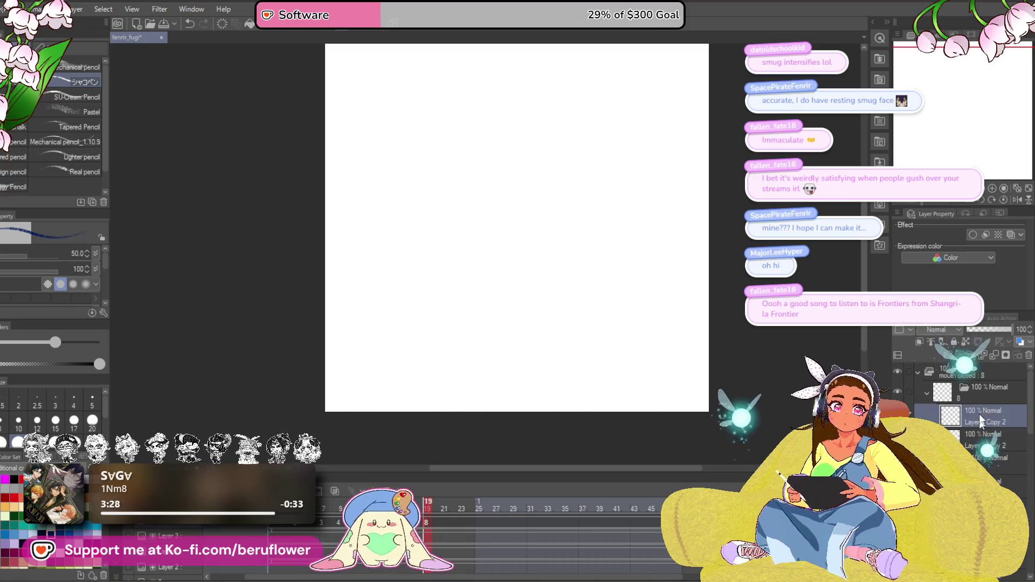
key(ctrl+z)
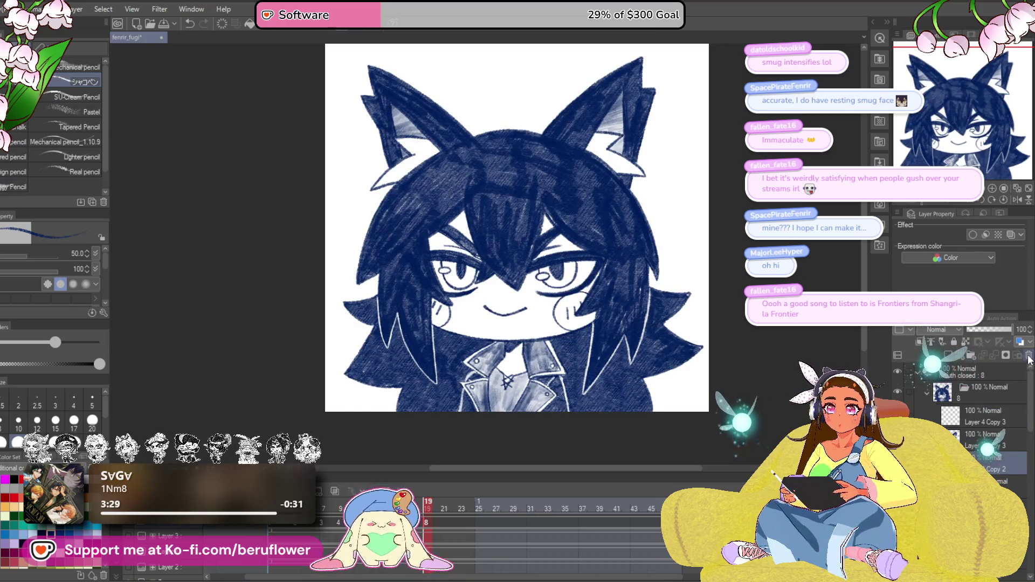
Delete the original Copy 2 layer, undo the last two changes, and show the open-eyed frame.
click(1030, 357)
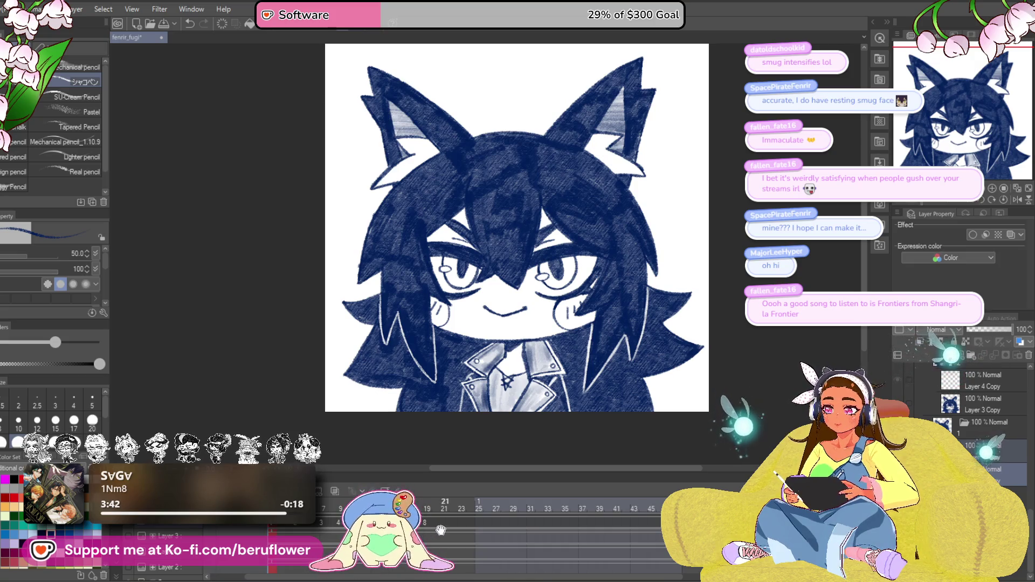
key(ctrl+z)
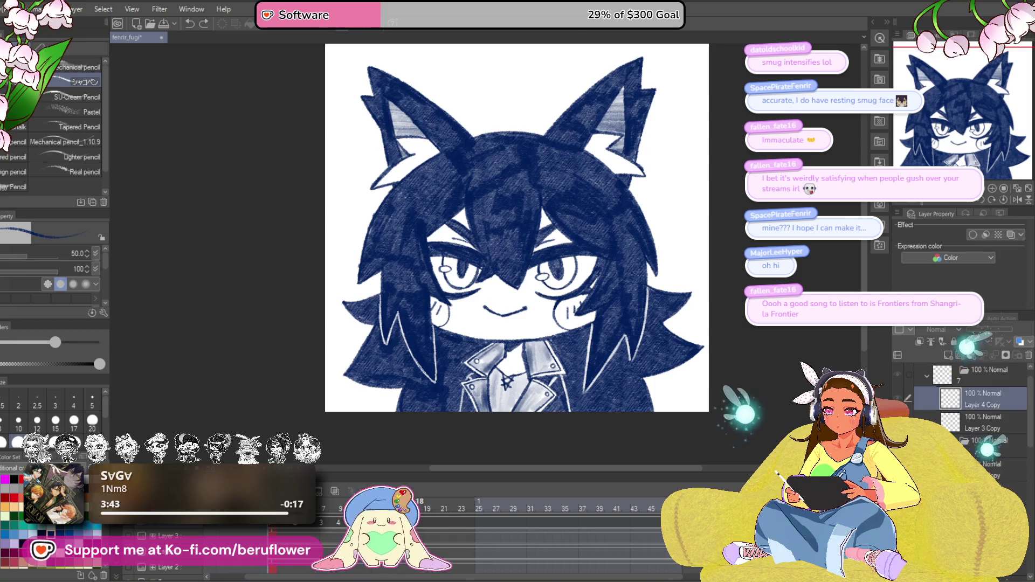
key(ctrl+z)
key(ctrl+z)
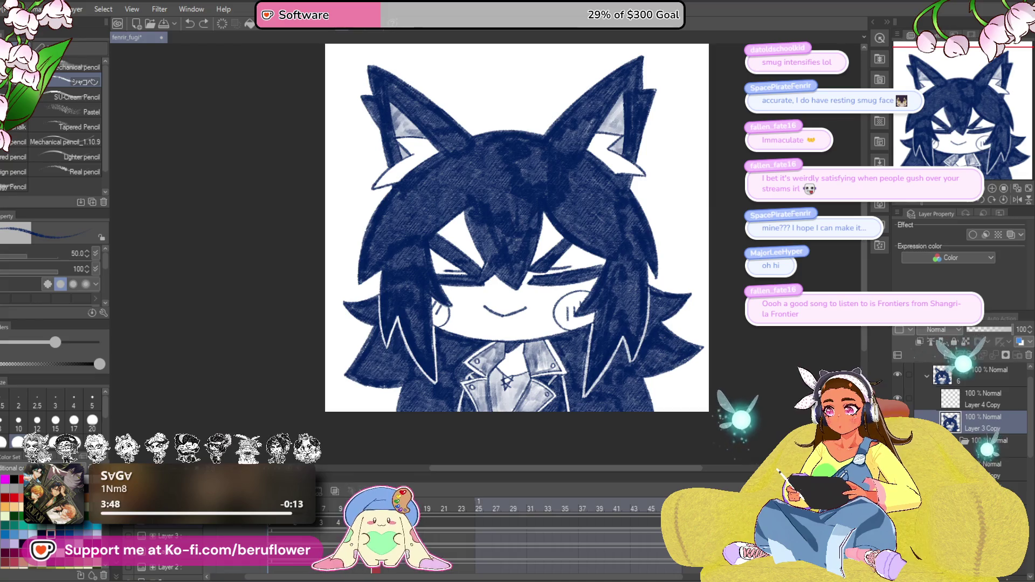
click(287, 534)
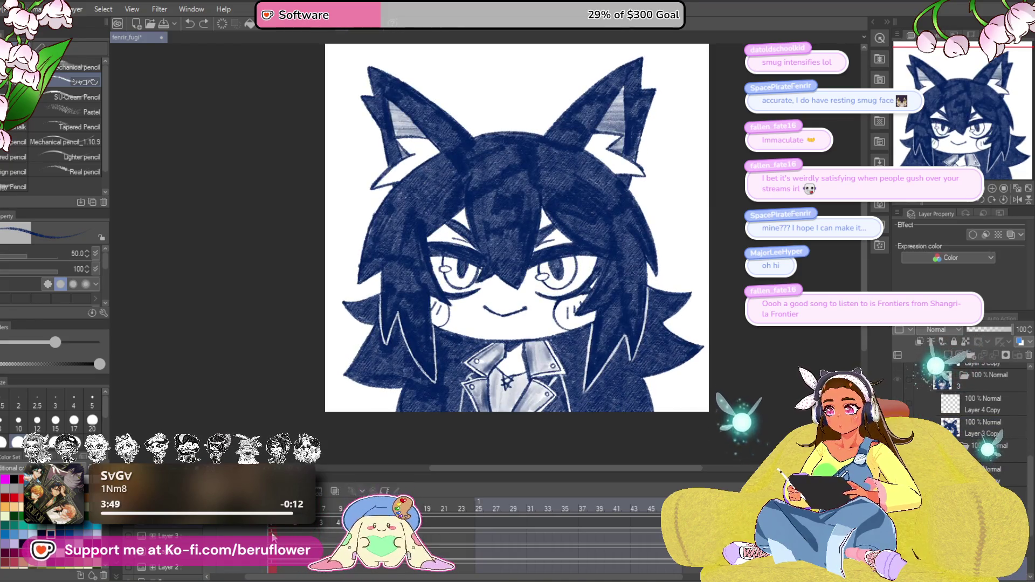
scroll(979, 458, down, 1)
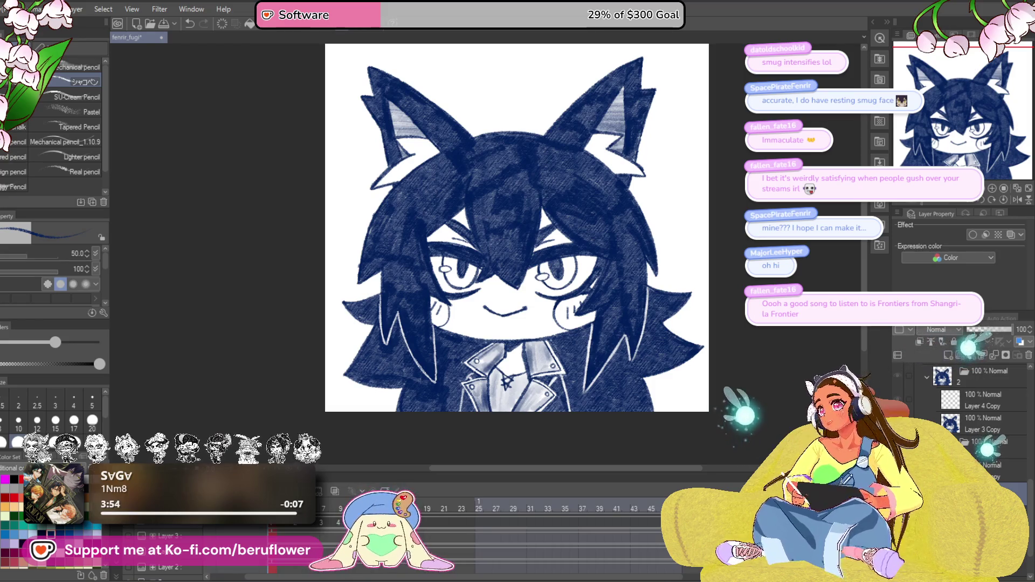
scroll(401, 177, up, 5)
key(bracketleft)
key(bracketleft)
key(bracketleft)
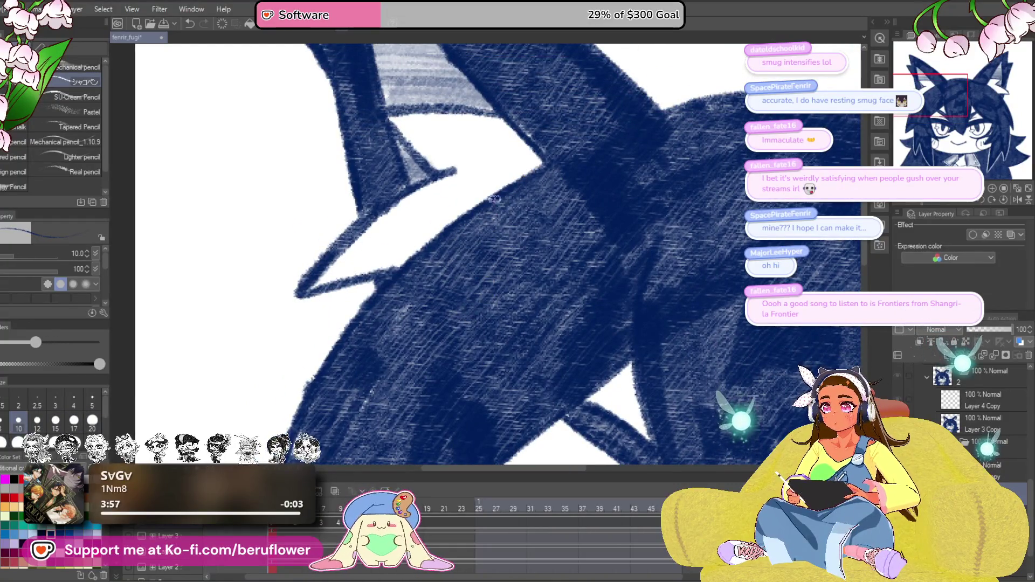
drag(497, 196, 476, 204)
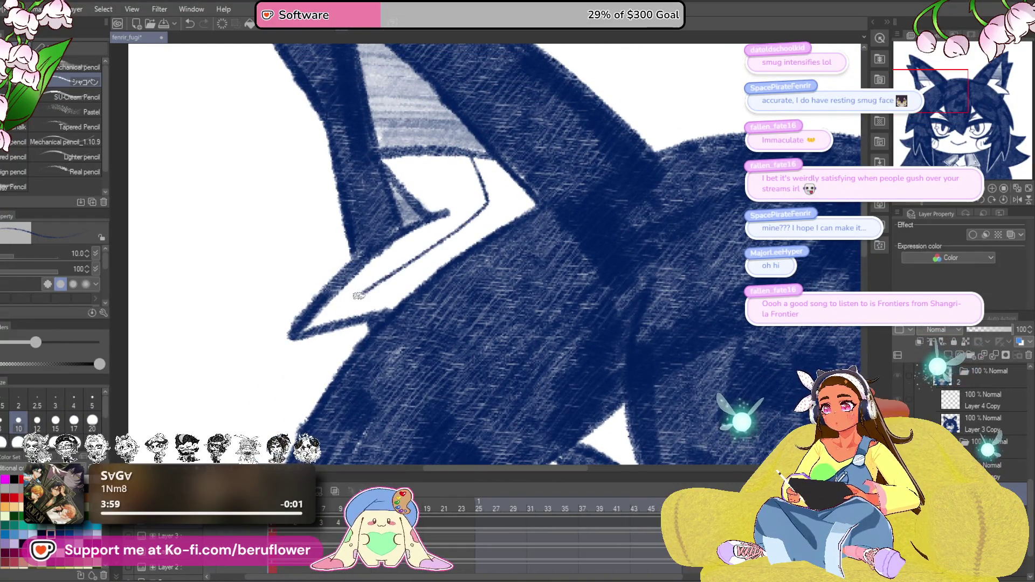
scroll(312, 310, down, 5)
scroll(314, 314, up, 4)
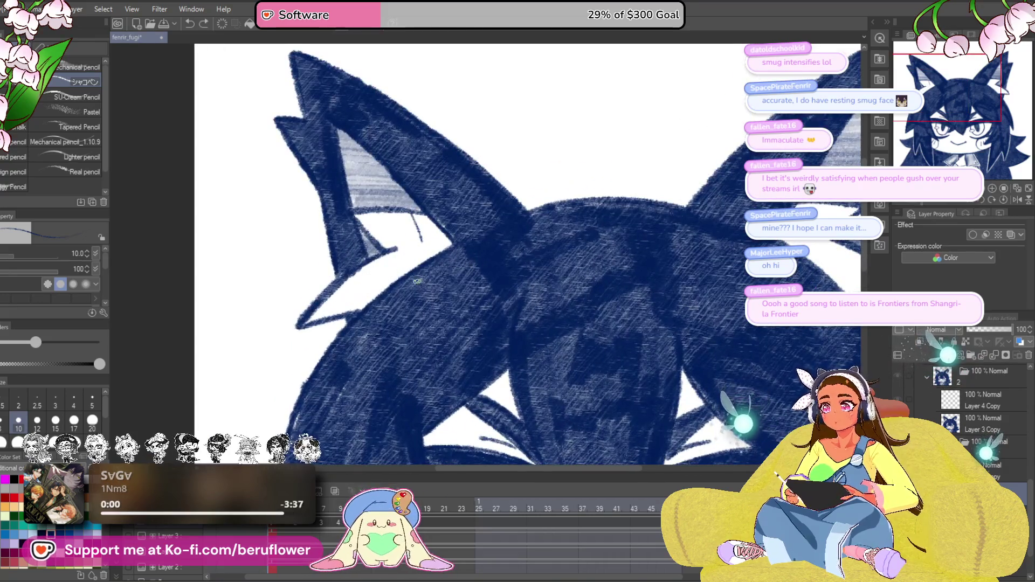
scroll(381, 287, up, 2)
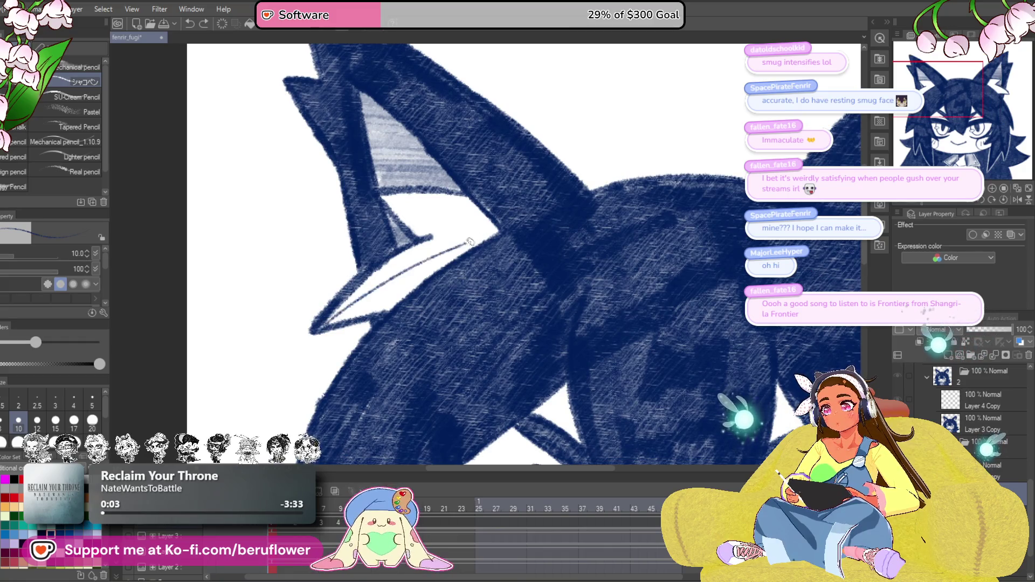
scroll(485, 232, down, 3)
scroll(377, 210, up, 3)
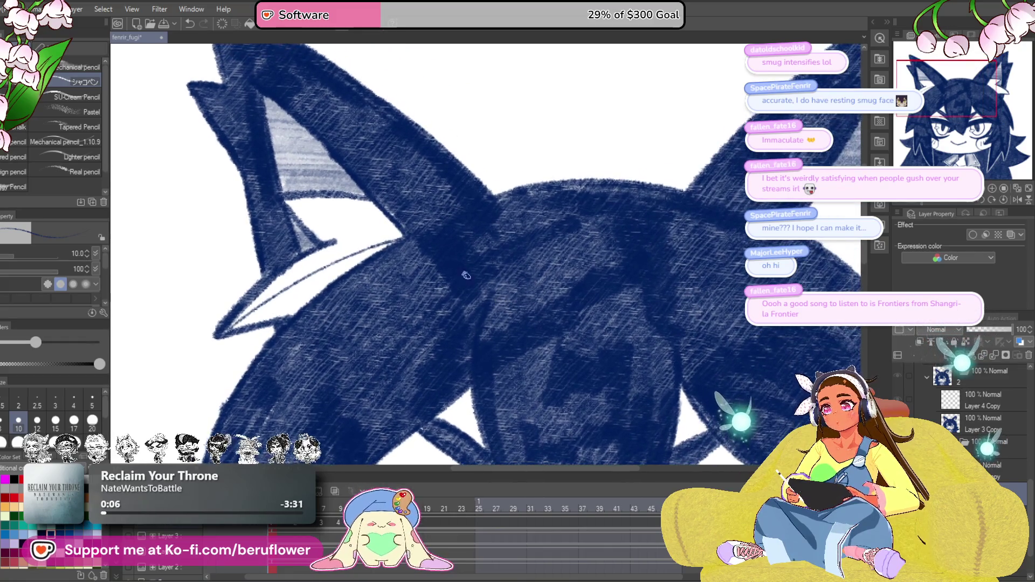
drag(384, 262, 400, 268)
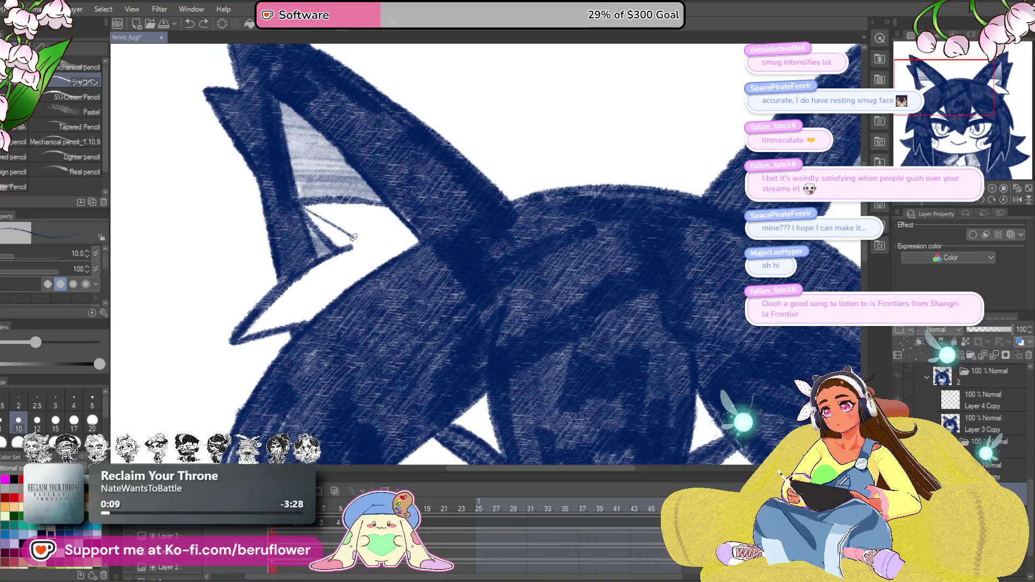
drag(393, 254, 409, 252)
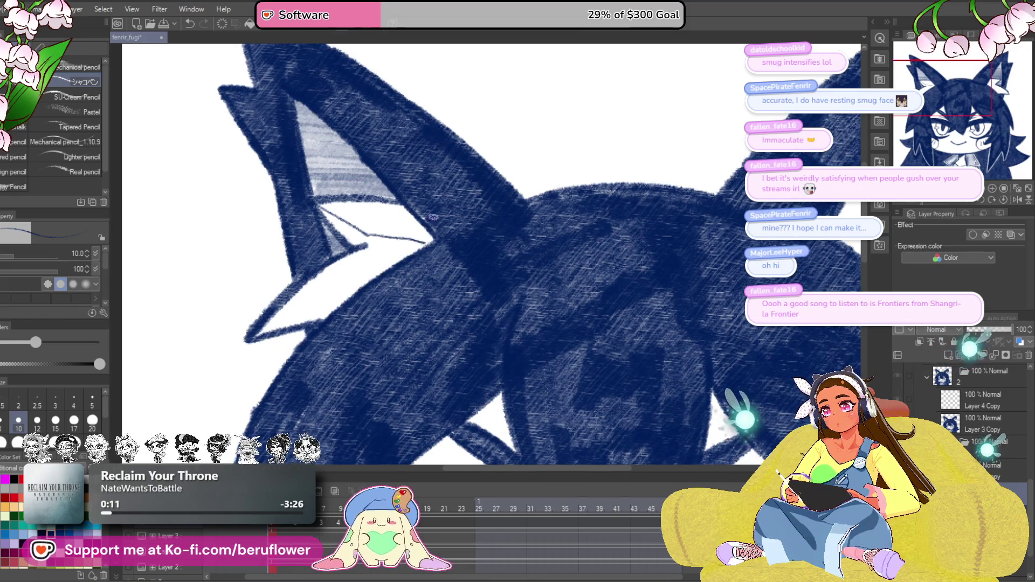
mouse_move(628, 256)
mouse_down()
mouse_move(564, 330)
mouse_move(491, 363)
mouse_move(689, 275)
mouse_move(693, 212)
mouse_up()
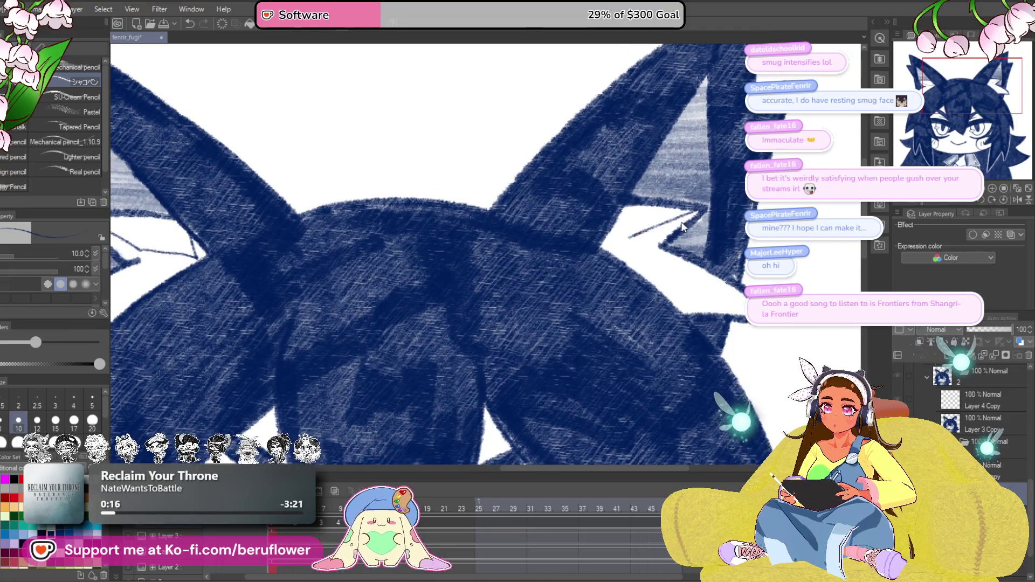
drag(729, 315, 806, 259)
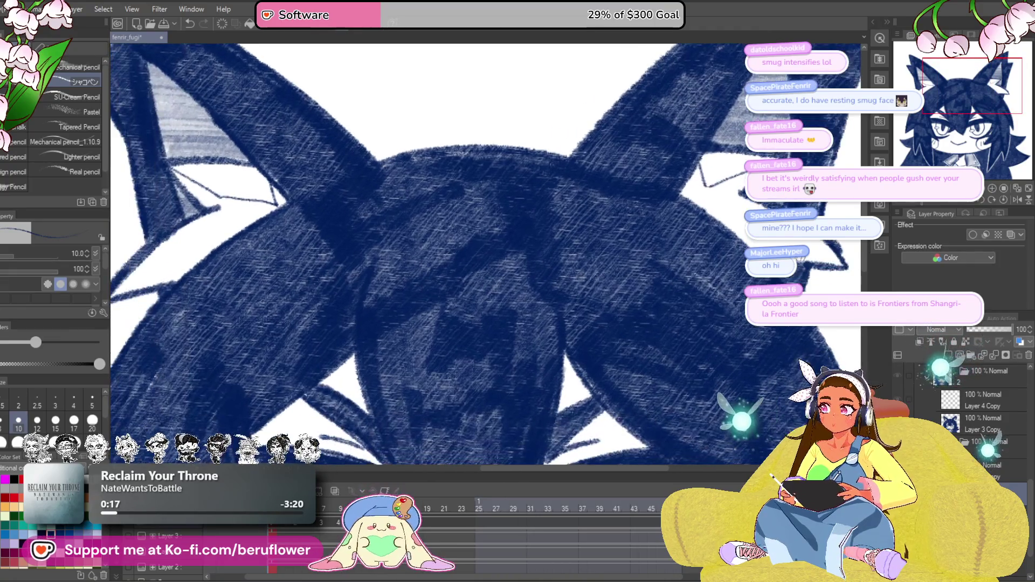
drag(712, 301, 670, 273)
scroll(504, 344, down, 2)
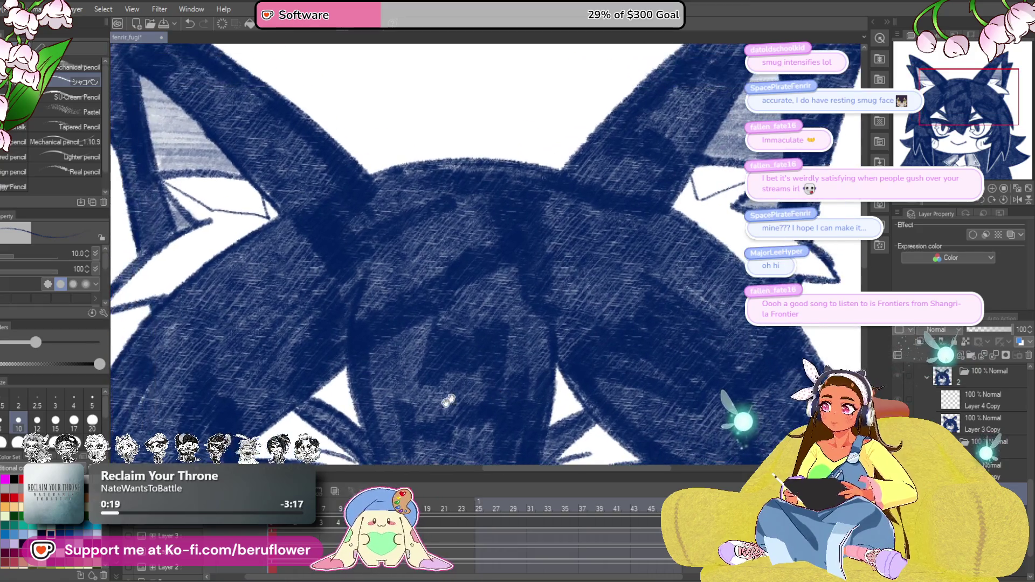
drag(433, 417, 475, 432)
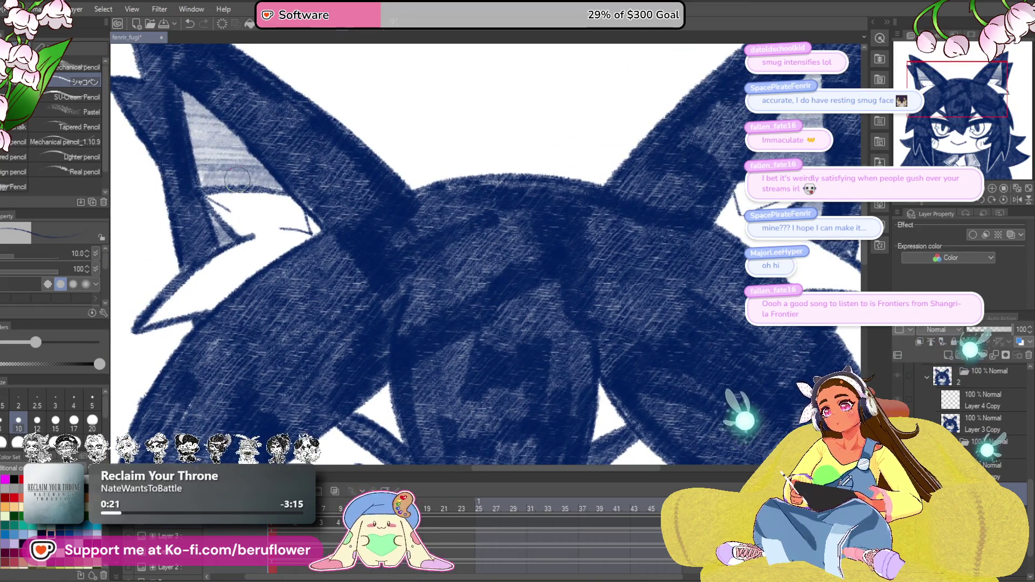
drag(233, 173, 262, 187)
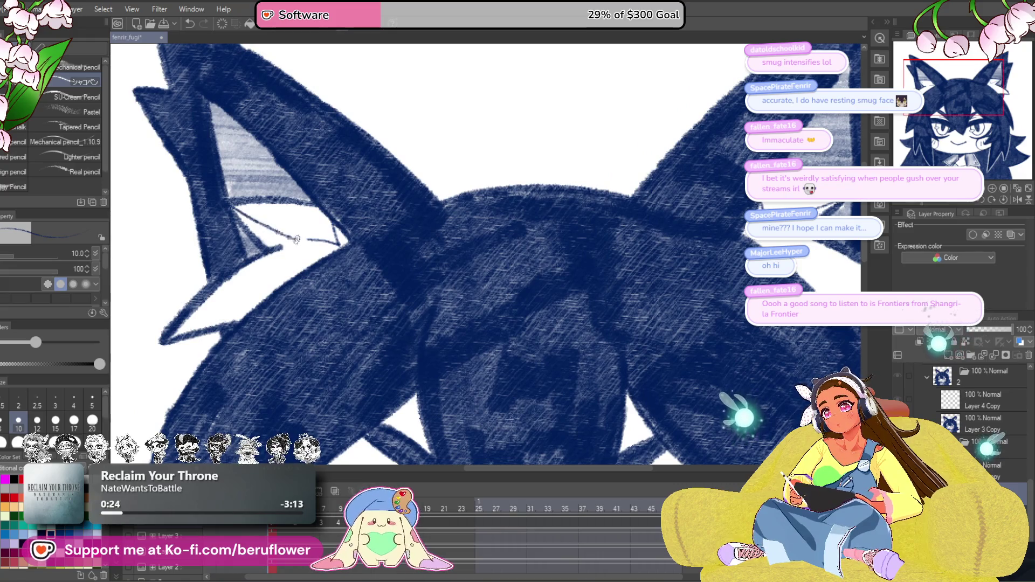
scroll(344, 245, down, 1)
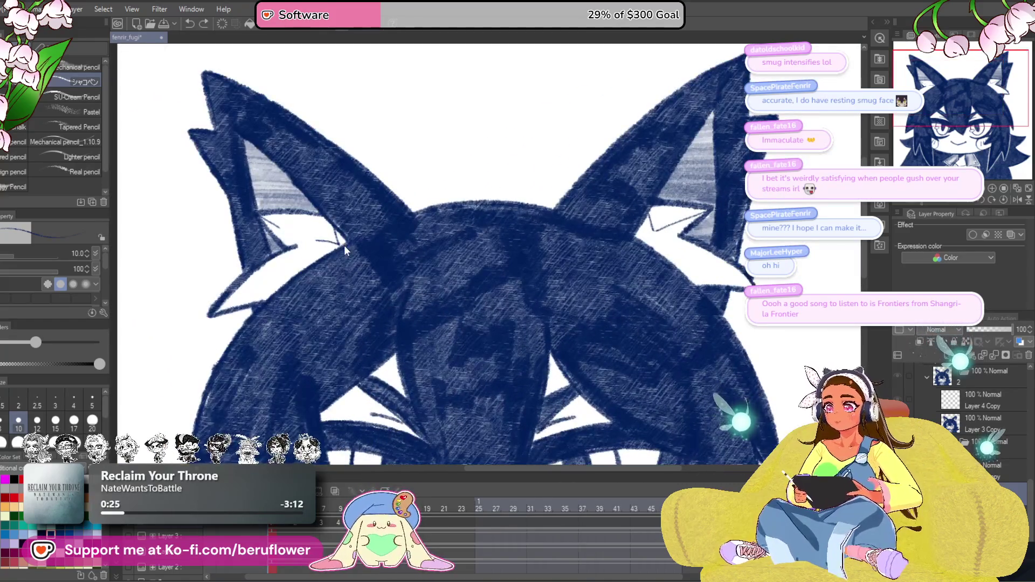
scroll(345, 226, up, 2)
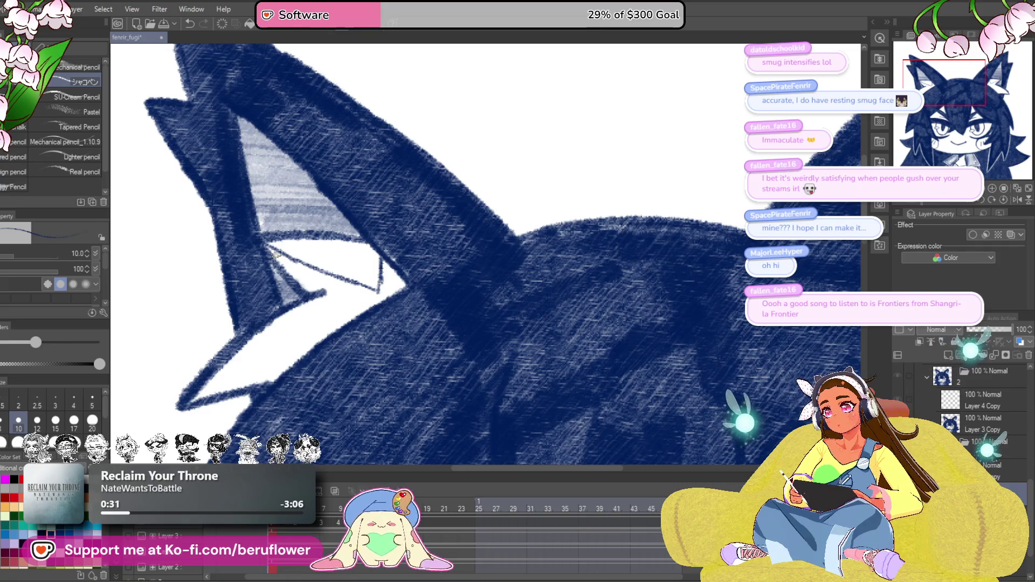
scroll(336, 273, down, 2)
scroll(336, 273, up, 2)
Extend the white hatching across the right ear's inner area and check both ears mirrored.
mouse_move(336, 273)
mouse_down()
mouse_move(437, 341)
mouse_move(418, 332)
mouse_up()
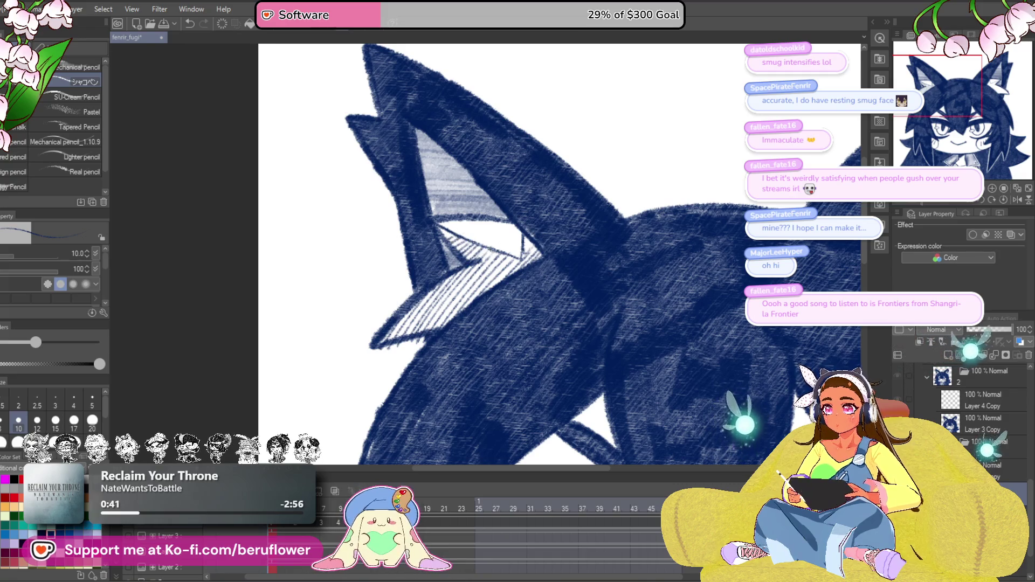
scroll(675, 272, down, 2)
scroll(601, 256, up, 2)
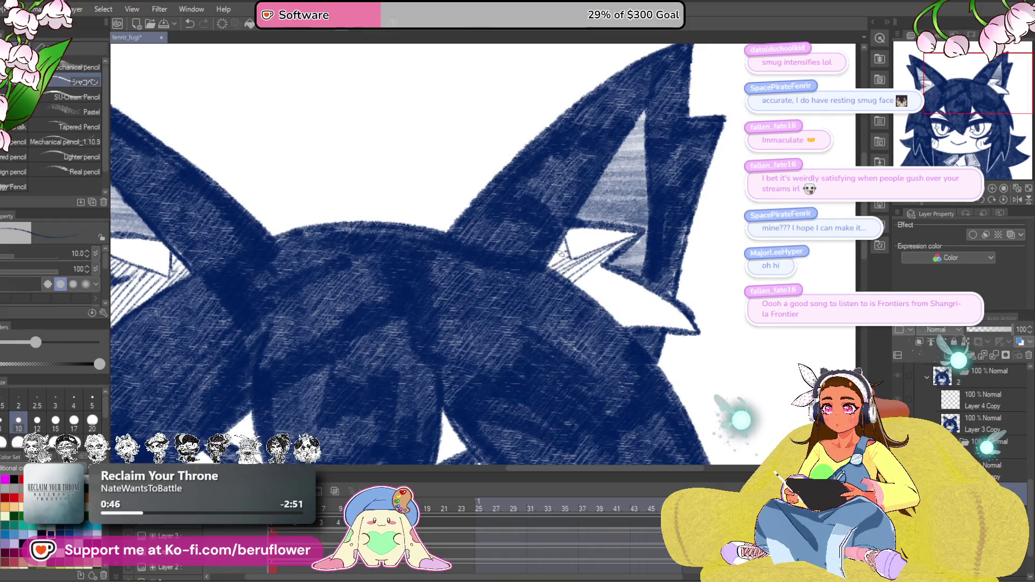
scroll(587, 258, down, 1)
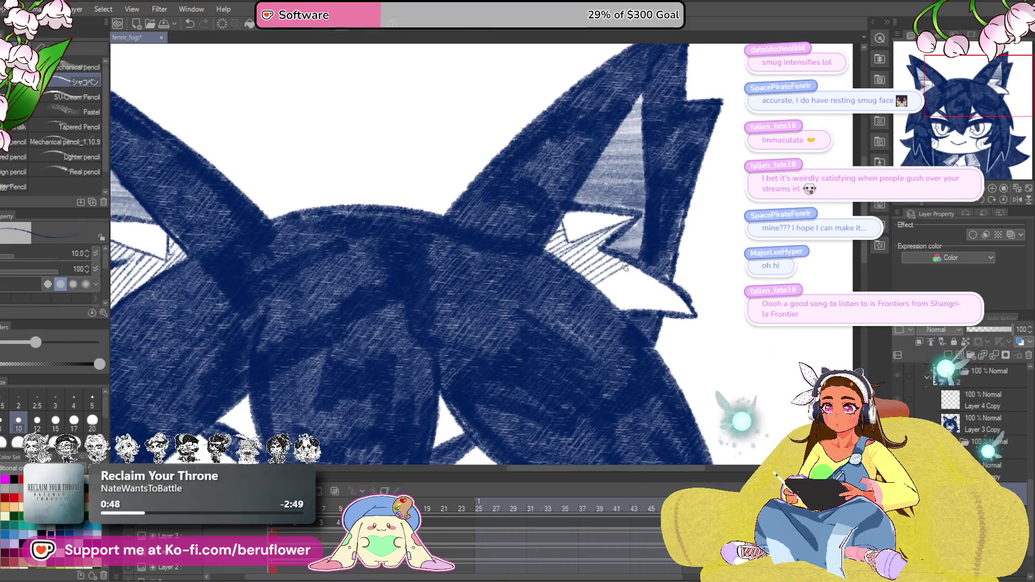
drag(617, 272, 684, 300)
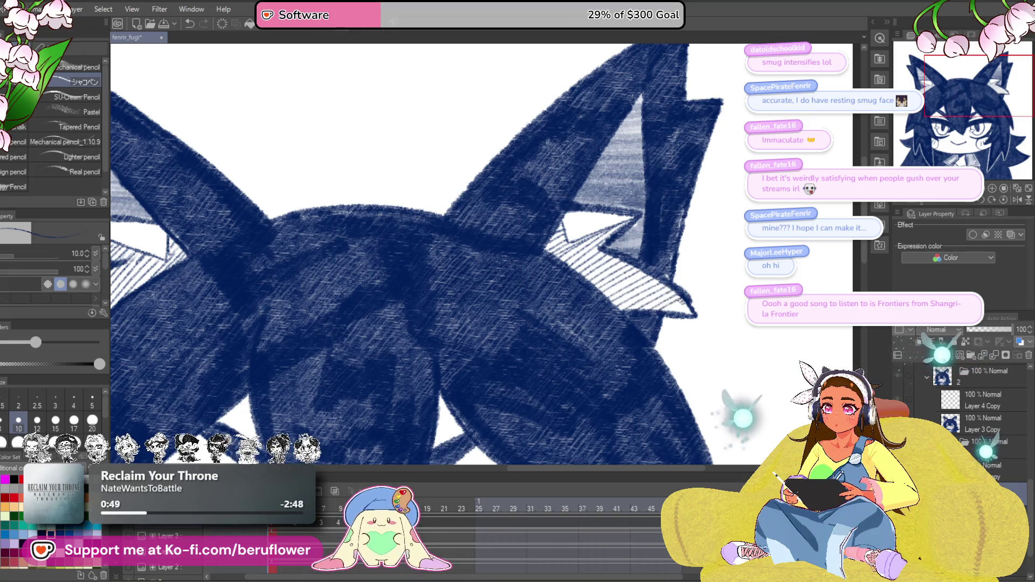
key(h)
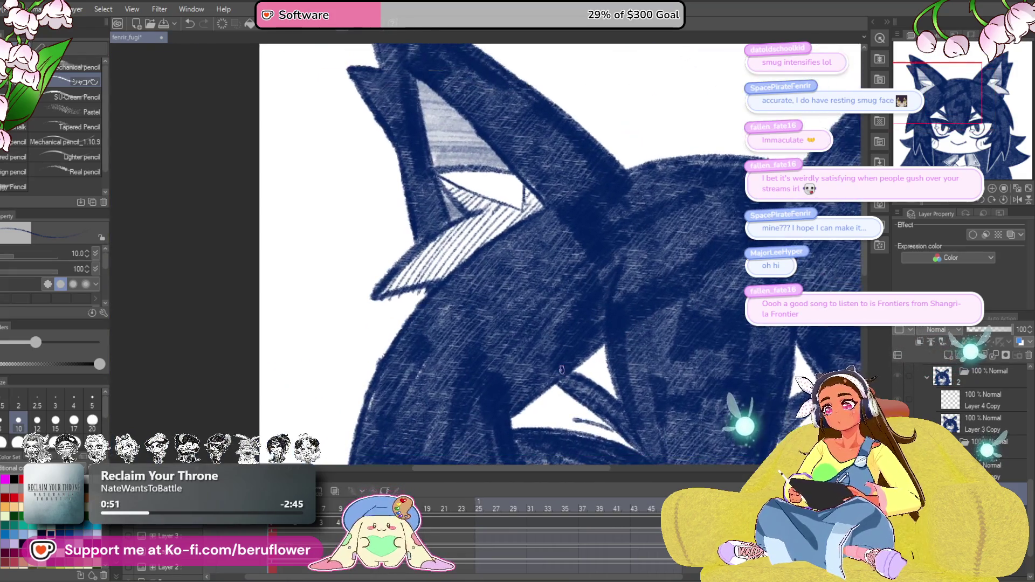
drag(742, 336, 517, 332)
key(h)
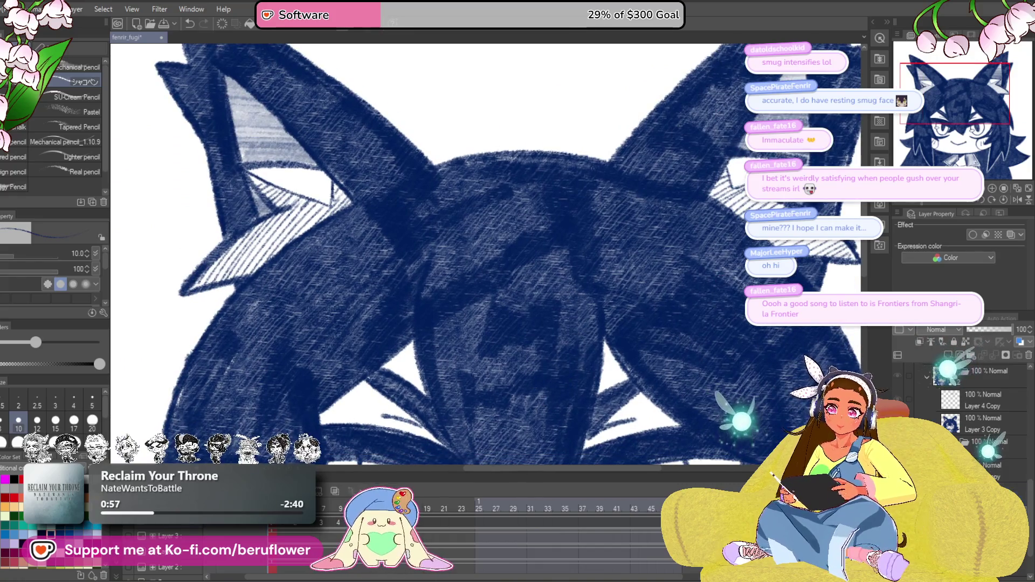
Use the layer's context menu, switch to the Layer 3 Copy frame, then undo.
right_click(925, 206)
click(949, 245)
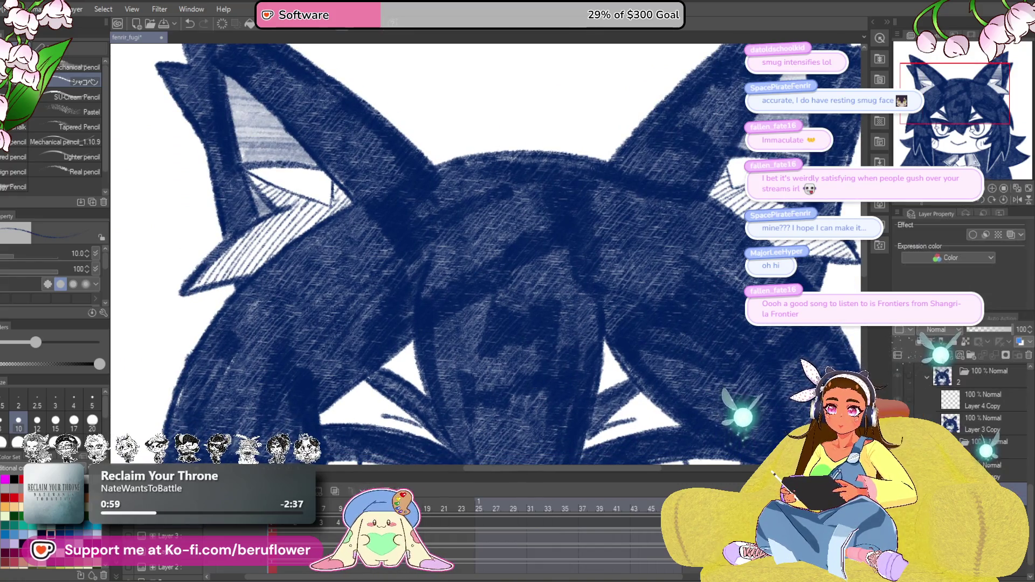
click(979, 428)
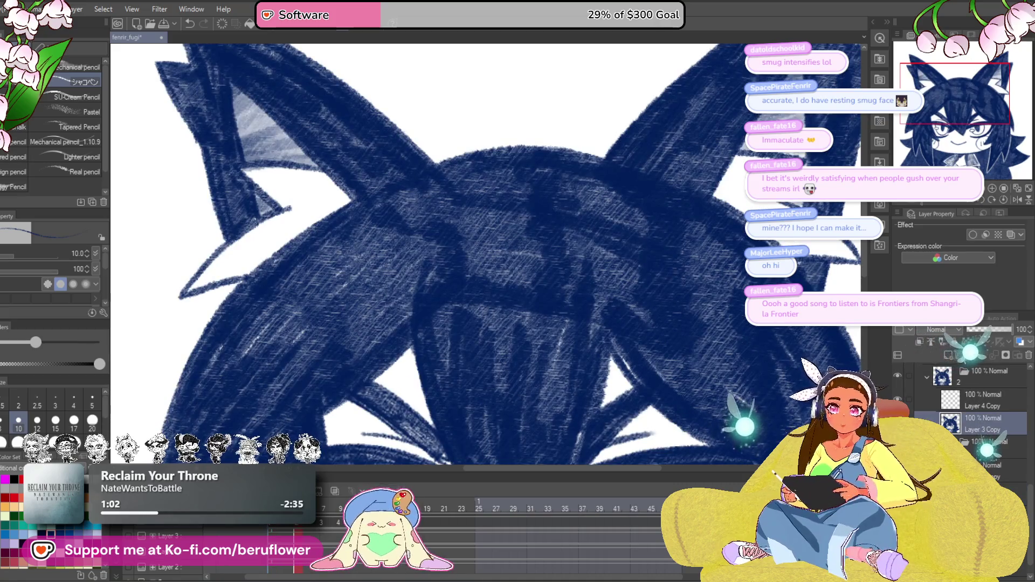
key(ctrl+z)
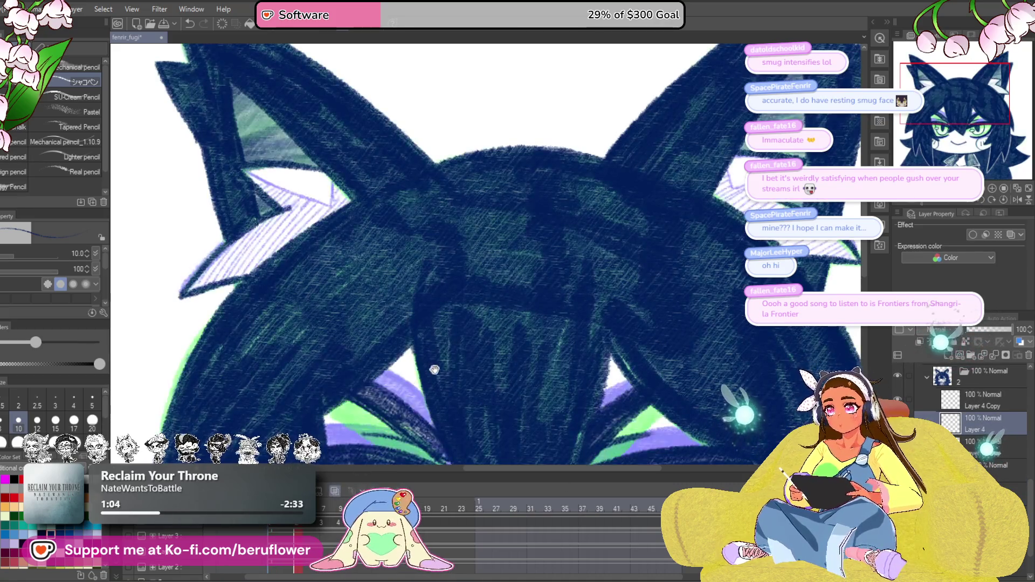
scroll(432, 371, down, 2)
scroll(392, 225, up, 5)
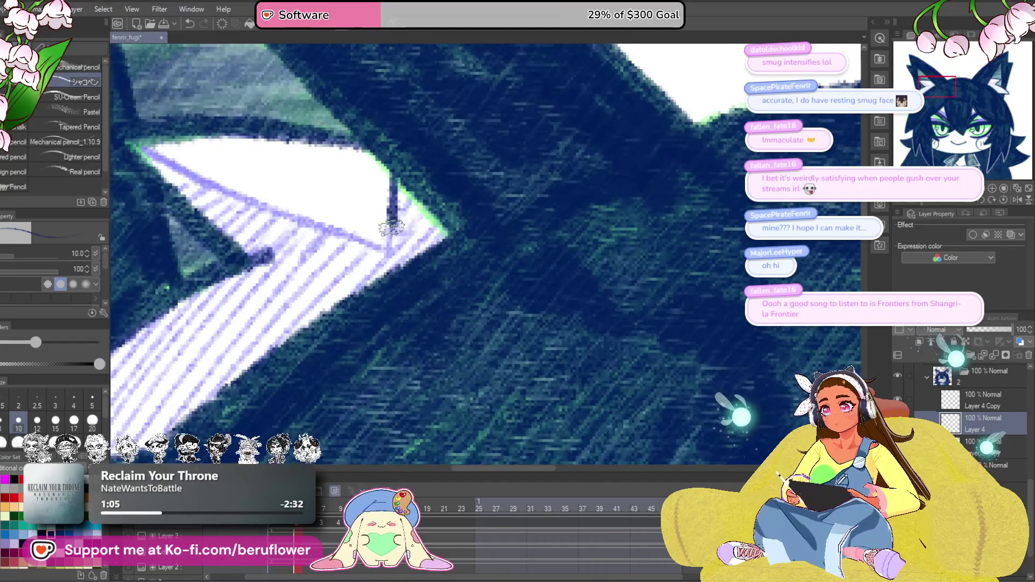
Outline the right edge of the pale inner-ear shape and inspect the hatched ear to its tip.
drag(392, 225, 523, 232)
drag(420, 174, 322, 428)
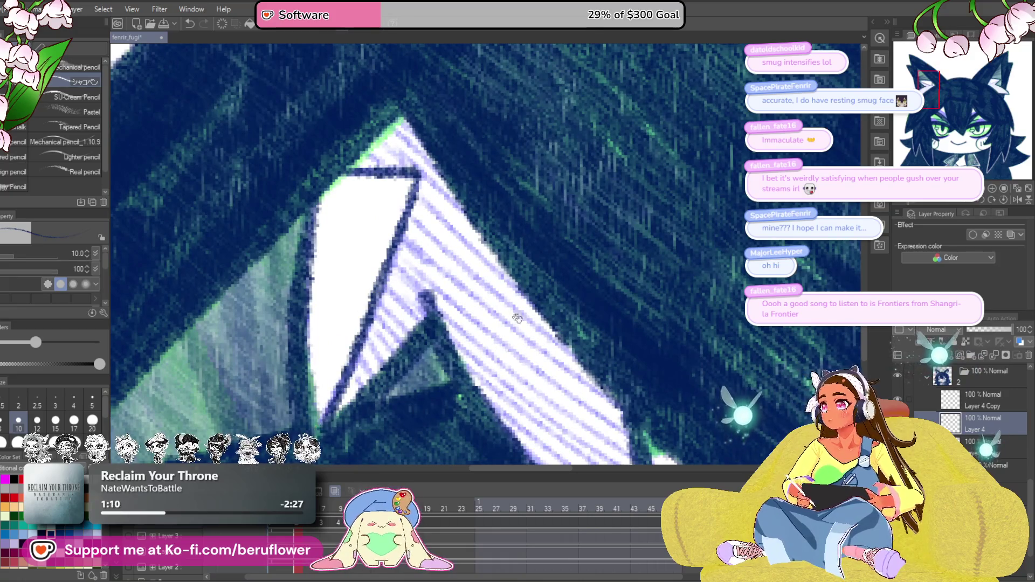
scroll(514, 315, down, 4)
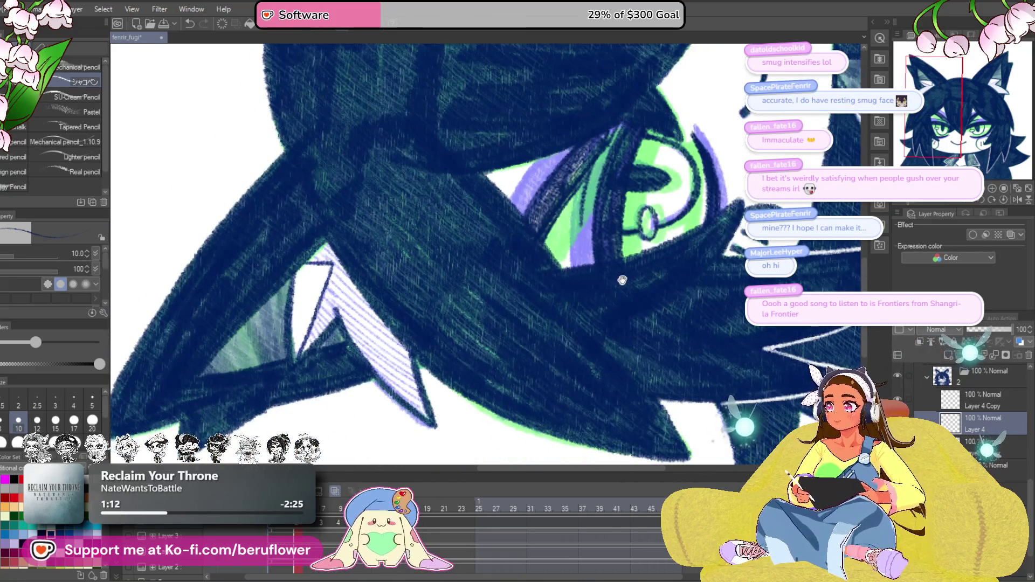
drag(621, 280, 625, 370)
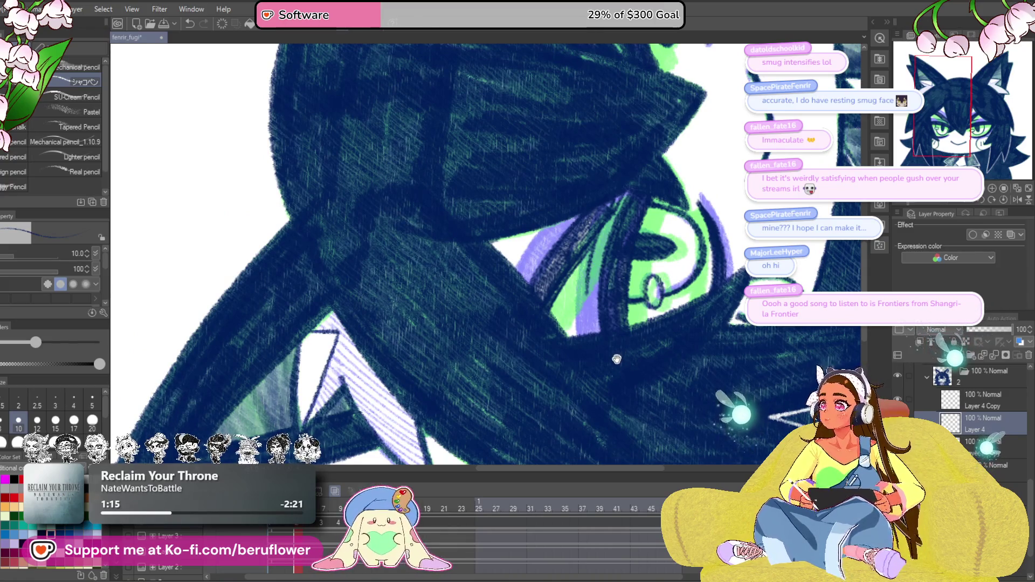
mouse_move(583, 275)
mouse_down()
mouse_move(587, 336)
mouse_move(362, 154)
mouse_up()
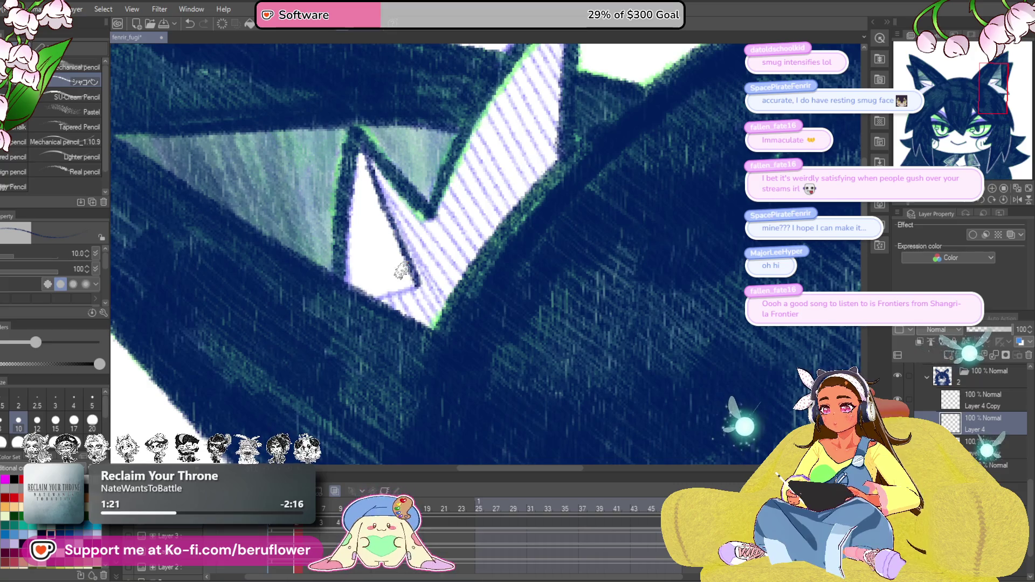
drag(518, 209, 560, 275)
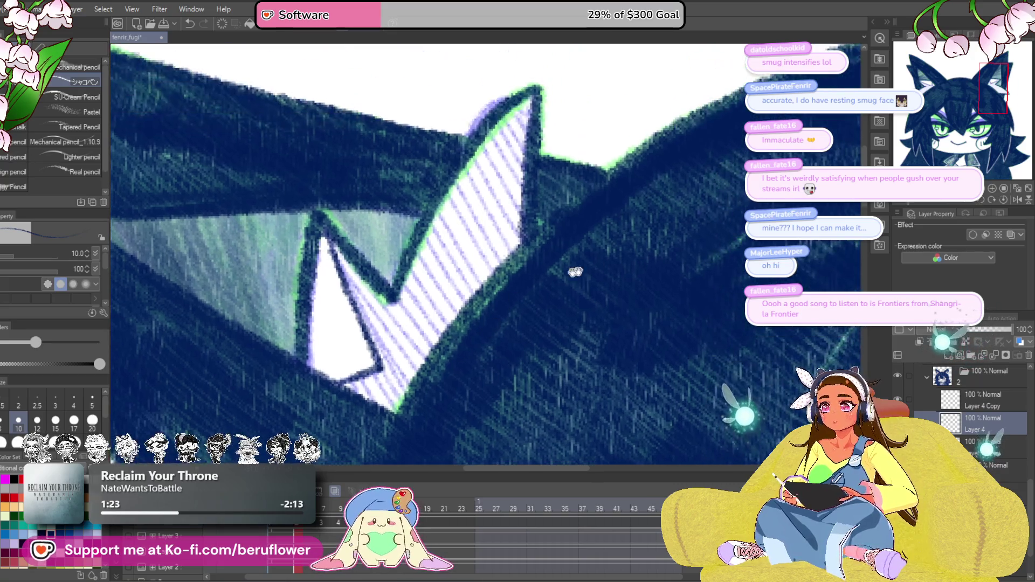
drag(1010, 204, 621, 221)
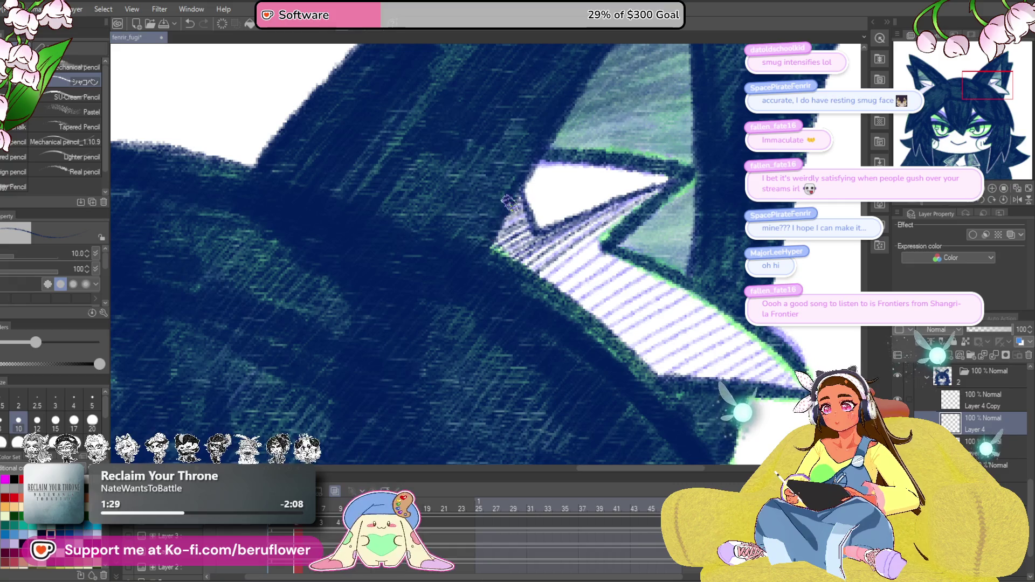
drag(604, 333, 551, 331)
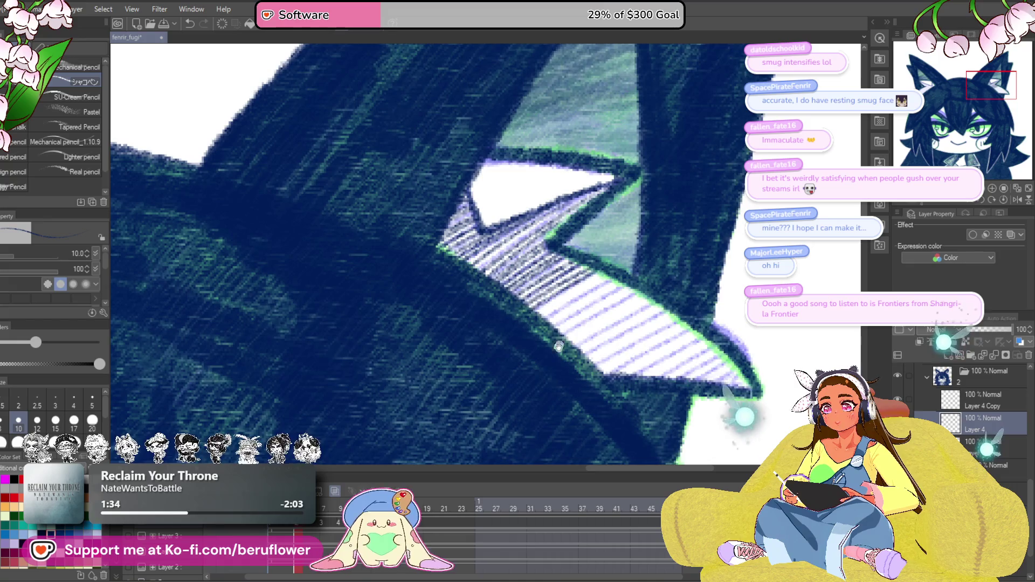
drag(561, 341, 574, 299)
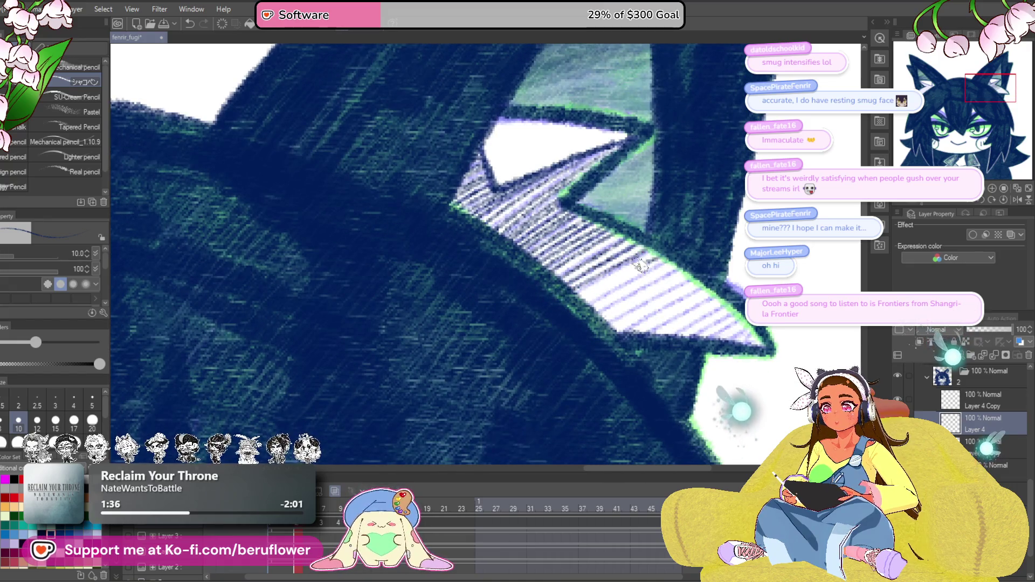
drag(695, 317, 660, 296)
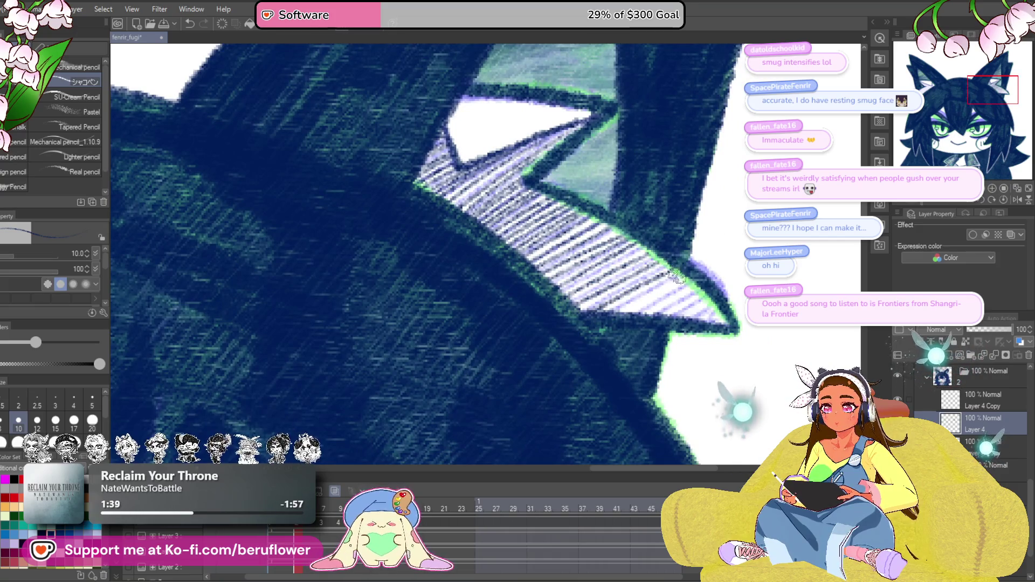
drag(647, 295, 636, 293)
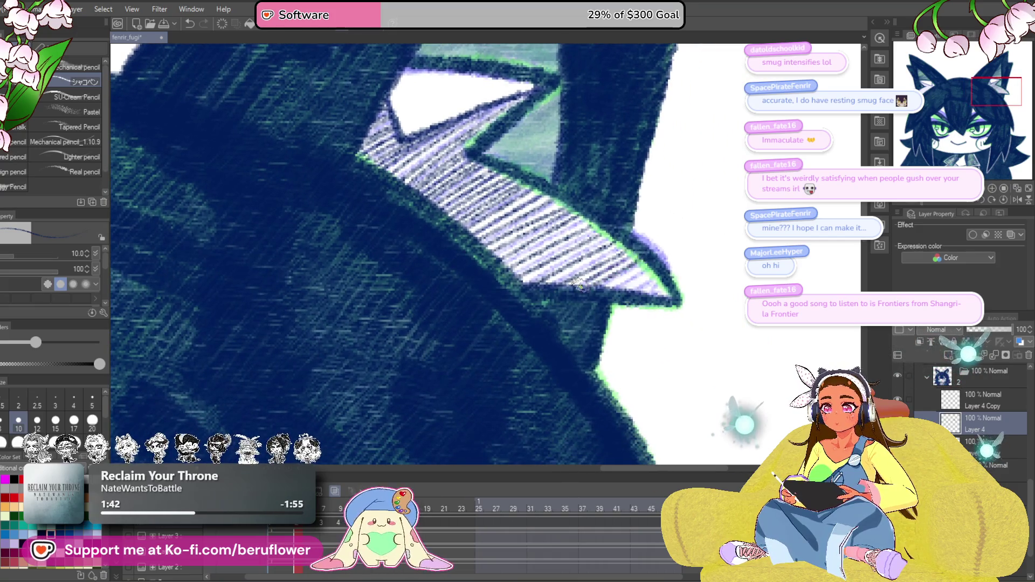
key(ctrl+0)
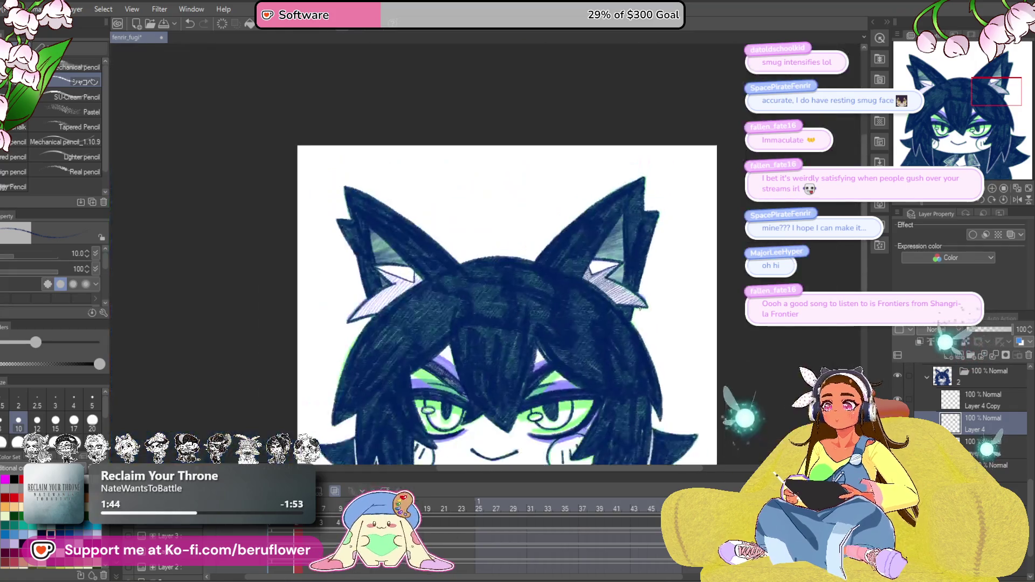
Darken the upper-left edge of the hatched inner-ear shape.
scroll(559, 285, up, 5)
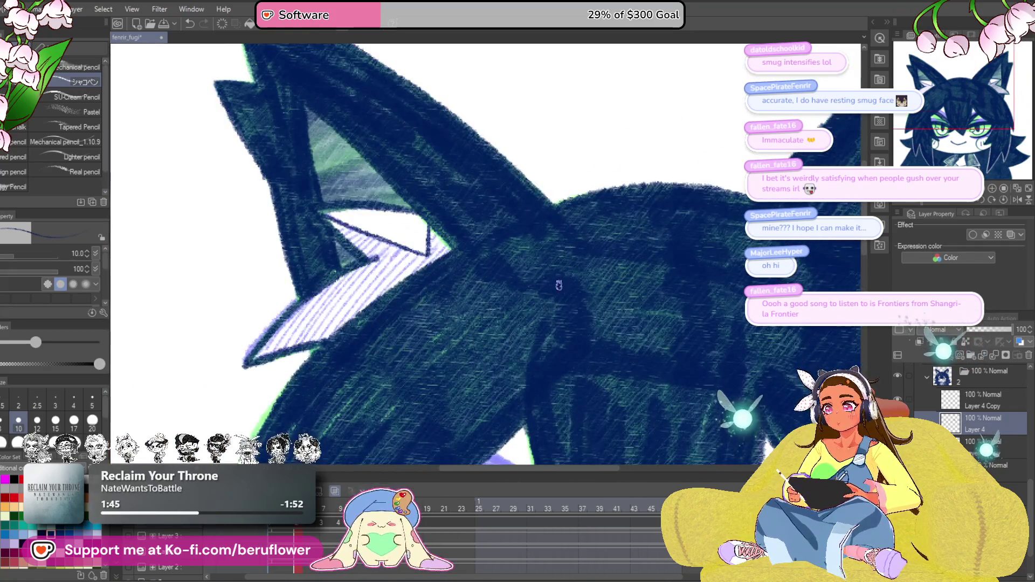
mouse_move(559, 285)
mouse_down()
mouse_move(484, 333)
mouse_move(413, 333)
mouse_move(475, 285)
mouse_move(560, 249)
mouse_move(542, 260)
mouse_up()
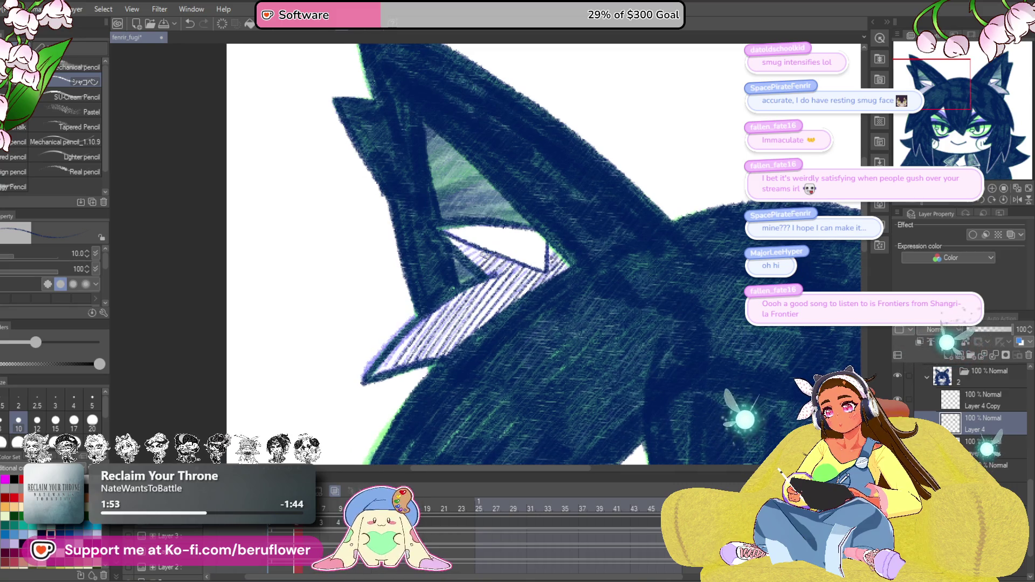
drag(424, 318, 376, 373)
scroll(540, 253, down, 5)
scroll(539, 253, up, 3)
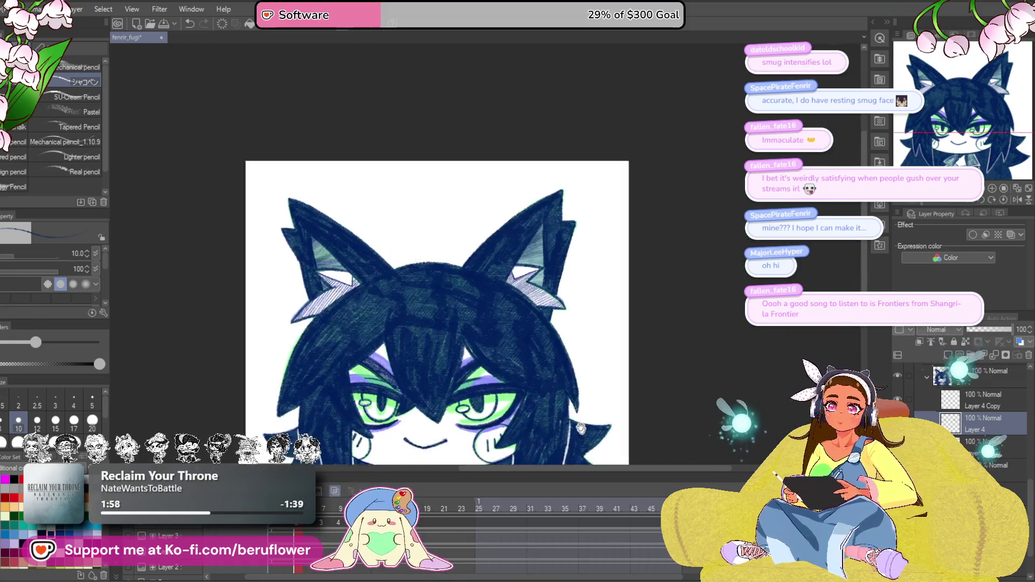
Merge Layer 4 with the layer below, move Layer 3 Copy to the top, and add a new layer.
click(976, 448)
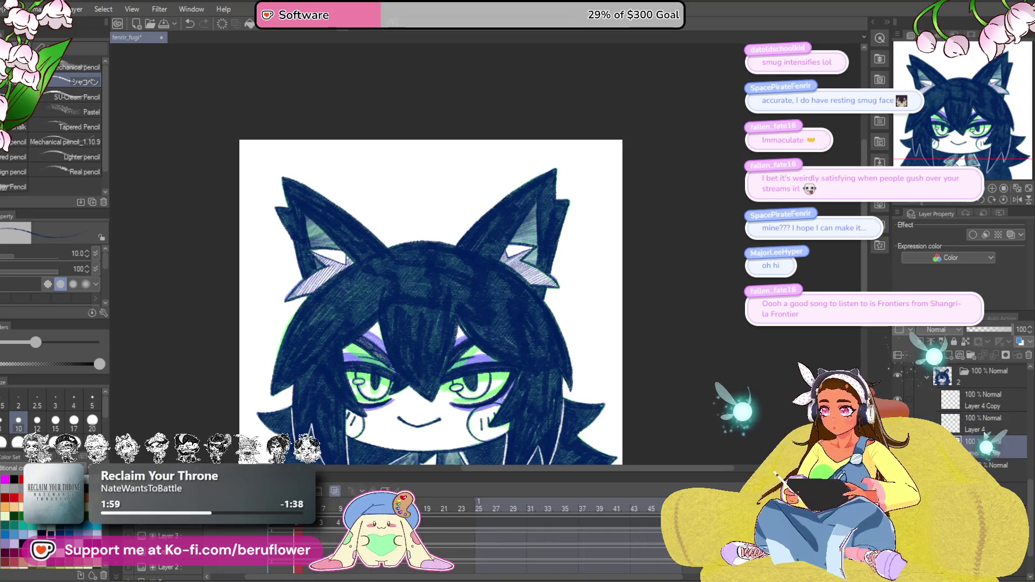
click(981, 424)
scroll(273, 294, up, 5)
scroll(273, 294, down, 2)
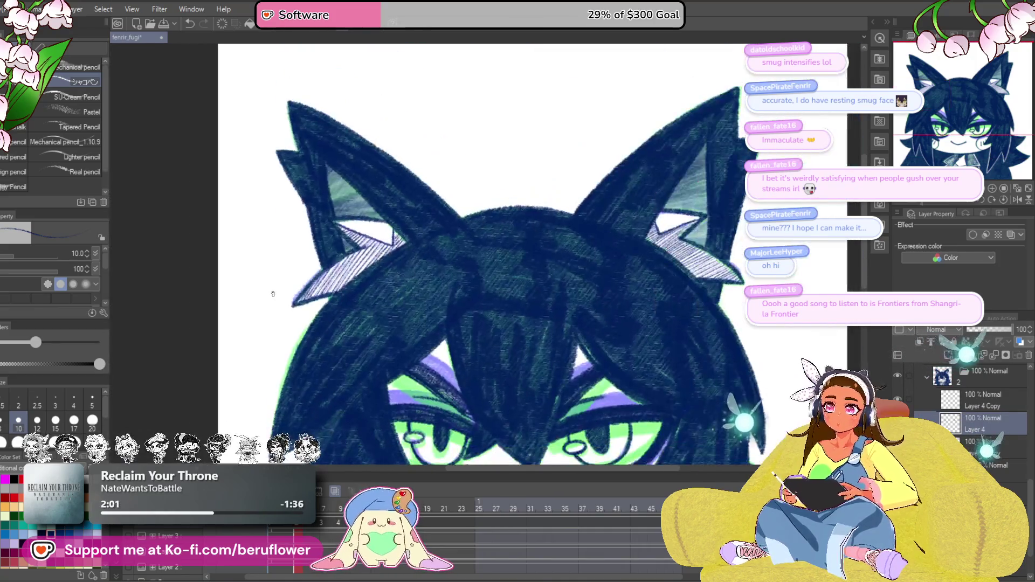
right_click(982, 419)
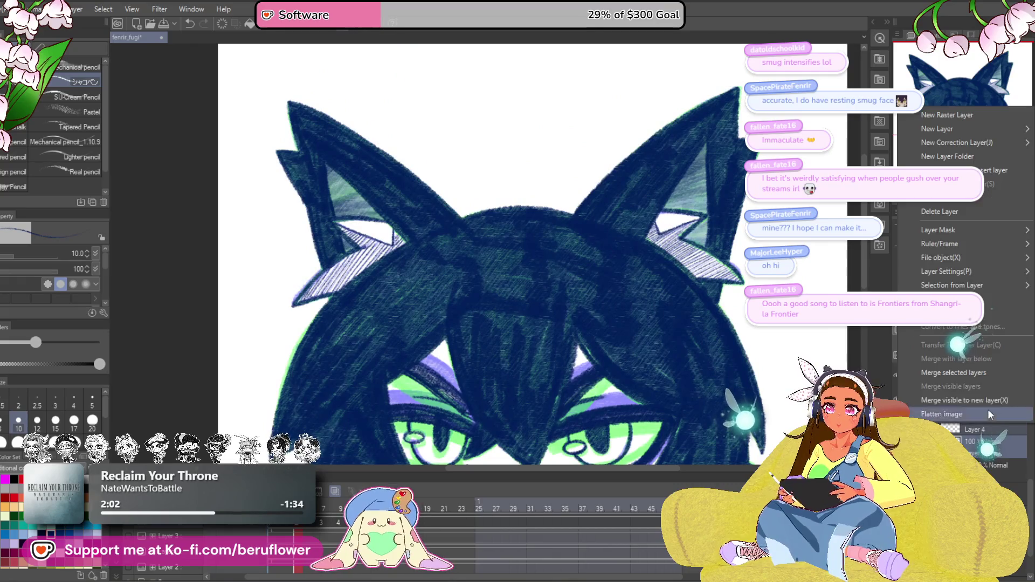
click(991, 372)
drag(976, 423, 976, 372)
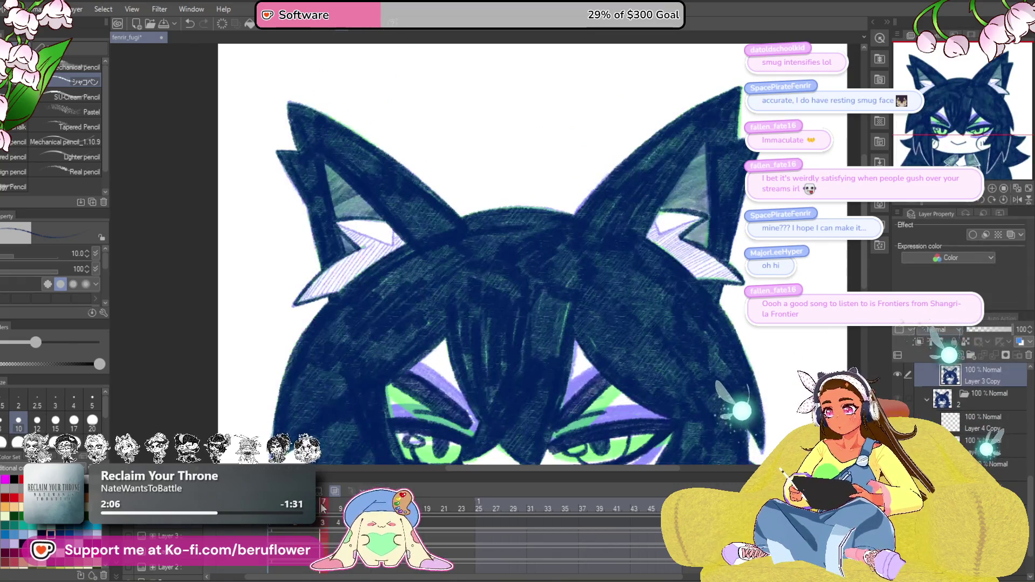
key(ctrl+shift+n)
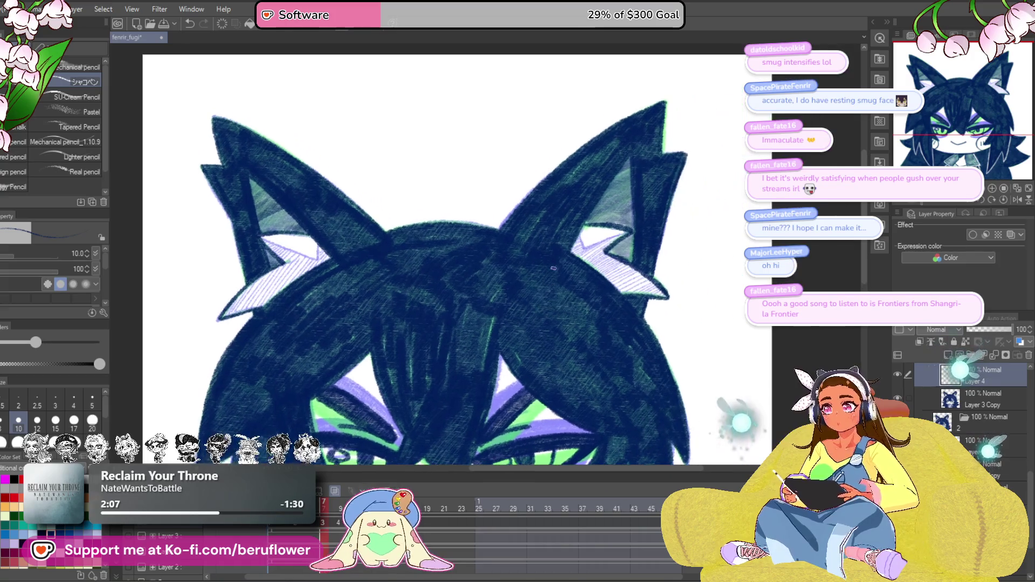
Trace the white inner-ear shape's edge with dark navy strokes, rotating the canvas to suit the angle.
scroll(577, 308, up, 4)
mouse_move(553, 237)
mouse_down()
mouse_move(566, 275)
mouse_move(598, 275)
mouse_up()
mouse_move(382, 358)
mouse_down()
mouse_move(446, 316)
mouse_move(589, 319)
mouse_up()
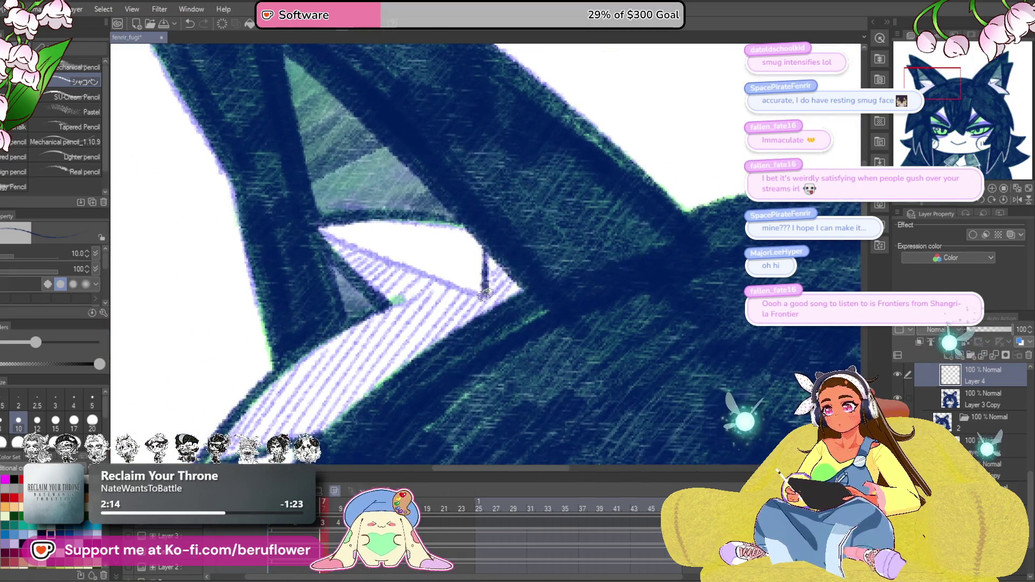
click(915, 201)
drag(407, 403, 524, 269)
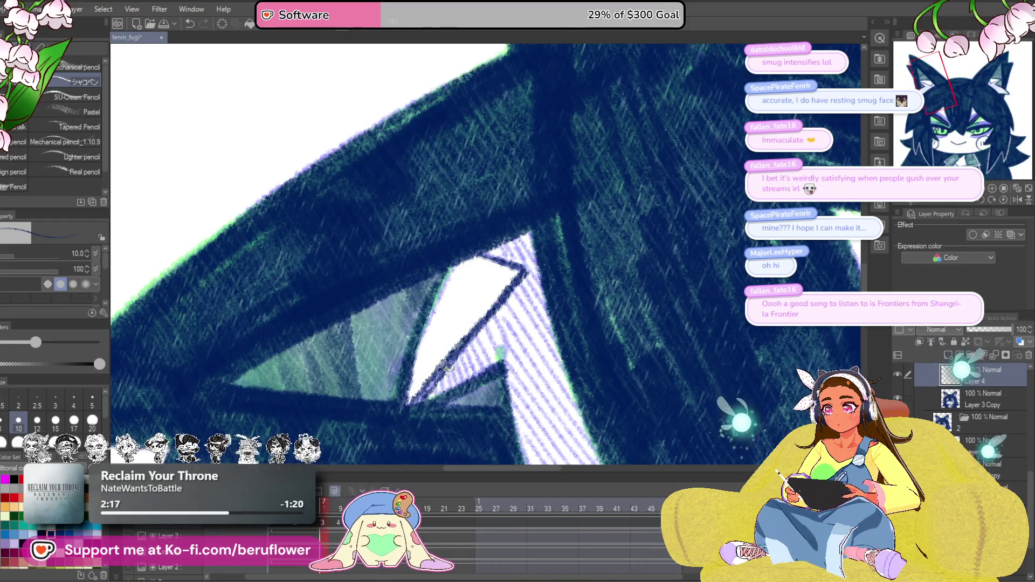
scroll(485, 297, down, 2)
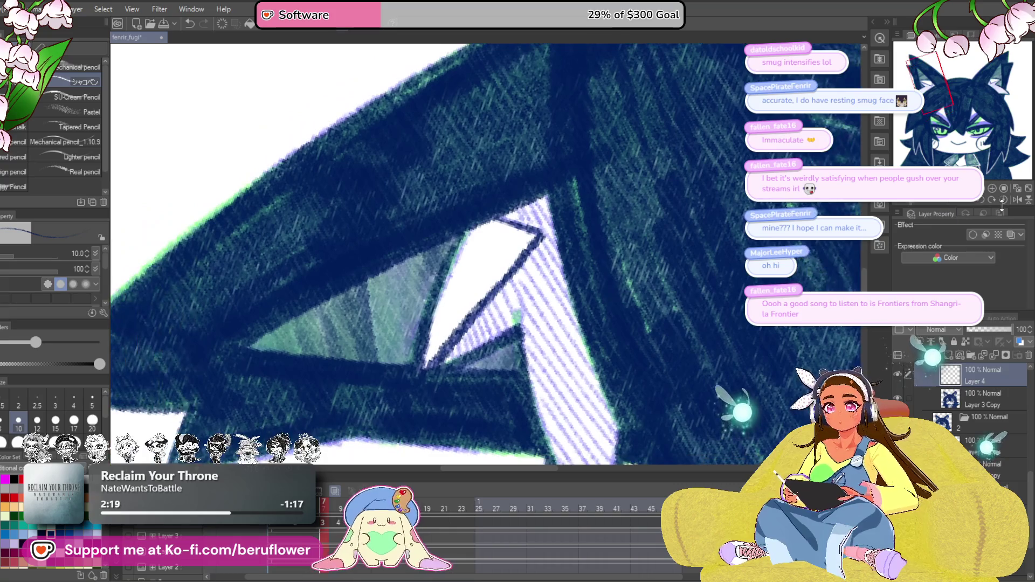
click(940, 202)
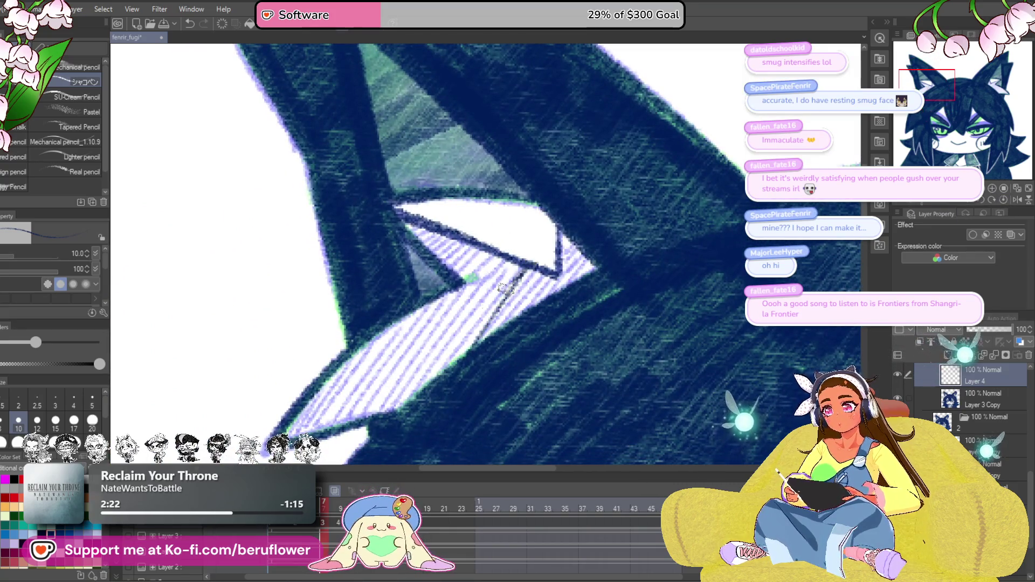
drag(520, 264, 415, 387)
mouse_move(484, 271)
mouse_down()
mouse_move(389, 393)
mouse_move(470, 276)
mouse_move(372, 391)
mouse_move(330, 420)
mouse_up()
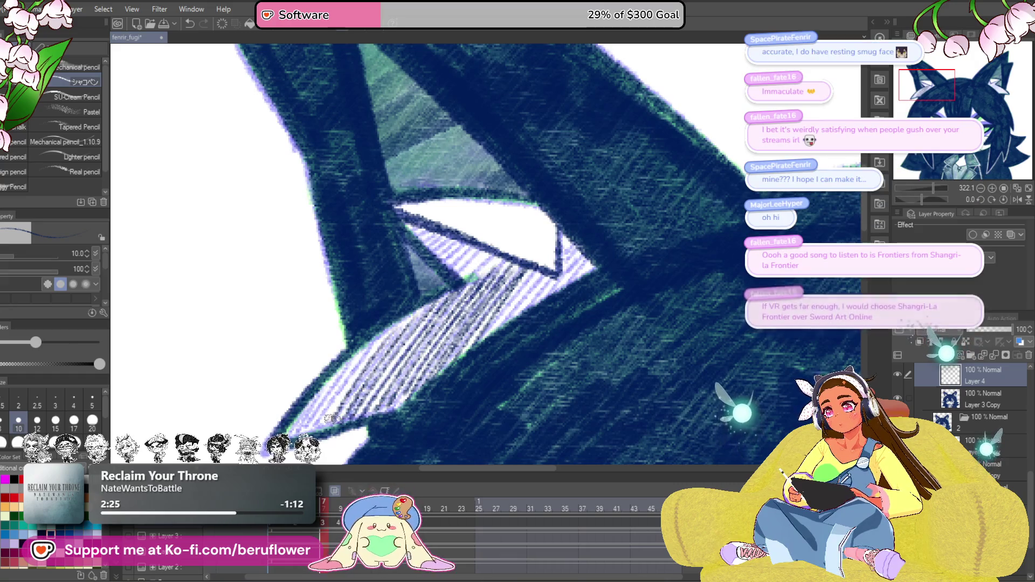
Hatch the lower-left part of the striped ear shape in dark navy.
drag(353, 377, 415, 312)
drag(419, 365, 434, 357)
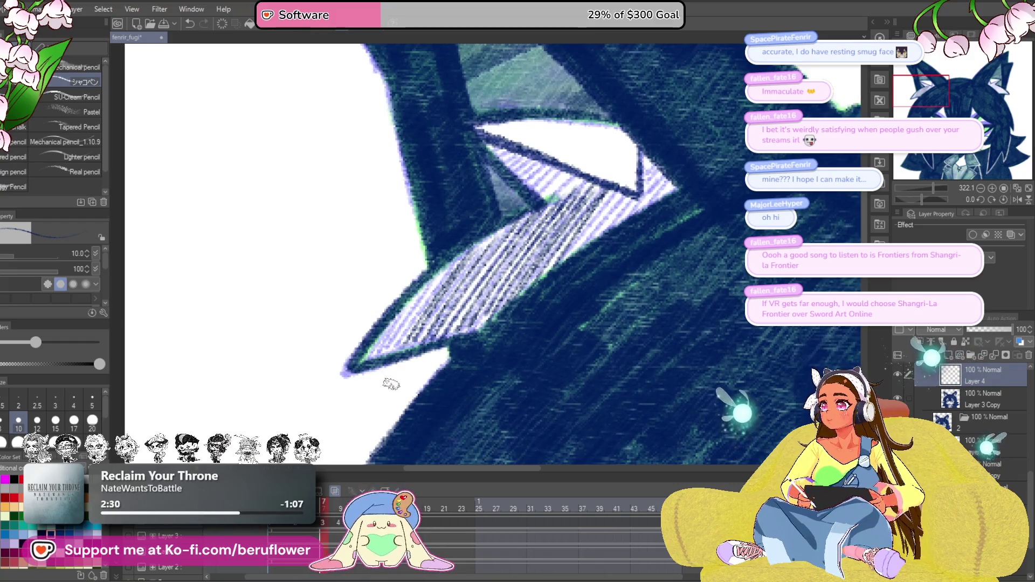
drag(433, 369, 431, 345)
drag(419, 291, 386, 335)
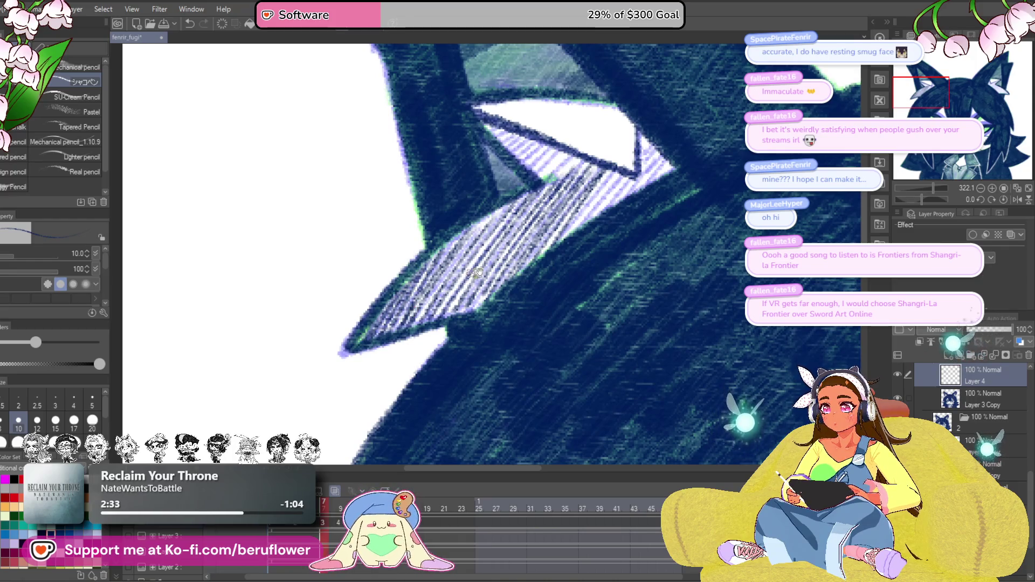
drag(620, 184, 485, 277)
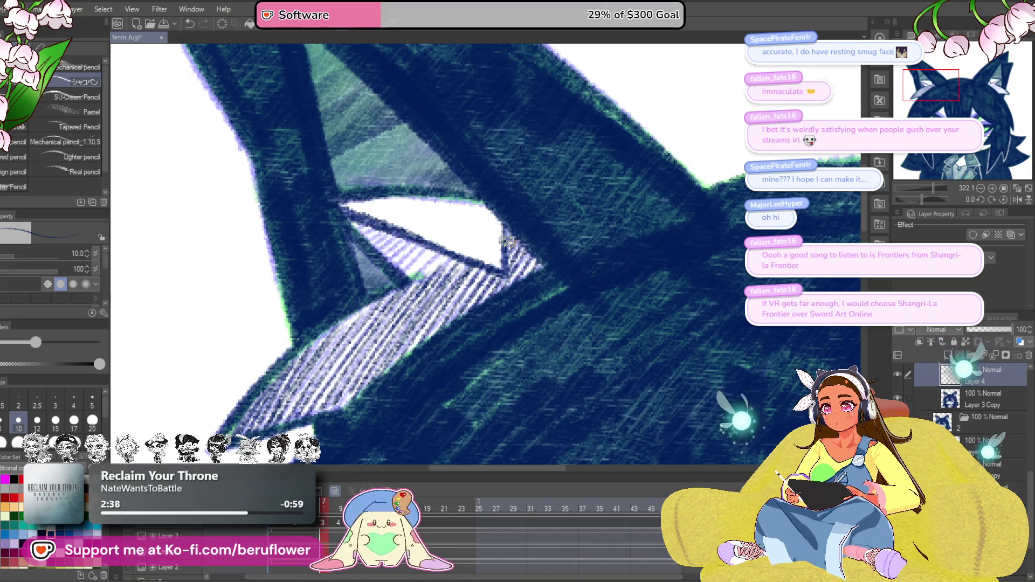
drag(436, 268, 474, 295)
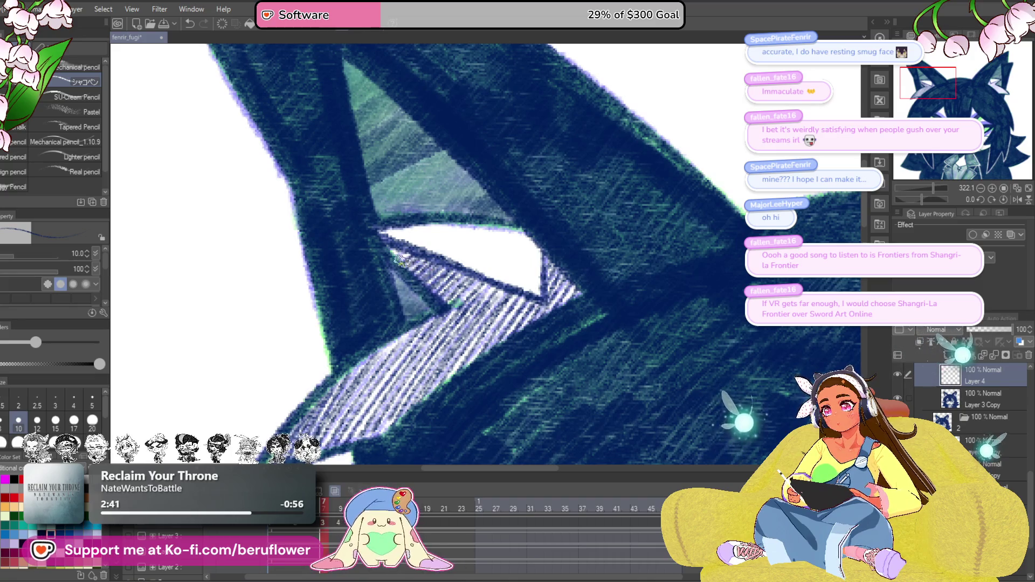
scroll(501, 342, down, 2)
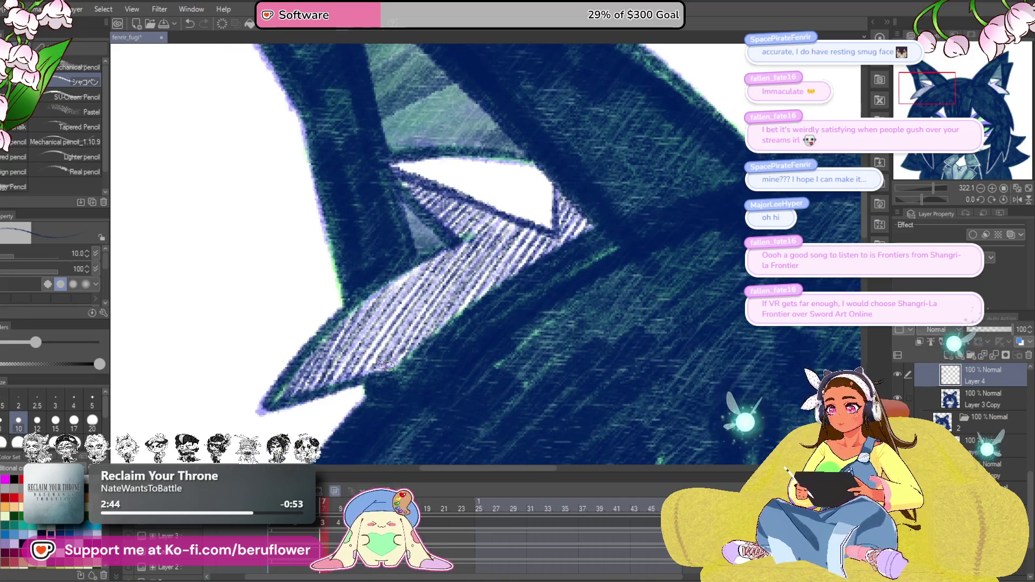
scroll(402, 307, down, 5)
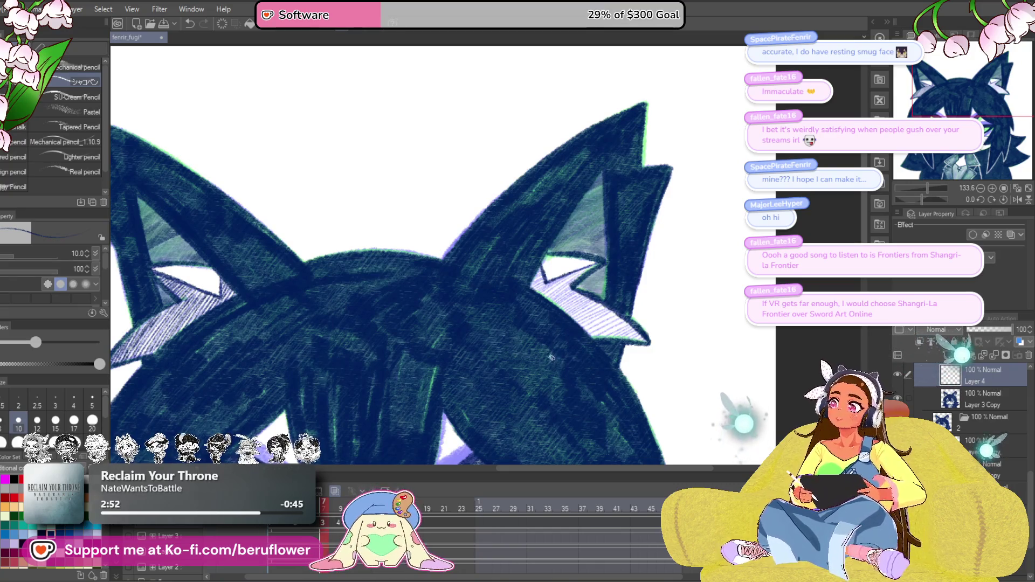
Add a thin line along the hatching and darker hatching near the notch's lower-left corner.
drag(586, 367, 509, 334)
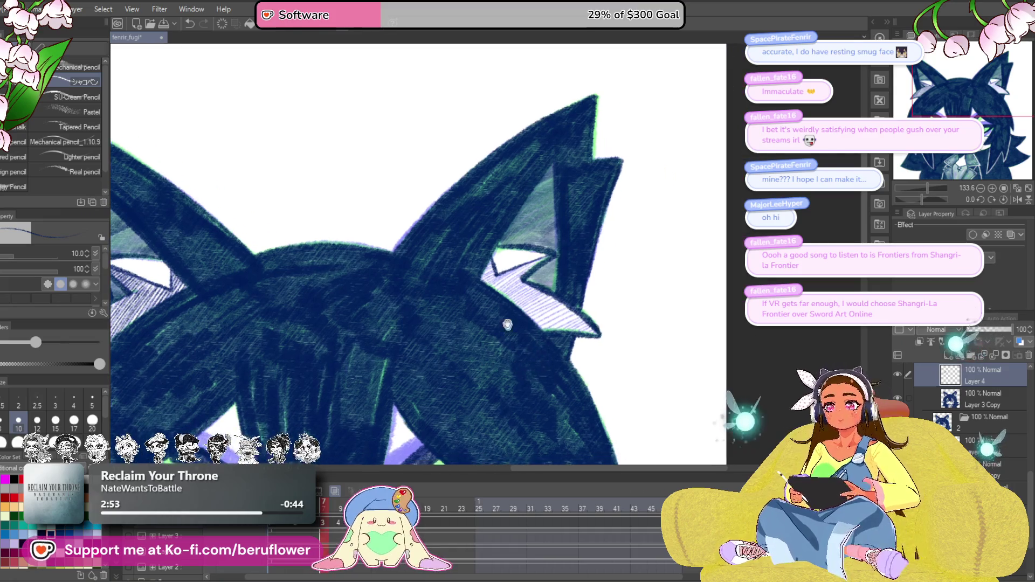
scroll(508, 333, up, 5)
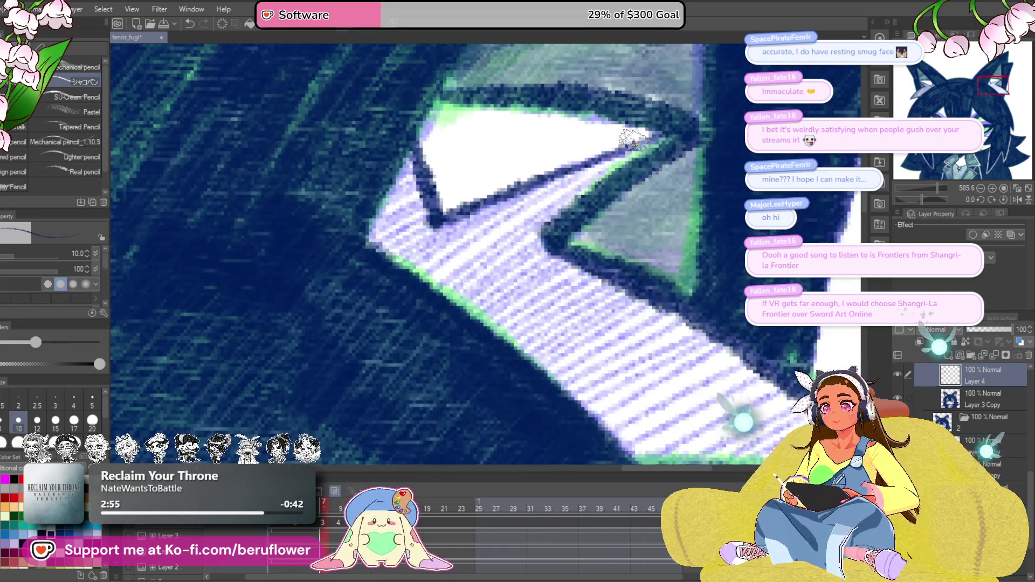
drag(634, 139, 426, 285)
scroll(647, 201, up, 2)
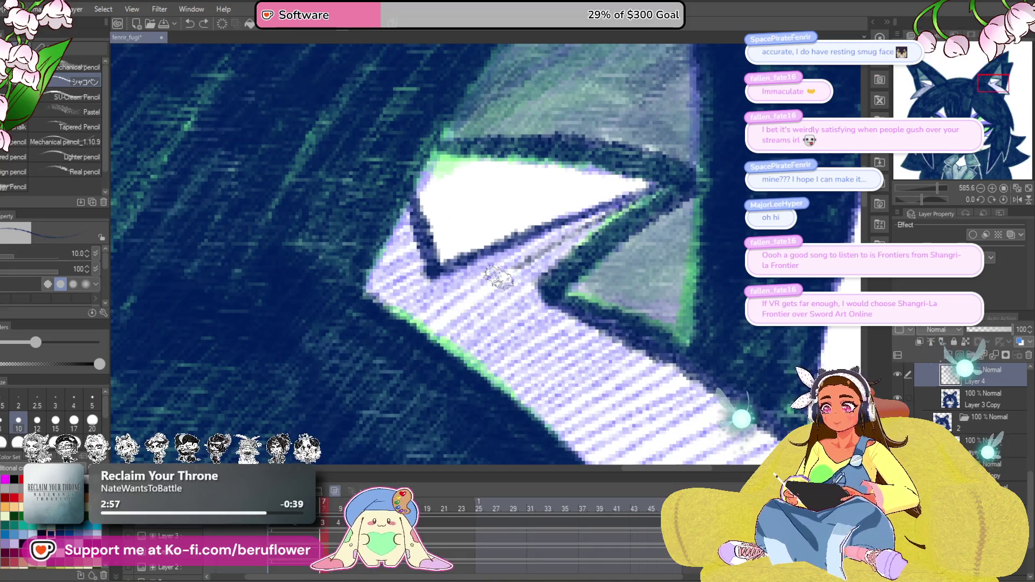
drag(503, 350, 554, 344)
mouse_move(639, 202)
mouse_down()
mouse_move(442, 324)
mouse_move(448, 308)
mouse_move(405, 307)
mouse_move(443, 262)
mouse_move(431, 248)
mouse_up()
scroll(432, 248, down, 3)
scroll(432, 248, up, 2)
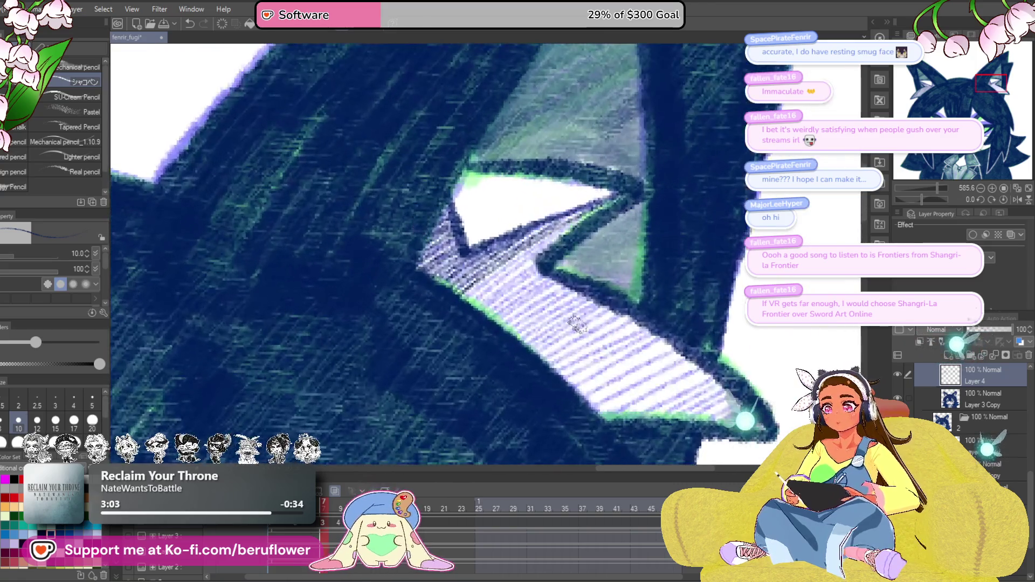